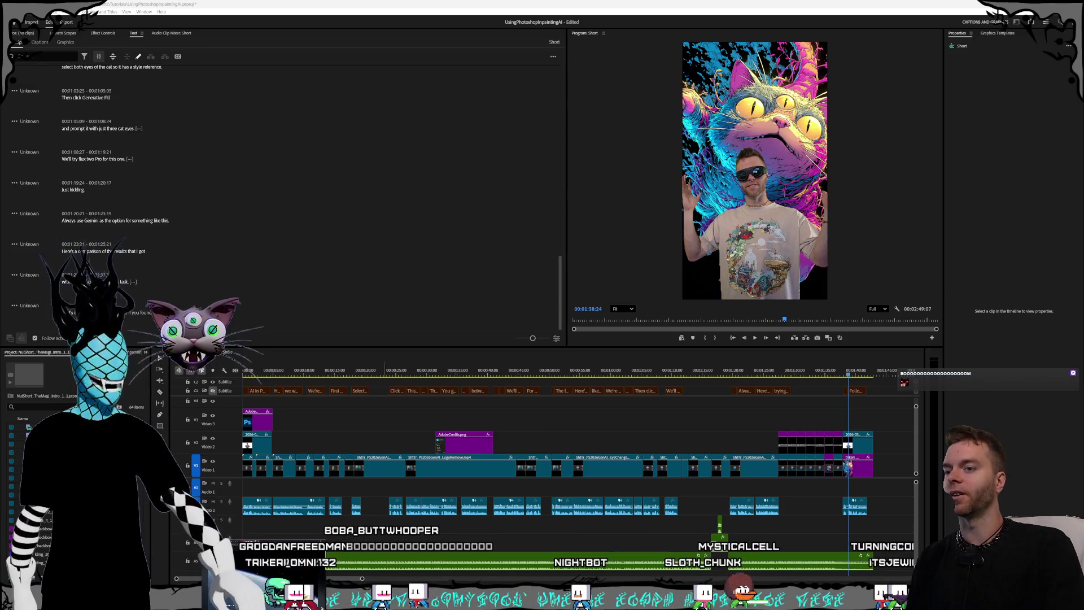
Switch to the TheMagi short sequence and scrub to the 'of turning a buzzard into a bee' caption.
{"action": "left_click", "coordinate": [778, 370]}
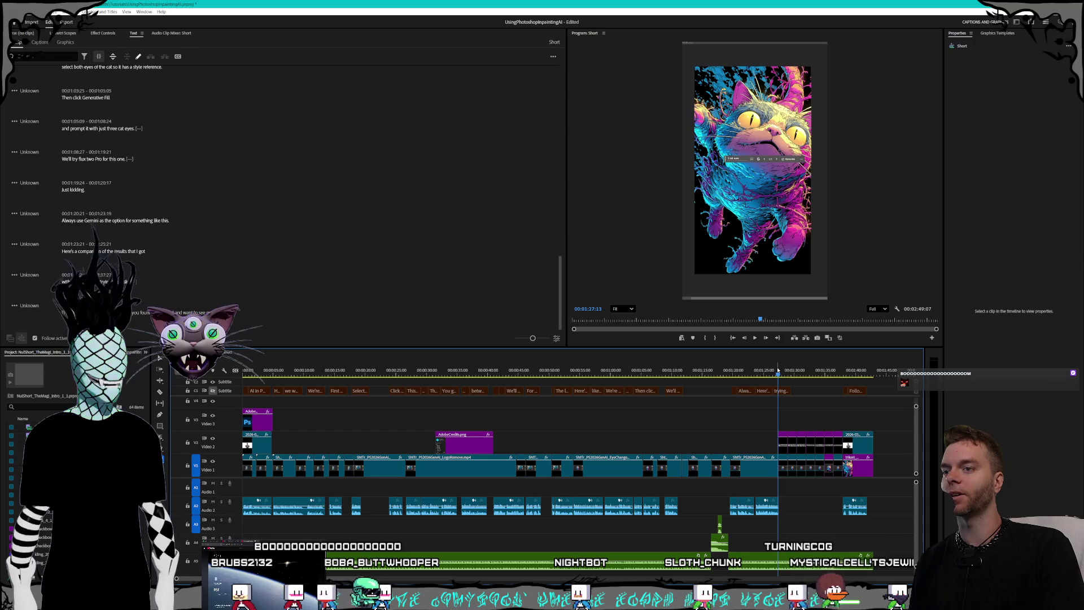
{"action": "left_click", "coordinate": [404, 374]}
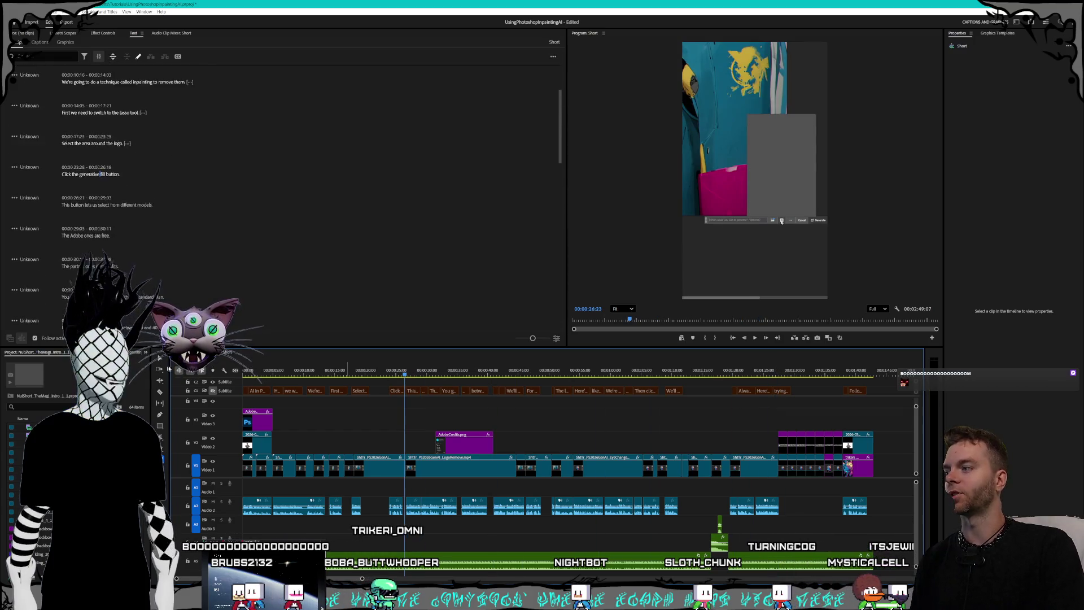
{"action": "left_click", "coordinate": [226, 352]}
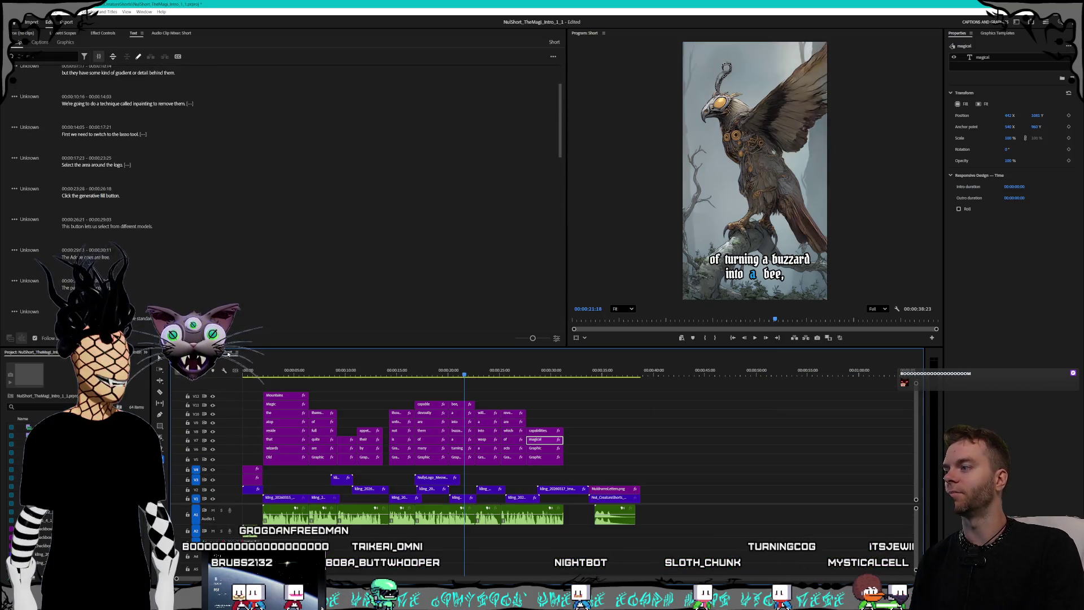
{"action": "left_click", "coordinate": [365, 373]}
{"action": "mouse_move", "coordinate": [364, 373]}
{"action": "left_mouse_down"}
{"action": "mouse_move", "coordinate": [458, 375]}
{"action": "mouse_move", "coordinate": [468, 476]}
{"action": "left_mouse_up"}
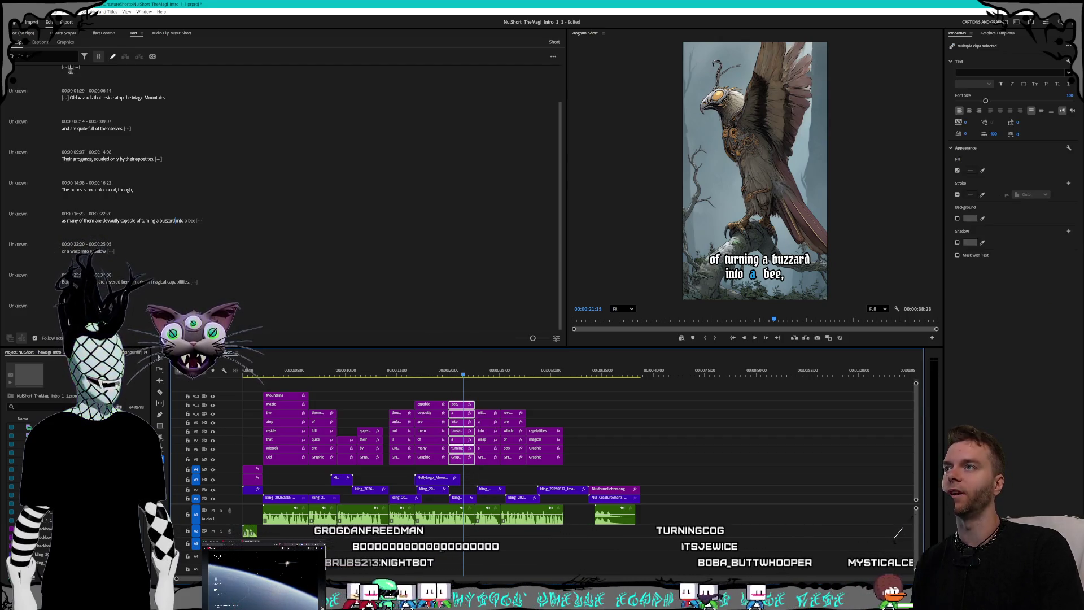
Show Effect Controls for the single 'into' caption word, then scrub ahead to the wizard frame.
{"action": "left_click", "coordinate": [106, 33]}
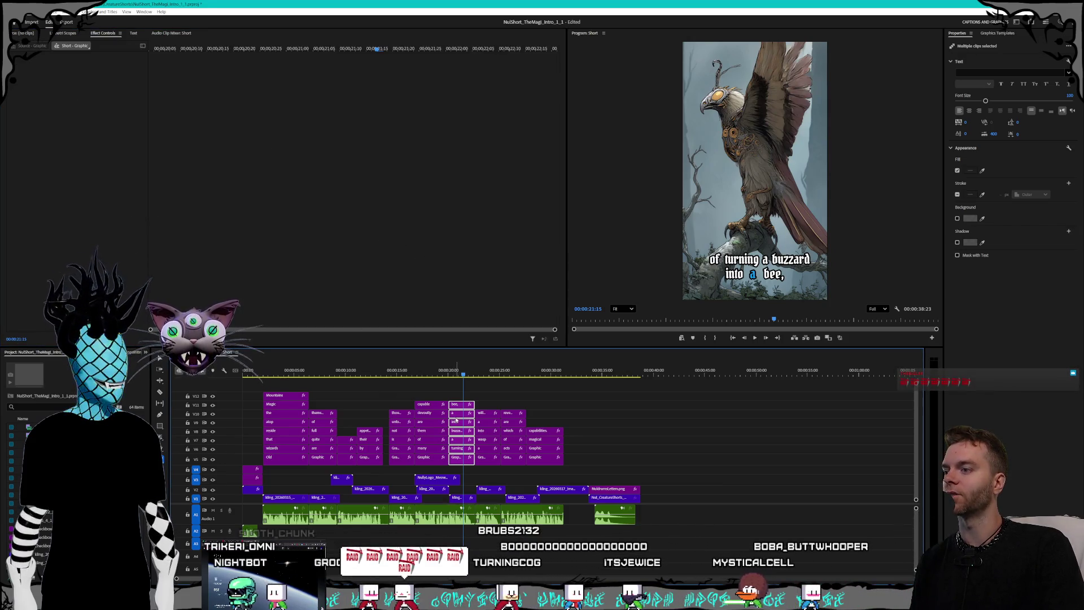
{"action": "left_click", "coordinate": [460, 420]}
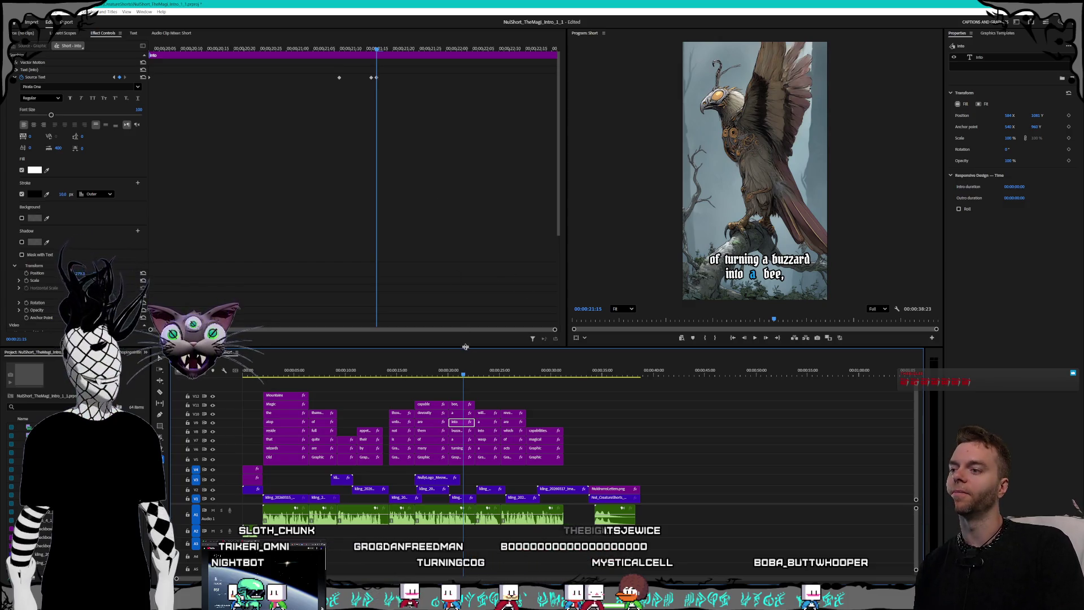
{"action": "left_click_drag", "start_coordinate": [465, 377], "coordinate": [471, 375]}
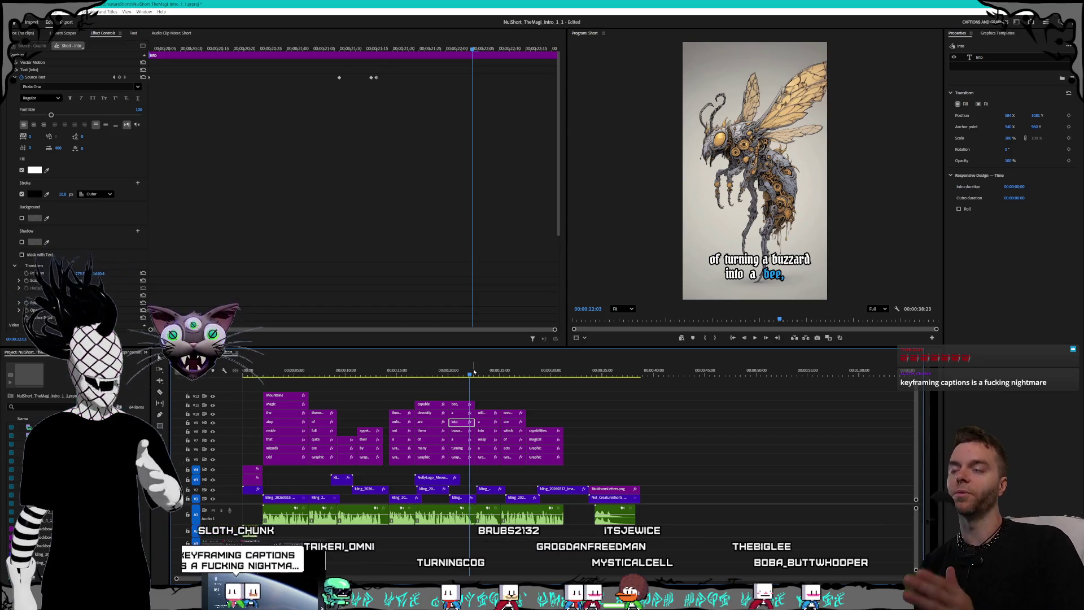
{"action": "left_click_drag", "start_coordinate": [473, 372], "coordinate": [520, 376]}
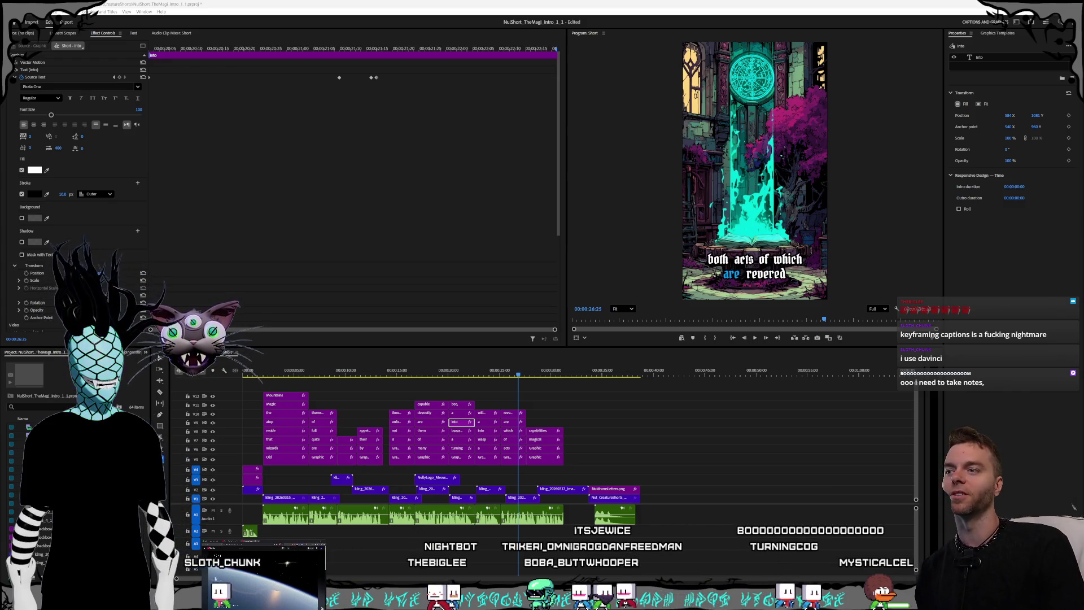
Preview the 'both acts of which are revered' captions and select the 'revered' clip on V10.
{"action": "left_click", "coordinate": [514, 373]}
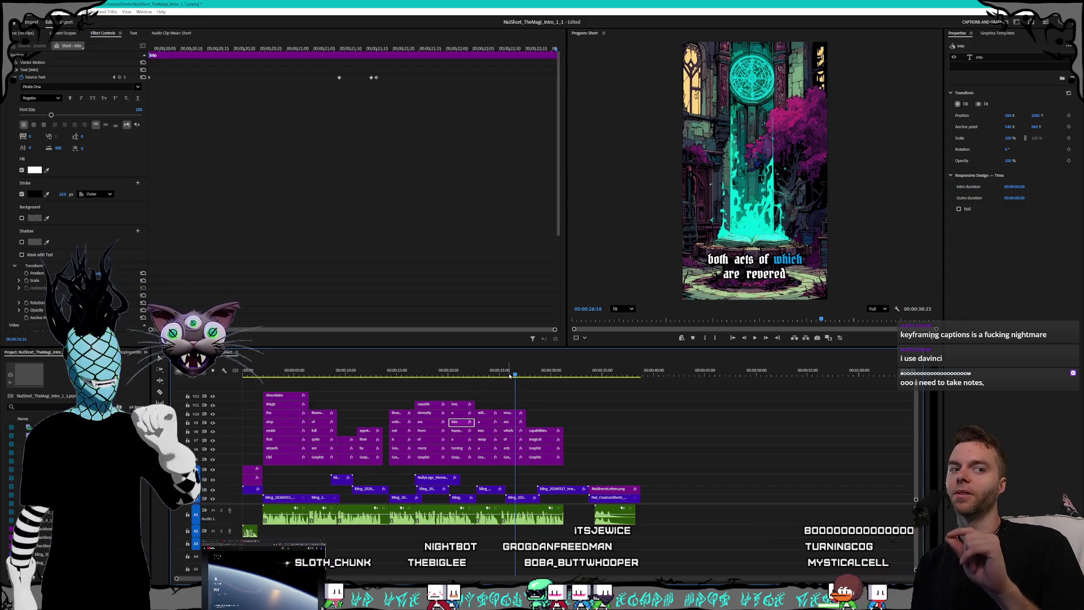
{"action": "left_click", "coordinate": [480, 375]}
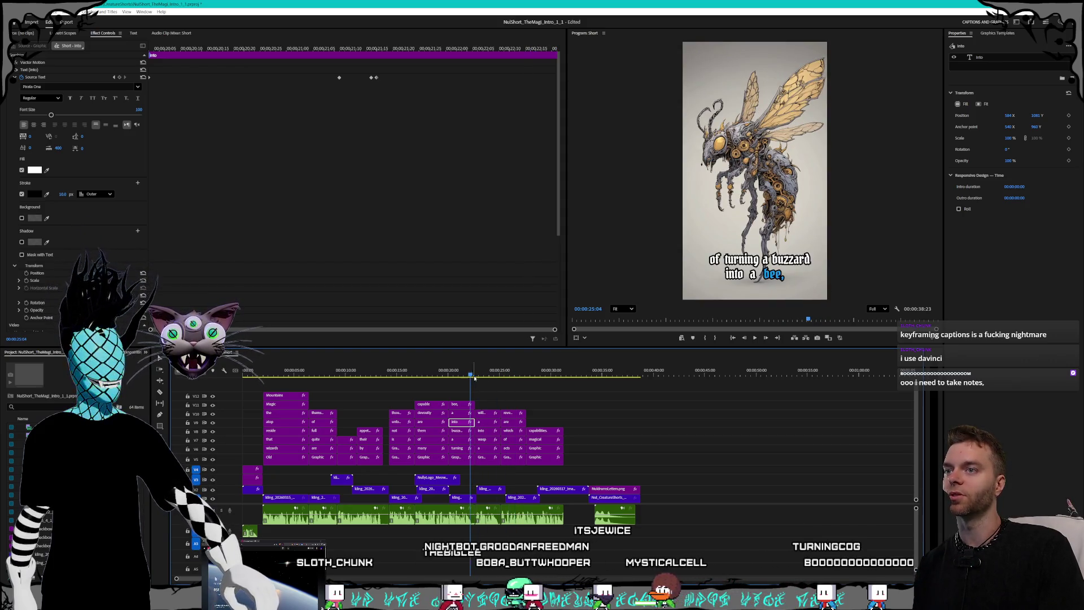
{"action": "left_click", "coordinate": [489, 374]}
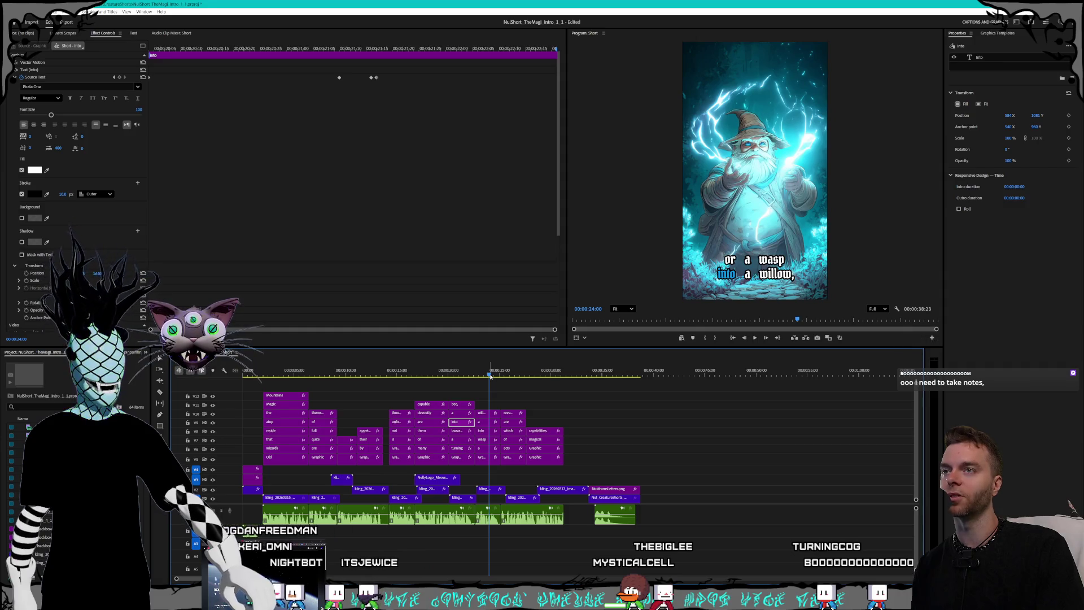
{"action": "left_click_drag", "start_coordinate": [490, 375], "coordinate": [506, 372]}
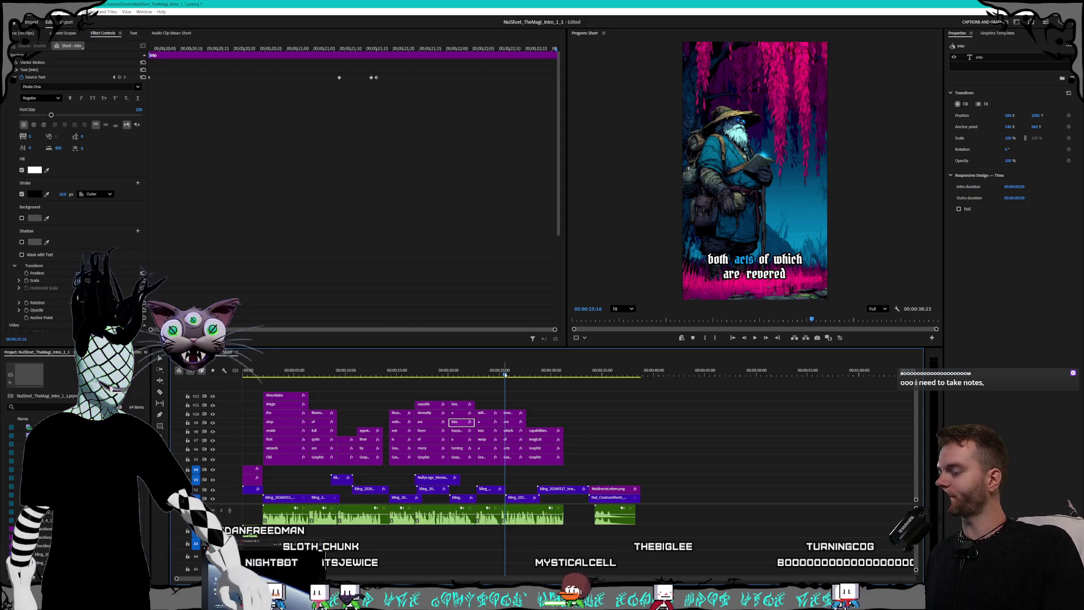
{"action": "left_click", "coordinate": [510, 414]}
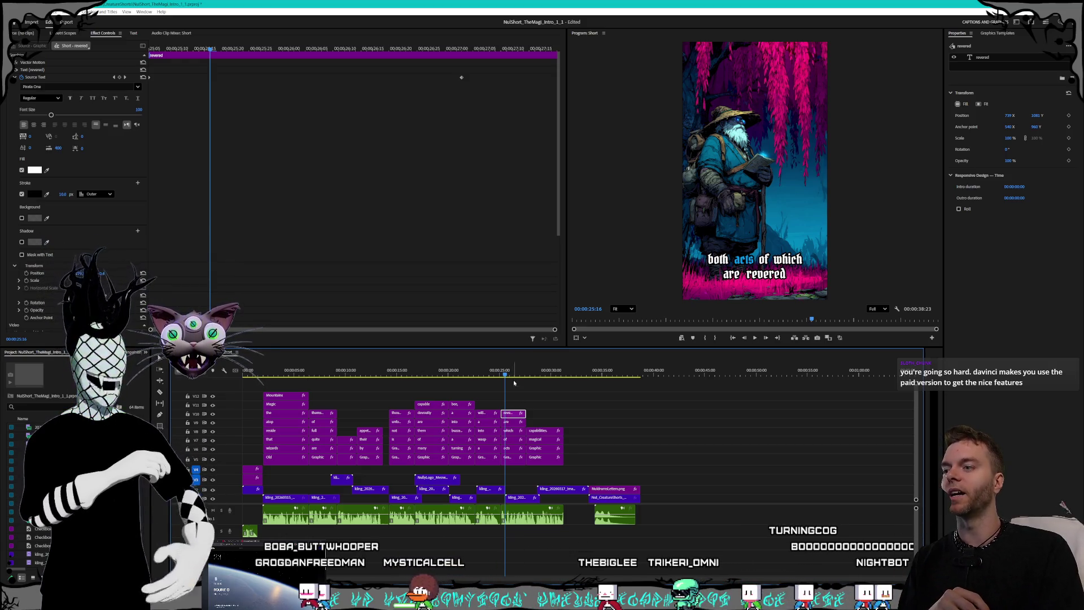
{"action": "left_click", "coordinate": [511, 373]}
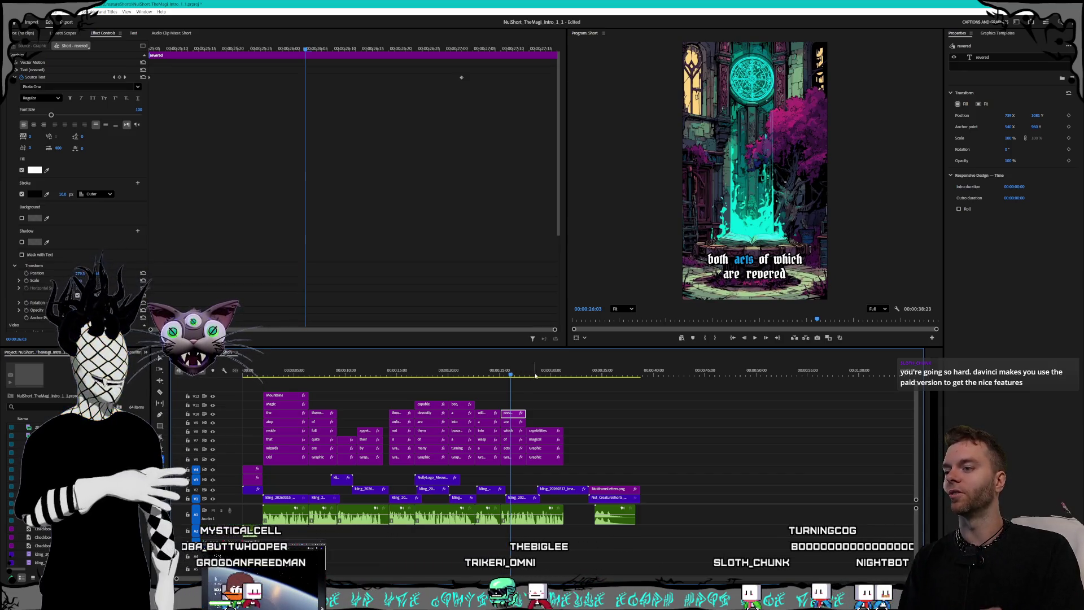
Preview the later caption frames, then switch to the UsingPhotoshopInpaintingAI Short sequence.
{"action": "left_click", "coordinate": [538, 372]}
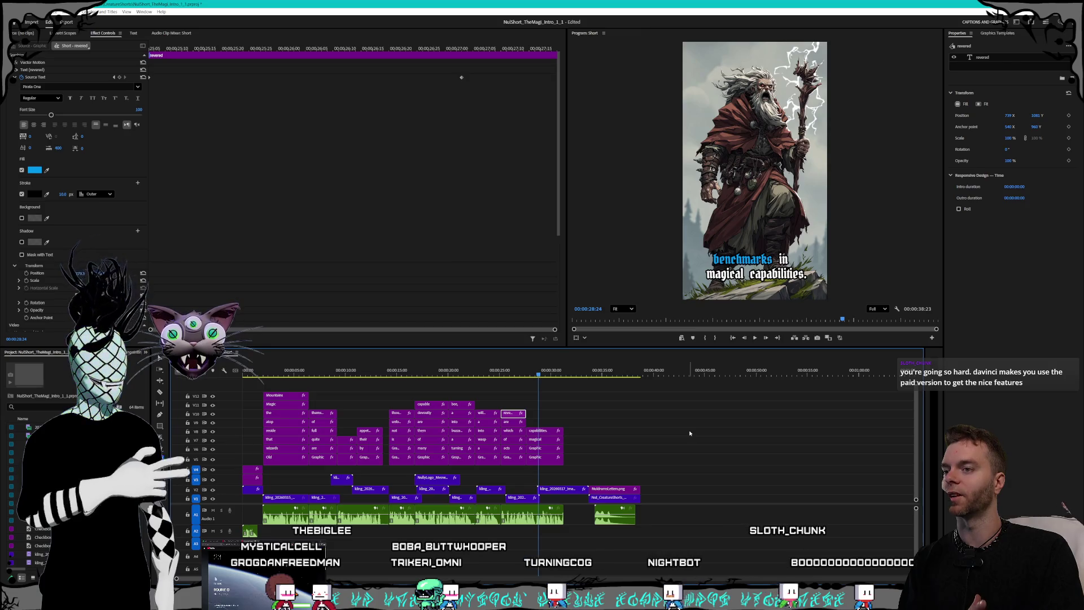
{"action": "left_click", "coordinate": [532, 374]}
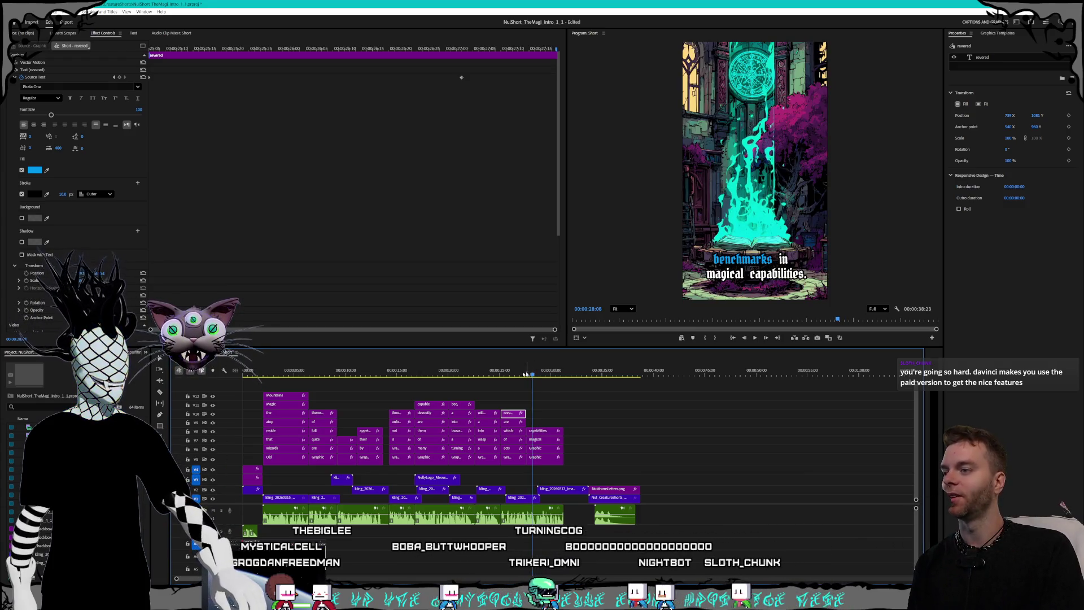
{"action": "key", "text": "ctrl+w"}
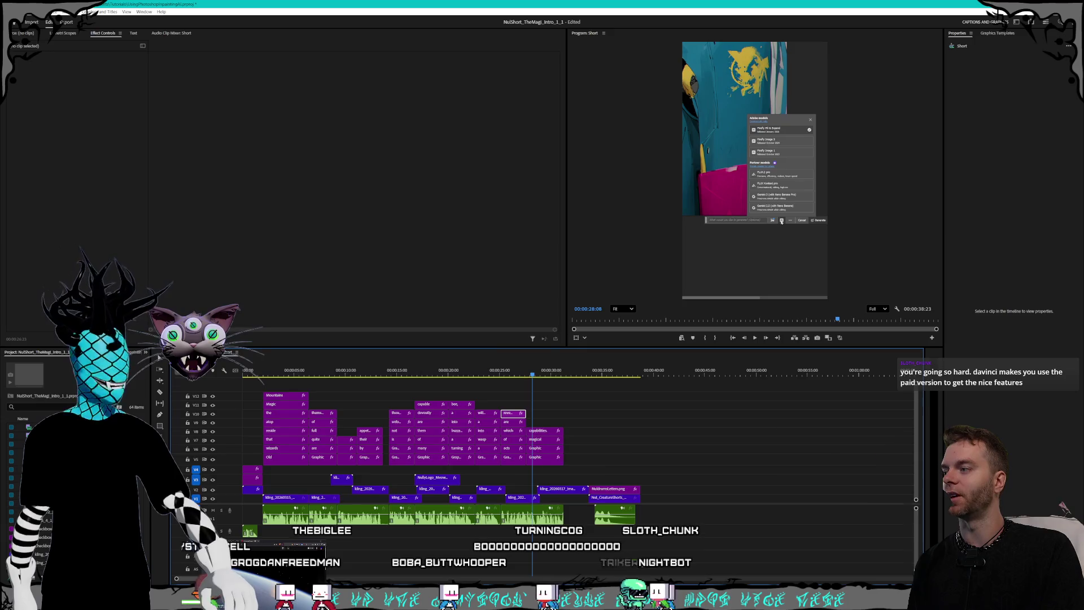
Preview the Short at 28:27 and 33:22, then return to its very start.
{"action": "left_click", "coordinate": [421, 374]}
{"action": "left_click", "coordinate": [450, 374]}
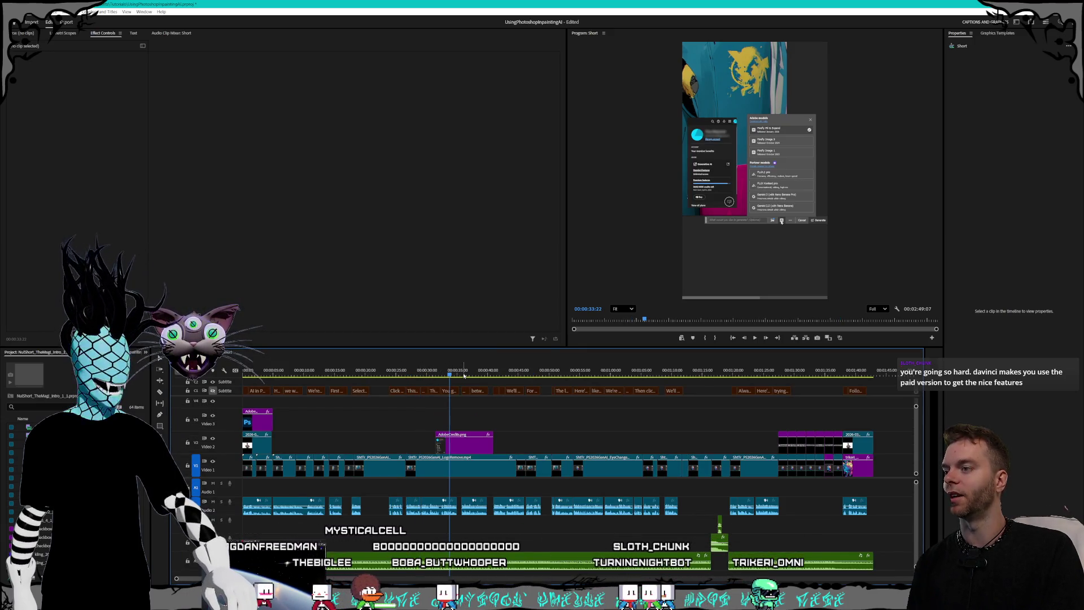
{"action": "left_click", "coordinate": [253, 374]}
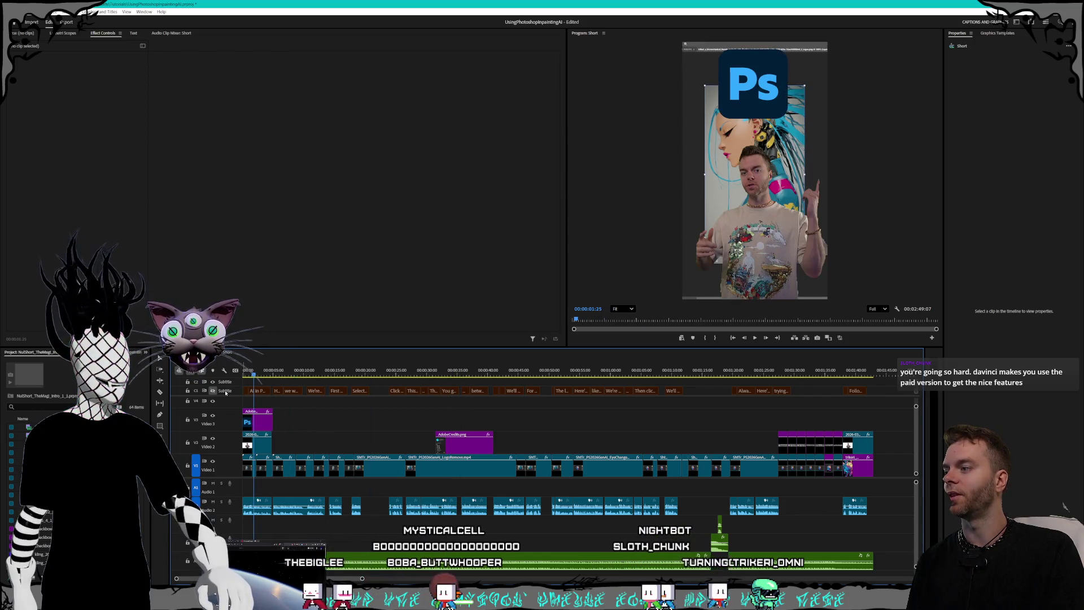
{"action": "left_click", "coordinate": [246, 374]}
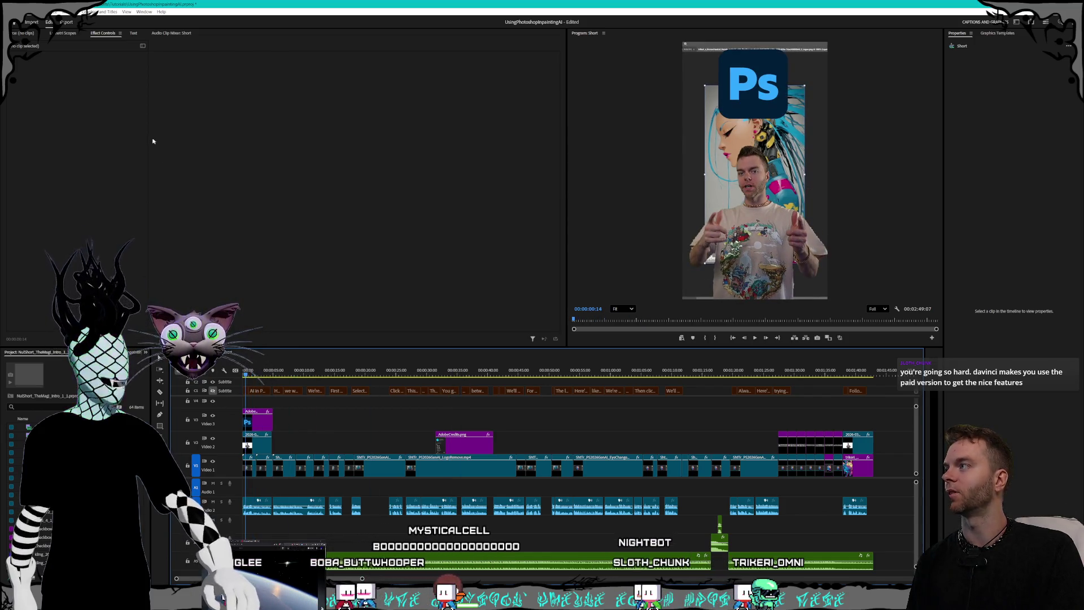
Show the subtitle track's captions as an editable list in the Text panel, then bring the browser forward.
{"action": "right_click", "coordinate": [232, 391]}
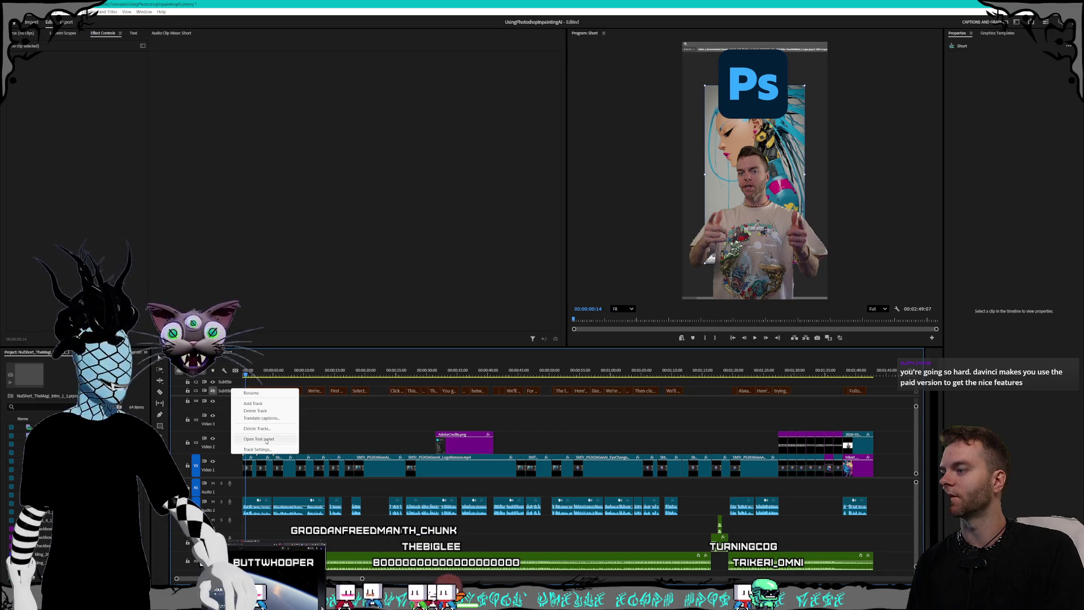
{"action": "left_click", "coordinate": [259, 439]}
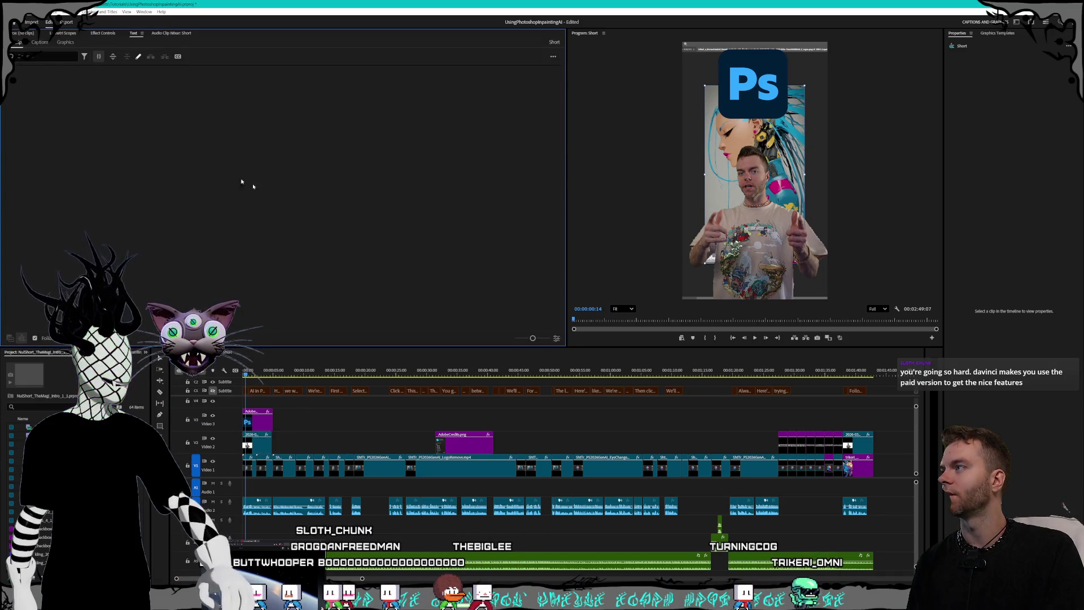
{"action": "scroll", "coordinate": [302, 213], "scroll_direction": "down", "scroll_amount": 10}
{"action": "scroll", "coordinate": [292, 241], "scroll_direction": "down", "scroll_amount": 2}
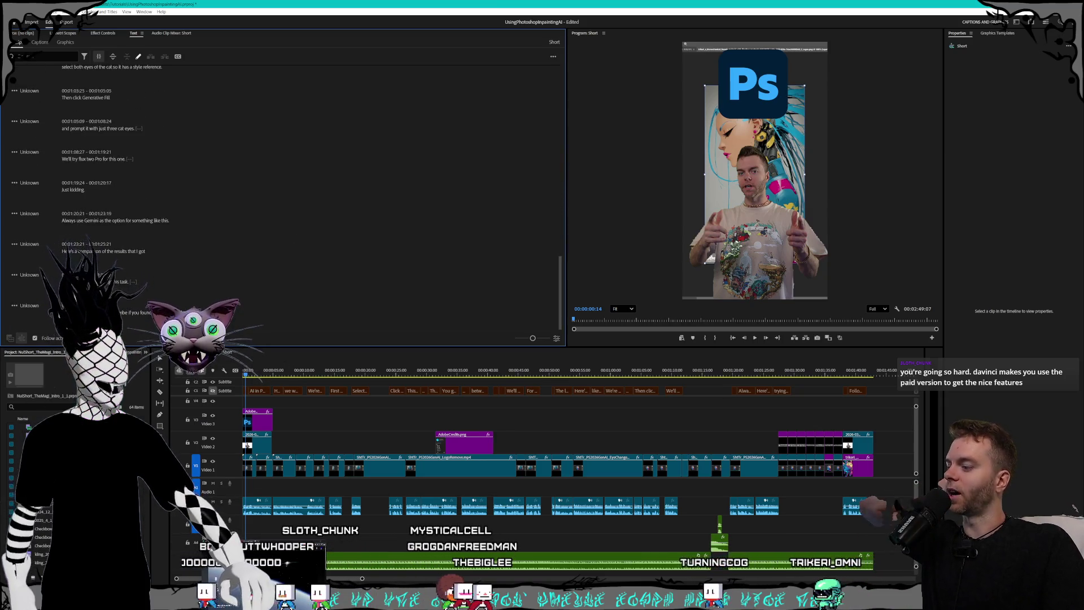
{"action": "key", "text": "alt+Tab"}
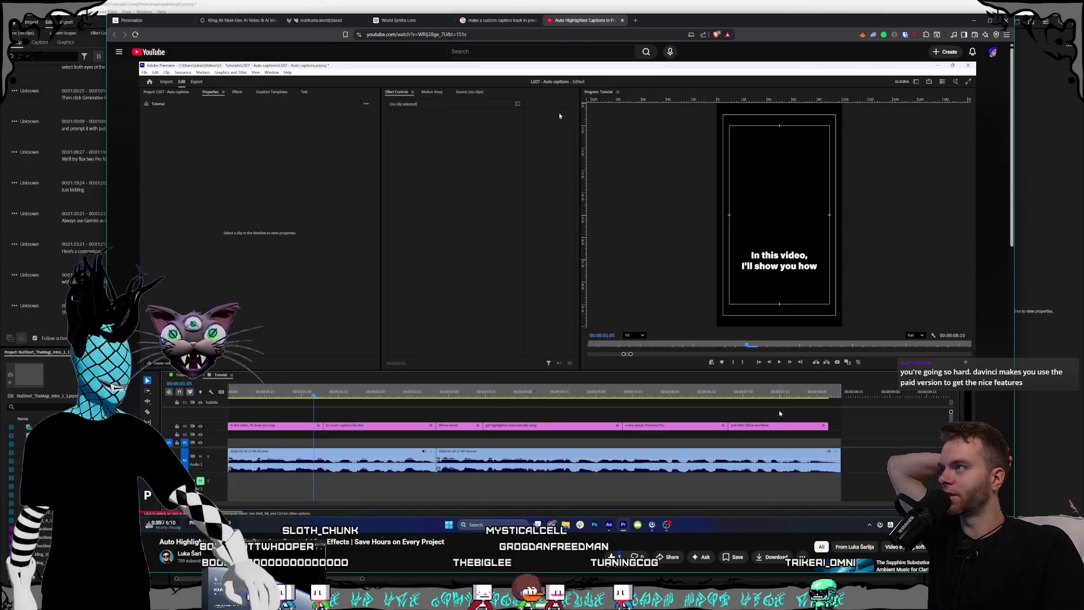
Review Google's caption-highlighting results, then jump the YouTube tutorial to its After Effects part at 1:37.
{"action": "left_click", "coordinate": [490, 21]}
{"action": "scroll", "coordinate": [275, 288], "scroll_direction": "down", "scroll_amount": 5}
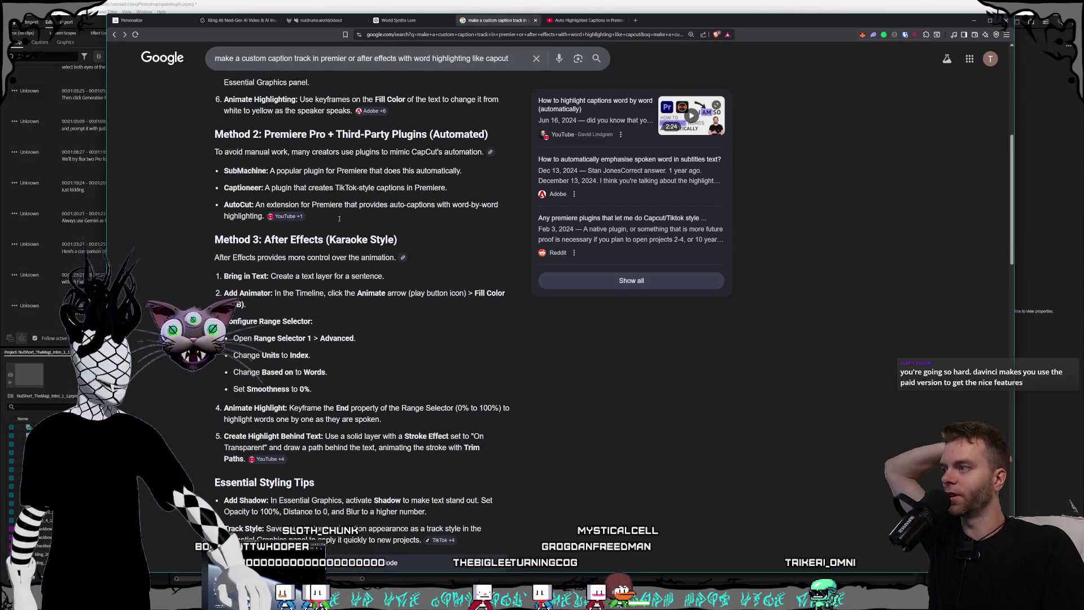
{"action": "mouse_move", "coordinate": [275, 289]}
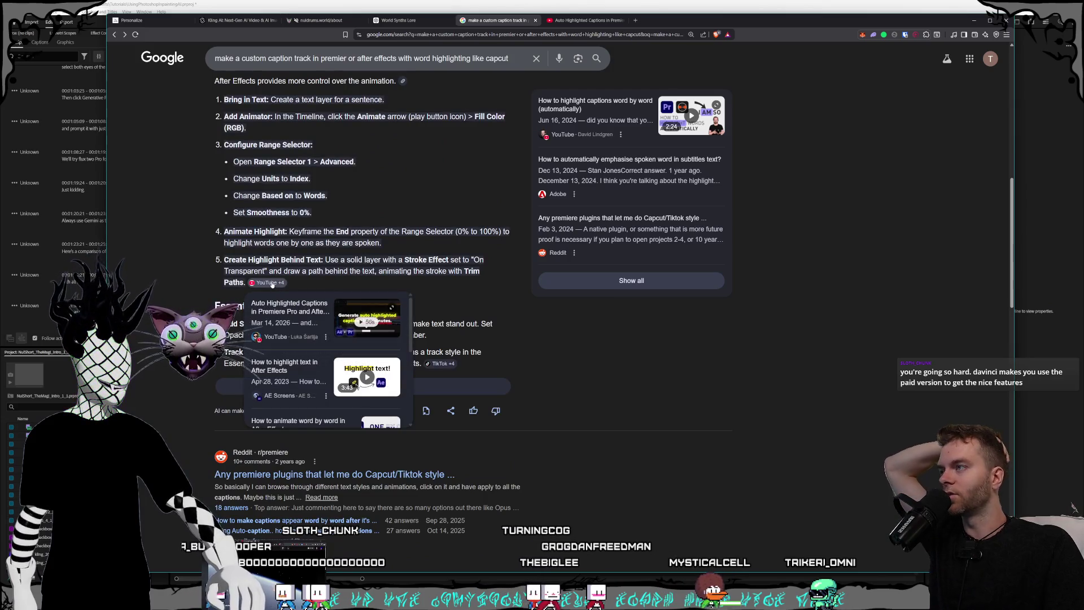
{"action": "scroll", "coordinate": [349, 263], "scroll_direction": "up", "scroll_amount": 1}
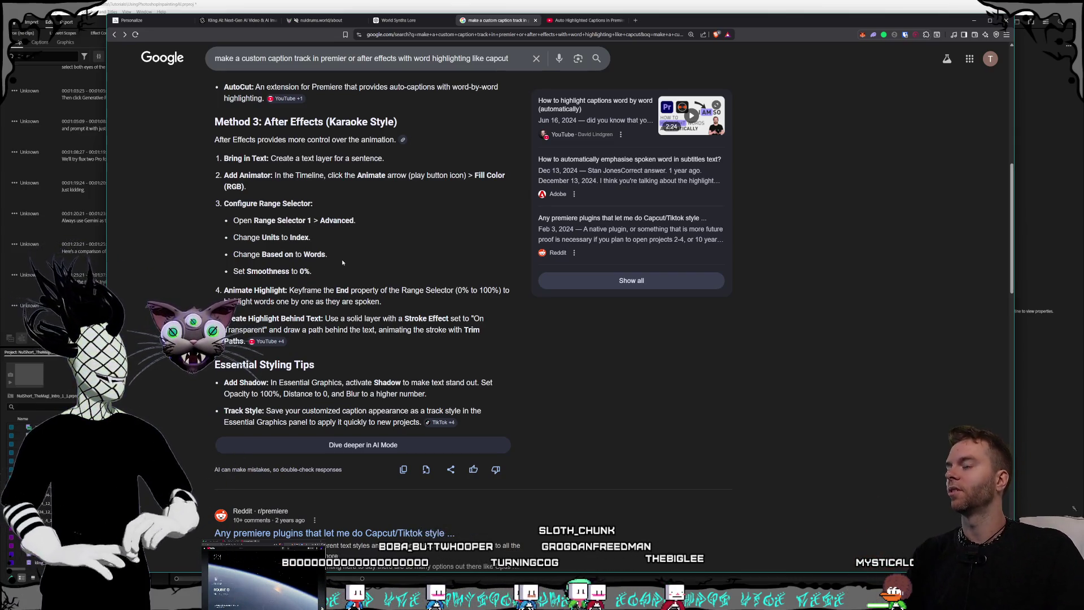
{"action": "left_click", "coordinate": [580, 20]}
{"action": "left_click", "coordinate": [347, 510]}
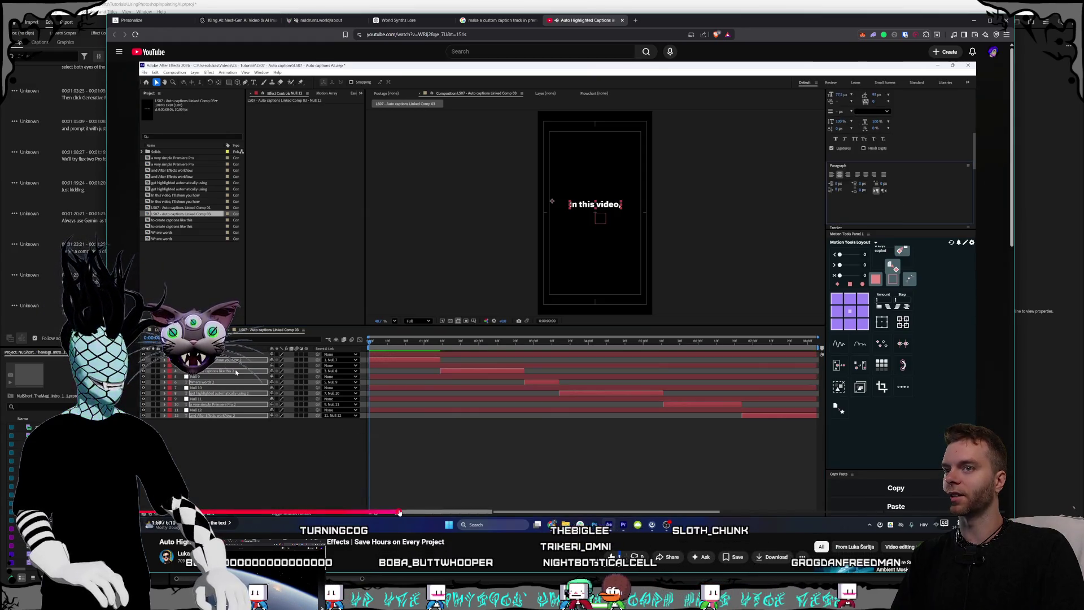
Skip the tutorial to its expression code around 2:44–3:12 and pause it.
{"action": "left_click", "coordinate": [453, 512]}
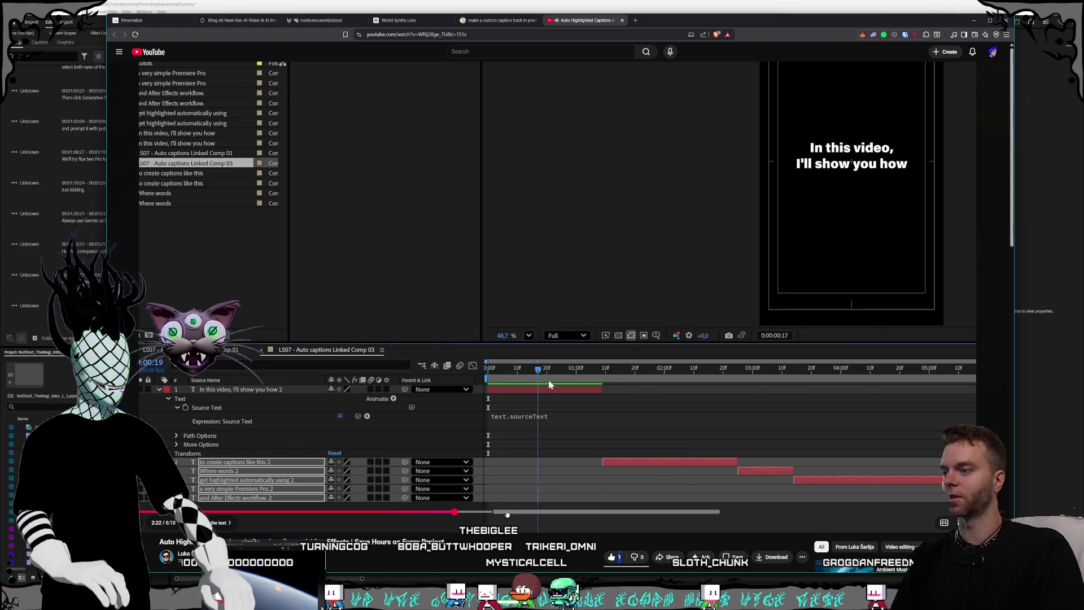
{"action": "left_click", "coordinate": [506, 512]}
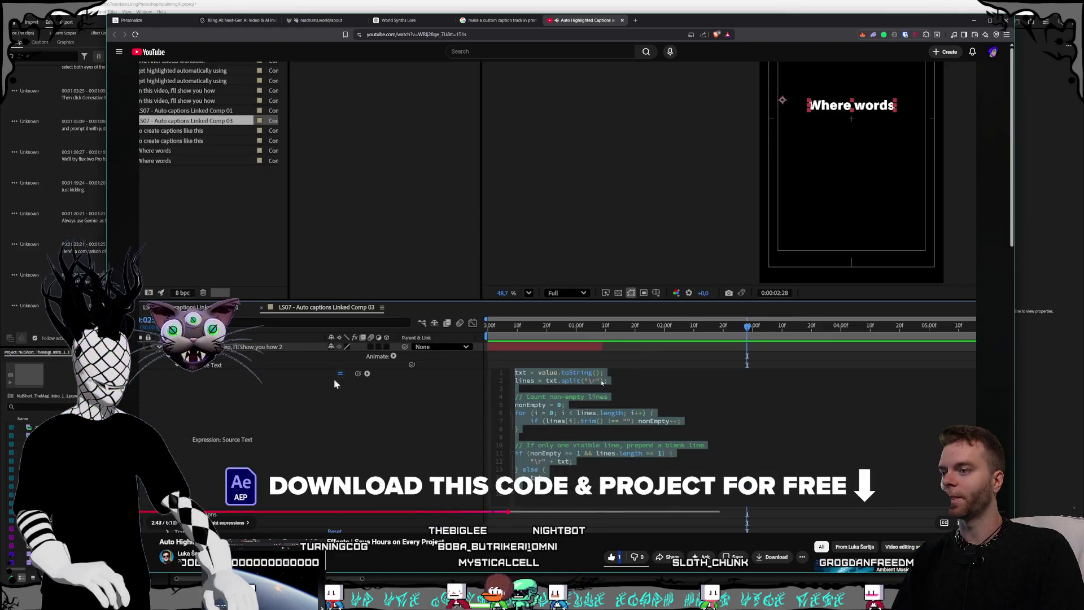
{"action": "left_click", "coordinate": [617, 390]}
{"action": "scroll", "coordinate": [617, 389], "scroll_direction": "down", "scroll_amount": 2}
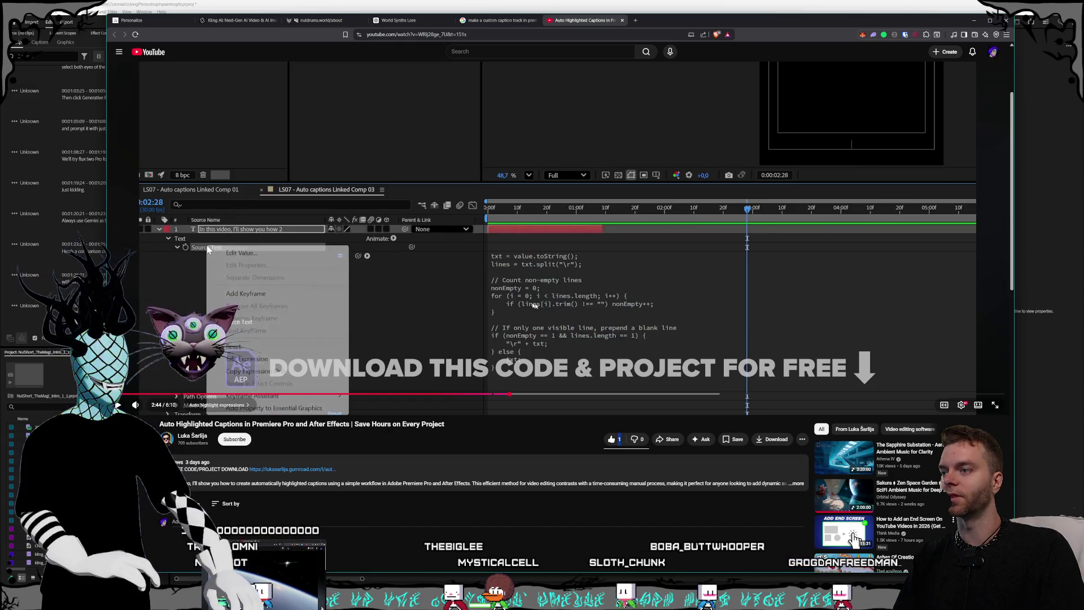
{"action": "mouse_move", "coordinate": [510, 394]}
{"action": "left_mouse_down"}
{"action": "mouse_move", "coordinate": [576, 394]}
{"action": "mouse_move", "coordinate": [558, 278]}
{"action": "mouse_move", "coordinate": [635, 395]}
{"action": "left_mouse_up"}
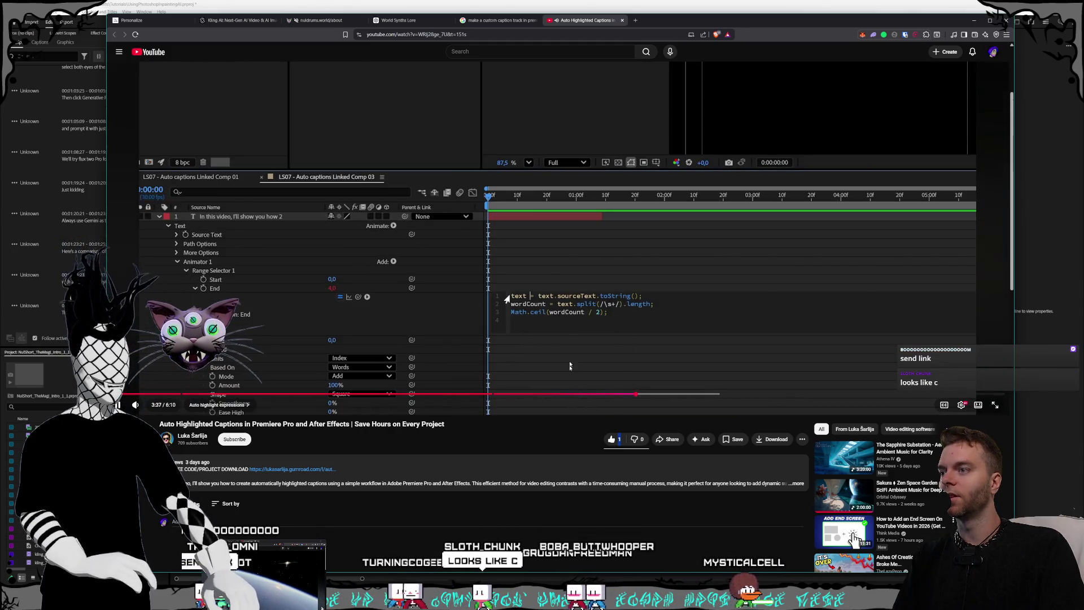
{"action": "left_click", "coordinate": [556, 339]}
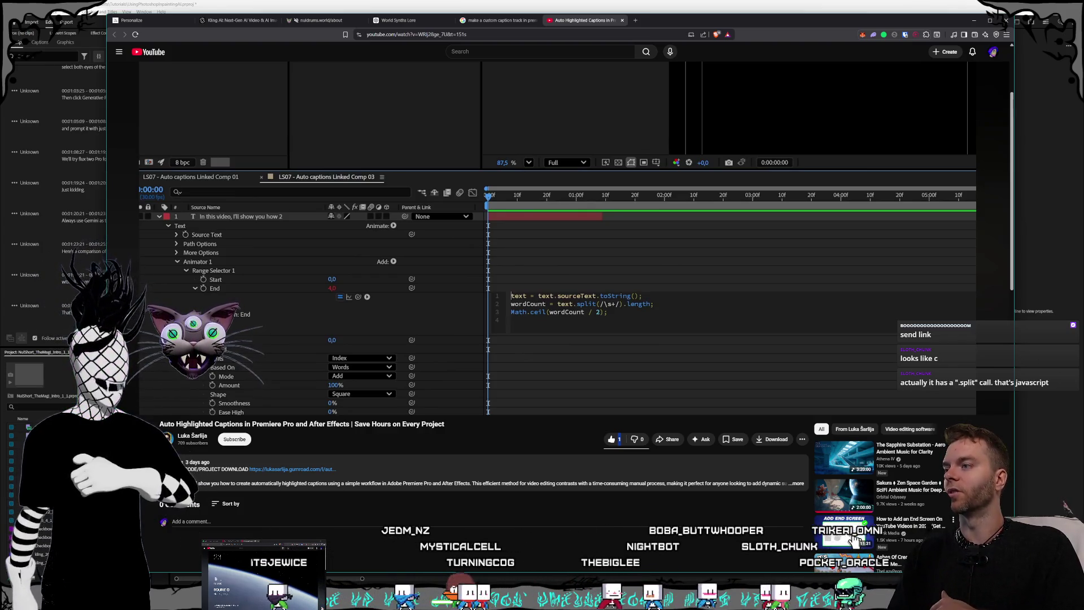
Copy the tutorial's share link and return to the Google search results tab.
{"action": "mouse_move", "coordinate": [857, 539]}
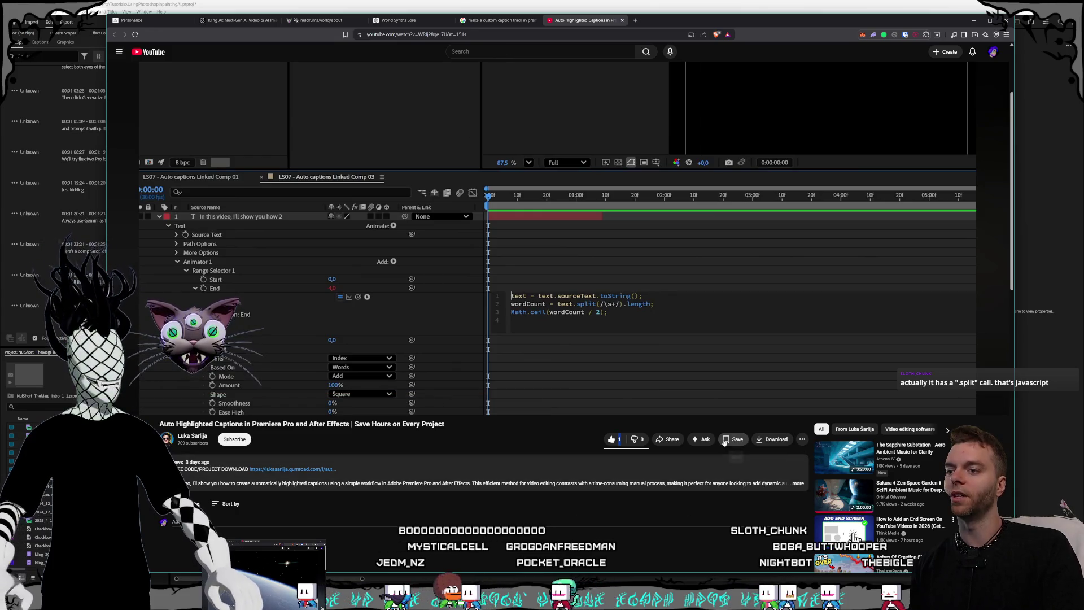
{"action": "left_click", "coordinate": [668, 439]}
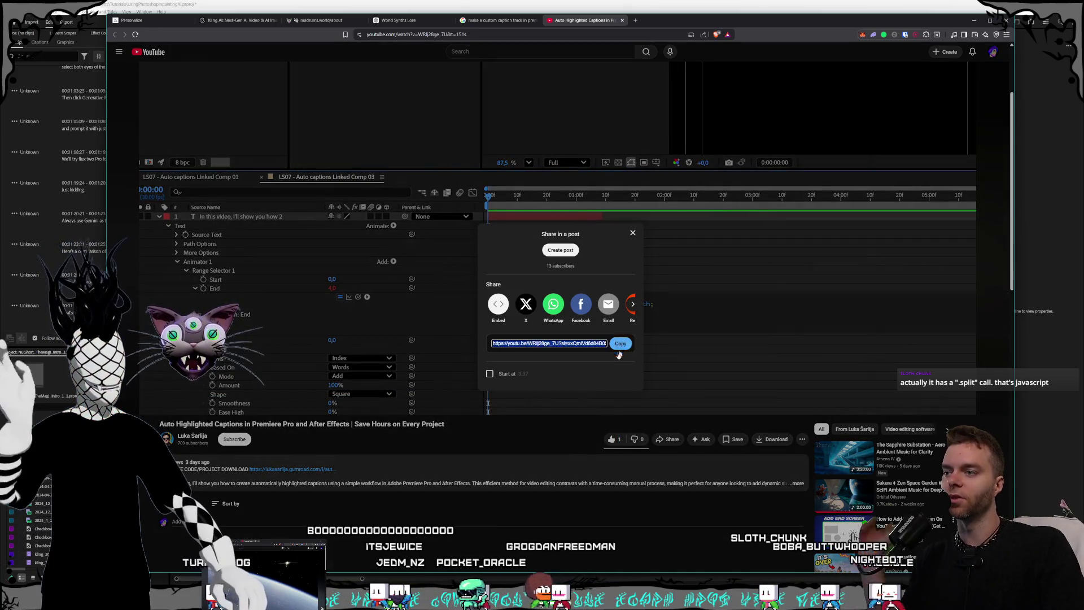
{"action": "left_click", "coordinate": [518, 454]}
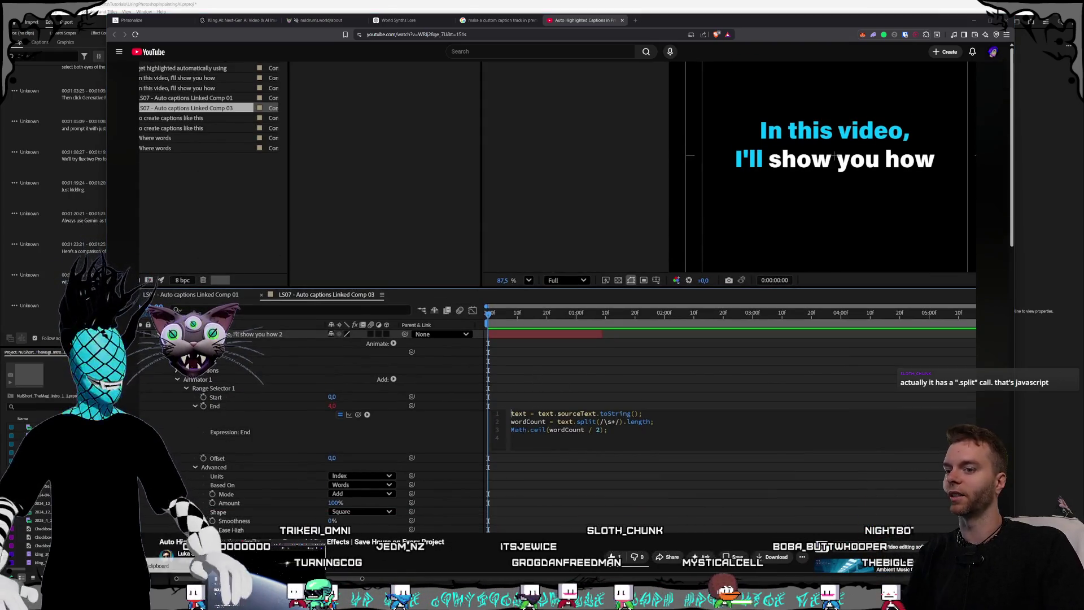
{"action": "scroll", "coordinate": [570, 421], "scroll_direction": "down", "scroll_amount": 1}
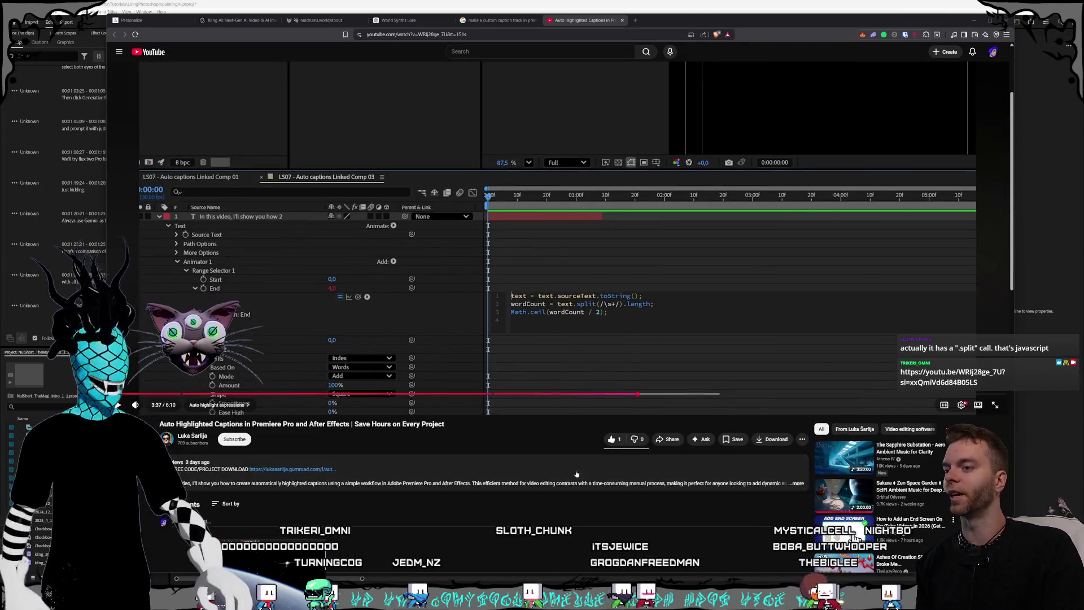
{"action": "key", "text": "ctrl+shift+Tab"}
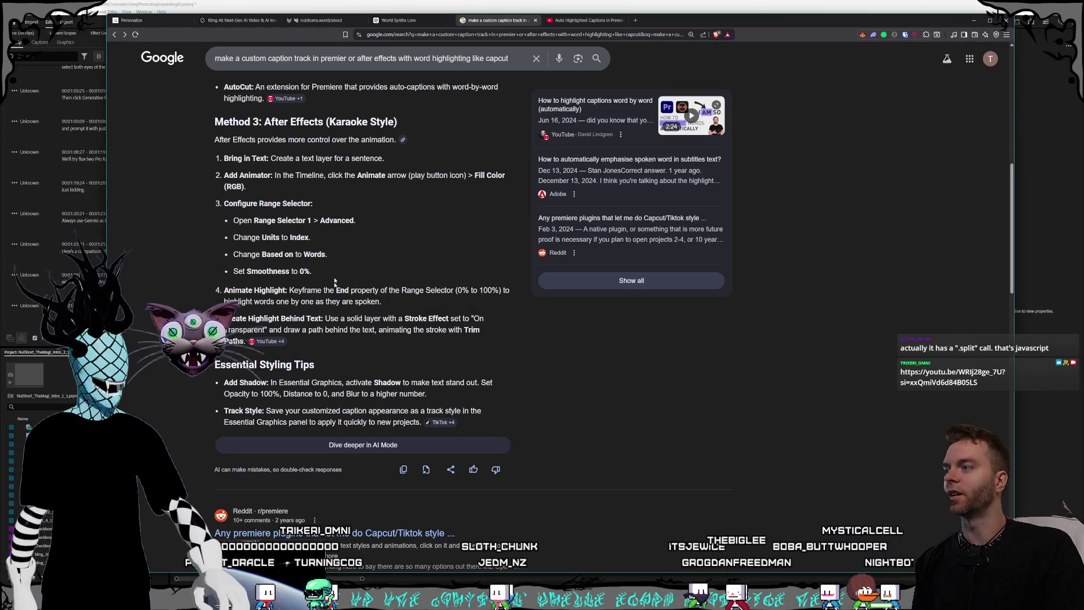
View and close the YouTube sources list behind the After Effects karaoke method.
{"action": "left_click", "coordinate": [271, 342]}
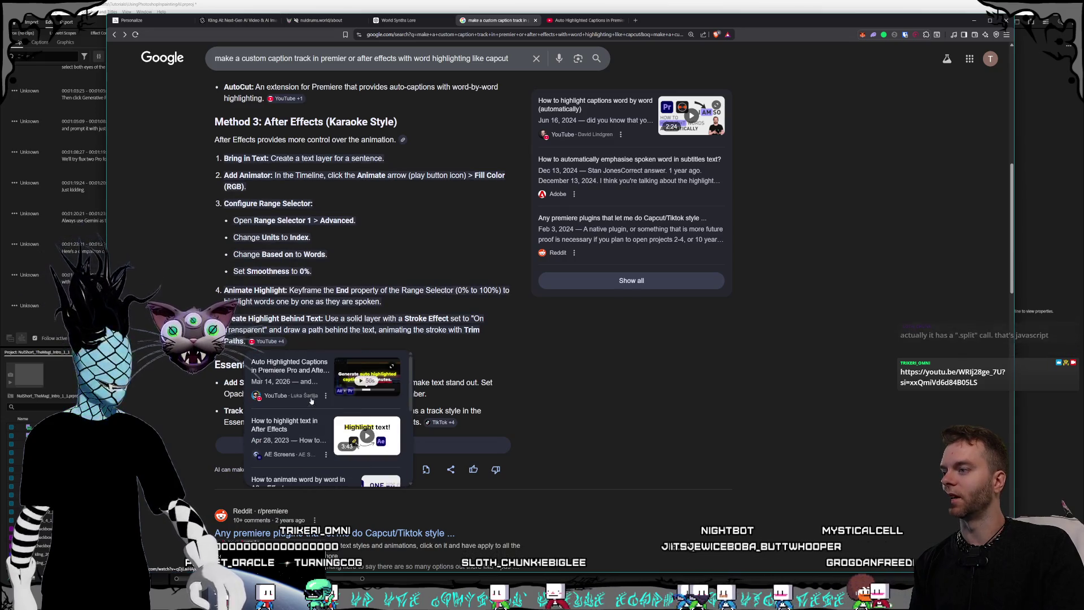
{"action": "left_click", "coordinate": [356, 318]}
{"action": "scroll", "coordinate": [391, 318], "scroll_direction": "up", "scroll_amount": 15}
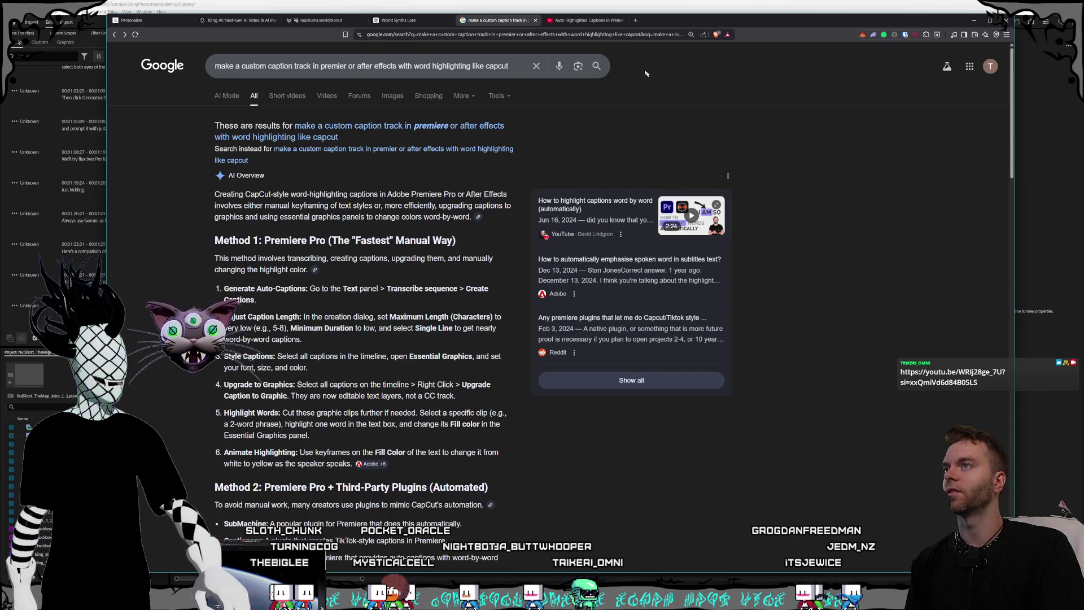
Return to Premiere Pro's NulShort Short sequence at its very start.
{"action": "left_click", "coordinate": [459, 2]}
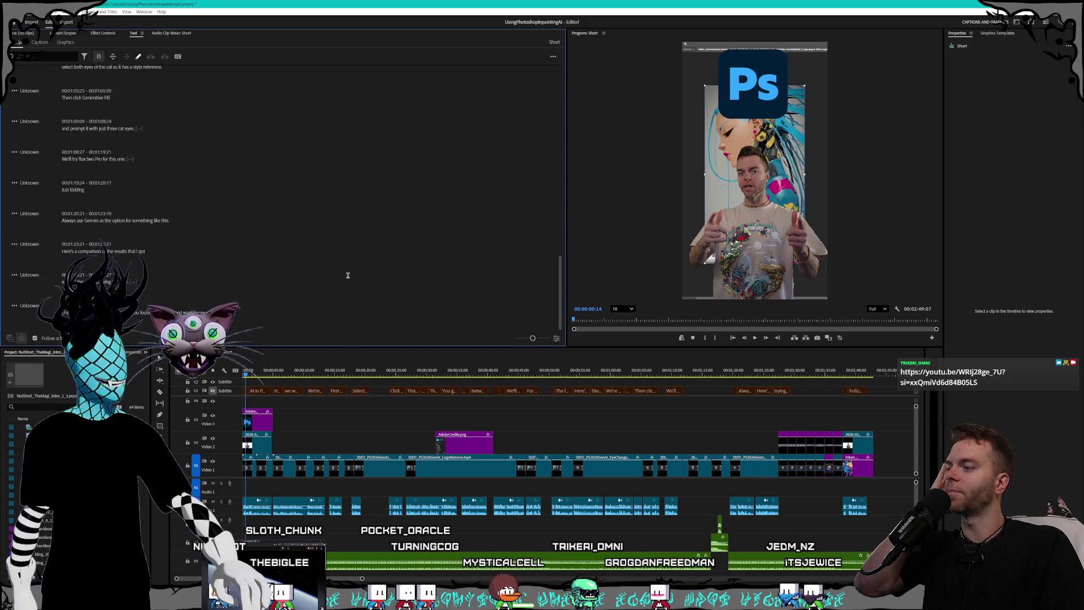
{"action": "left_click", "coordinate": [228, 352]}
{"action": "key", "text": "Home"}
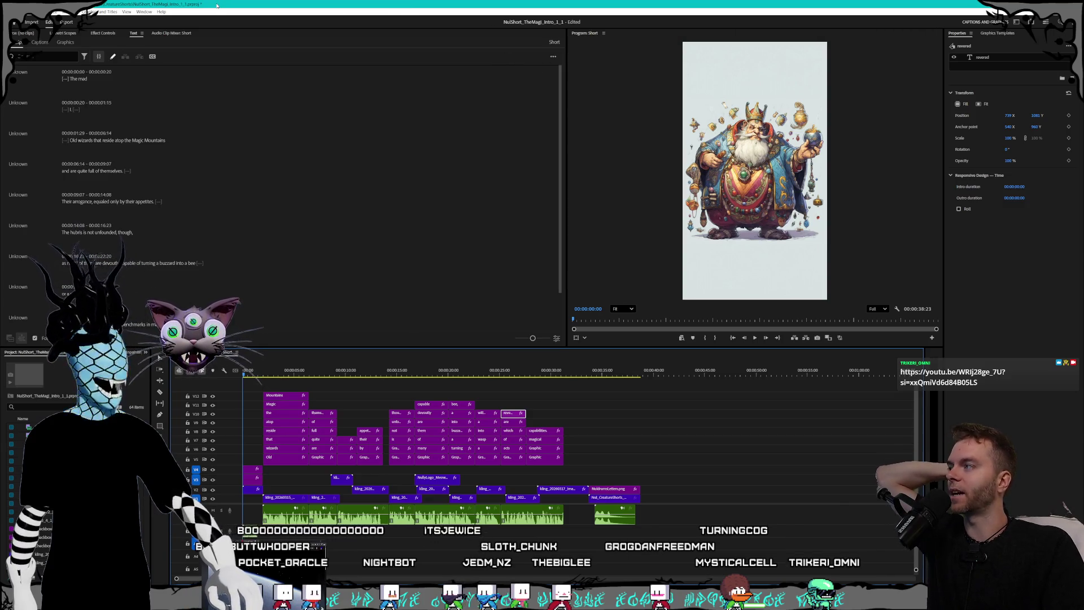
Play the Short from a late transcript line, then switch to the empty C2: Subtitle captions list.
{"action": "scroll", "coordinate": [230, 178], "scroll_direction": "down", "scroll_amount": 2}
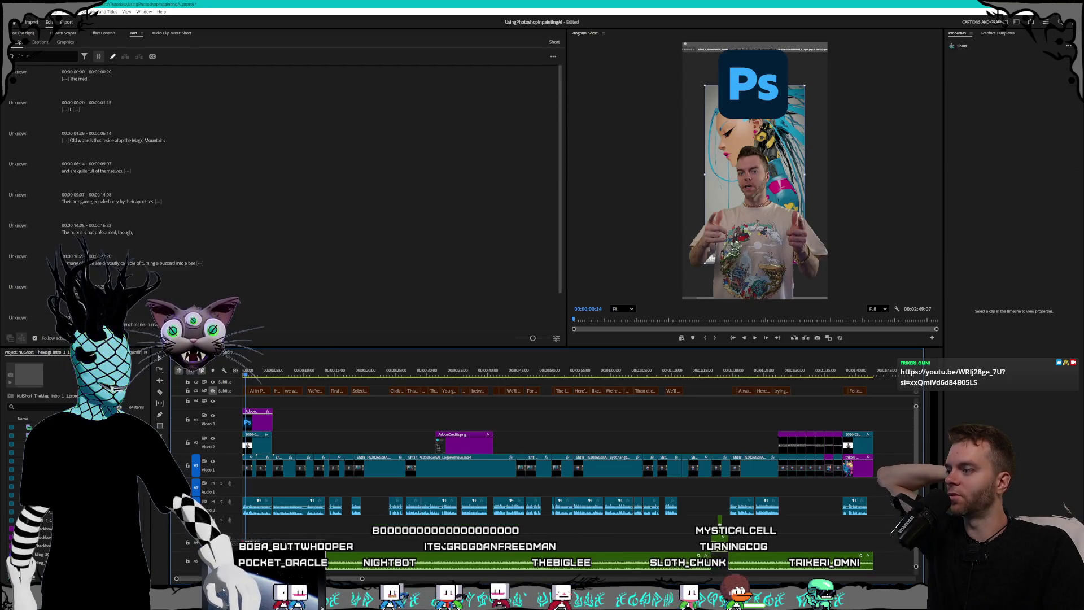
{"action": "key", "text": "Home"}
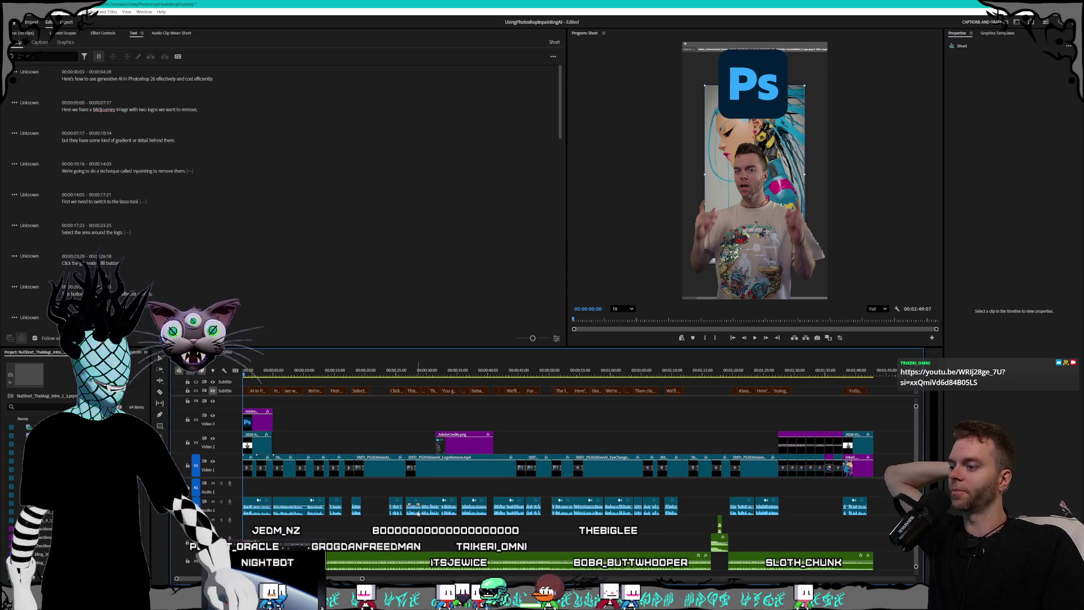
{"action": "scroll", "coordinate": [290, 217], "scroll_direction": "down", "scroll_amount": 10}
{"action": "left_click", "coordinate": [162, 144]}
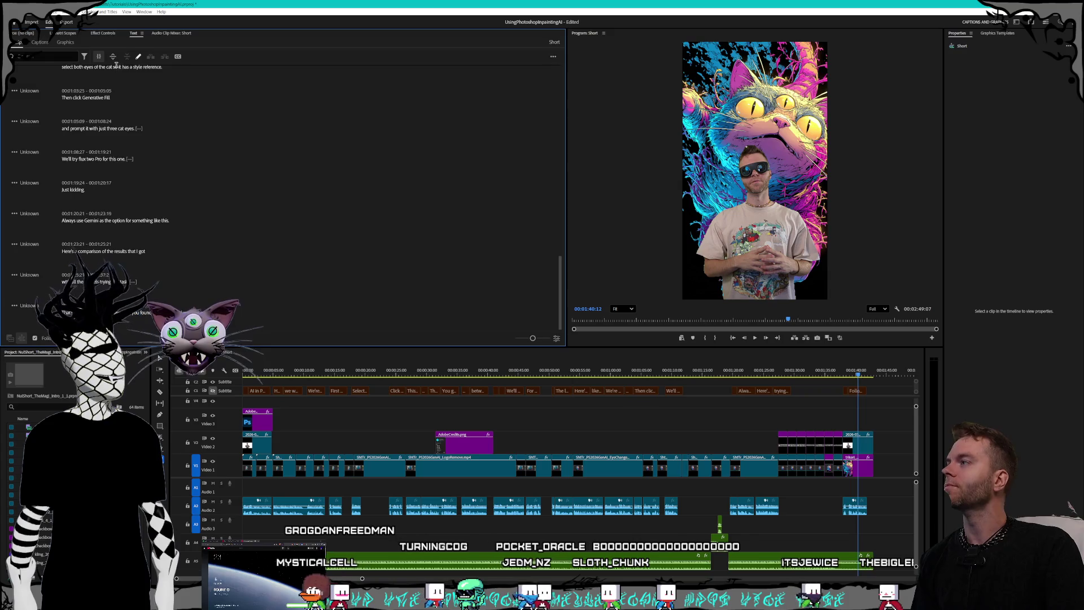
{"action": "key", "text": "space"}
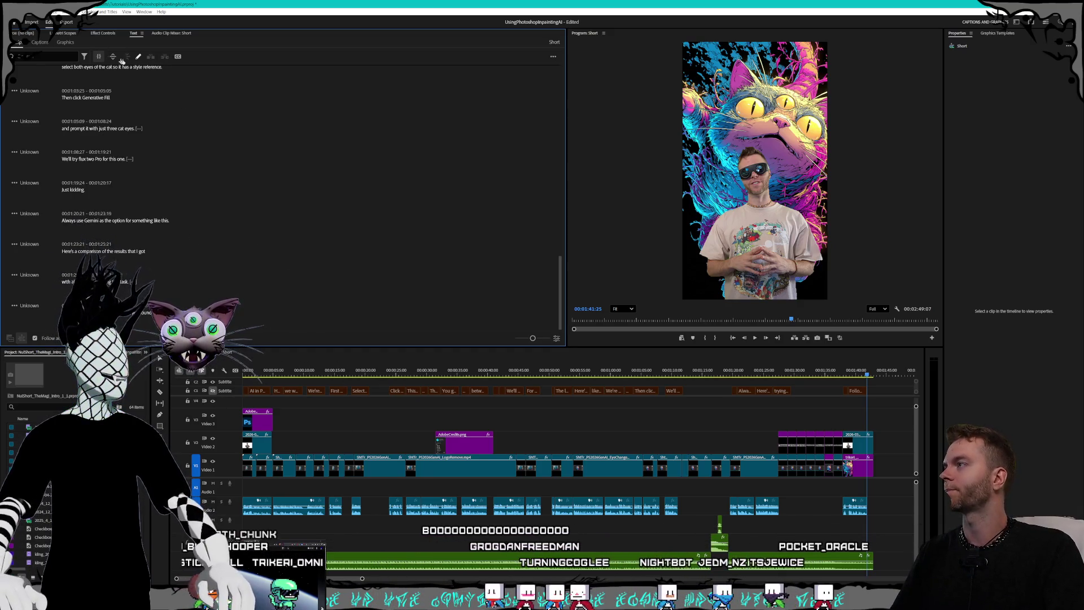
{"action": "left_click", "coordinate": [41, 43]}
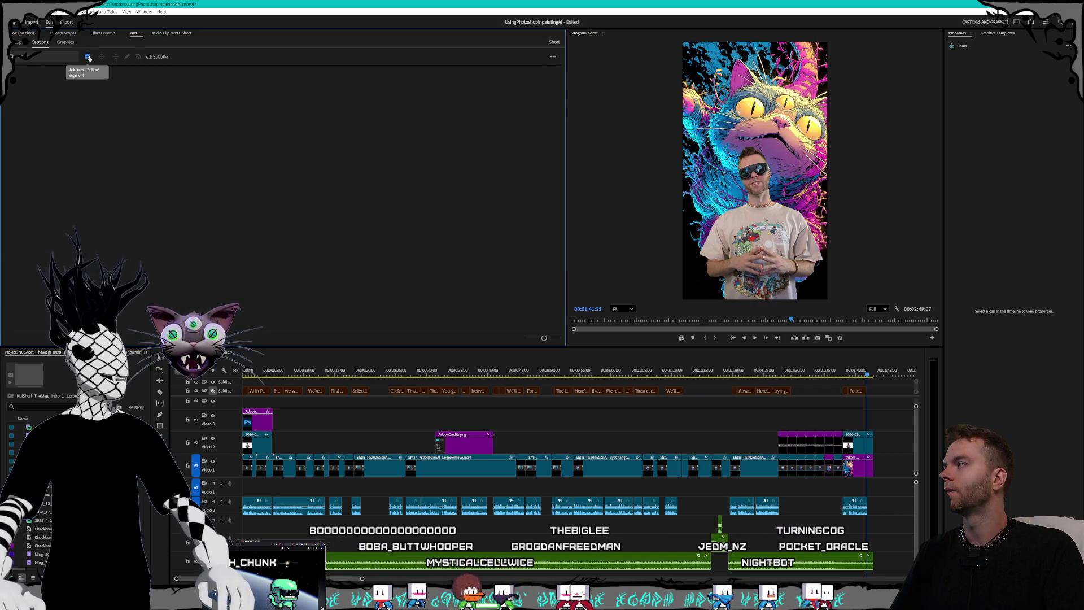
Add a blank test caption segment, delete it, and return to the sequence start.
{"action": "left_click", "coordinate": [88, 57]}
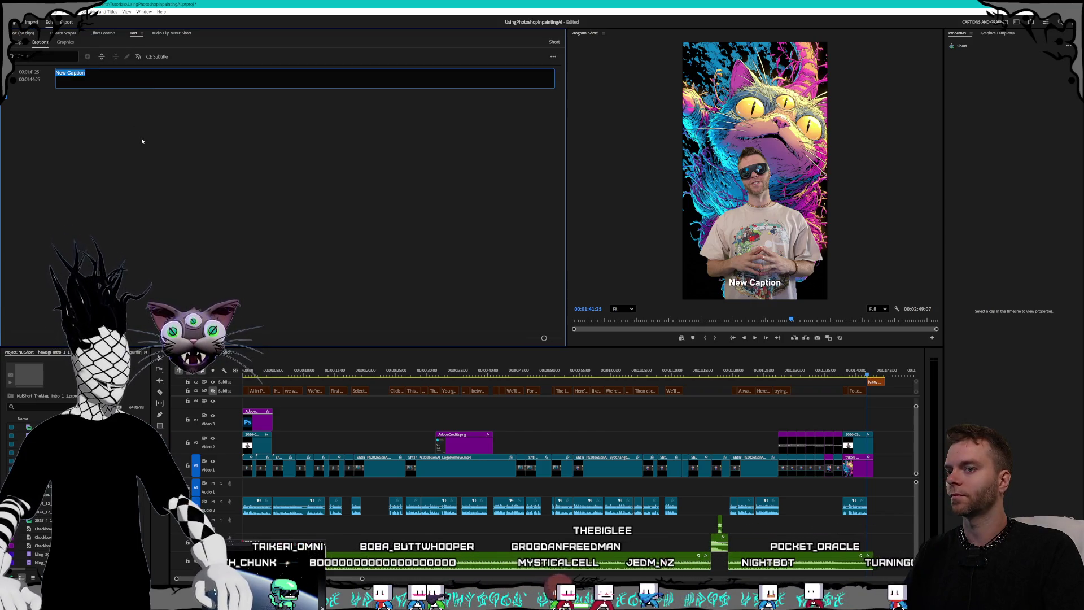
{"action": "left_click", "coordinate": [879, 382]}
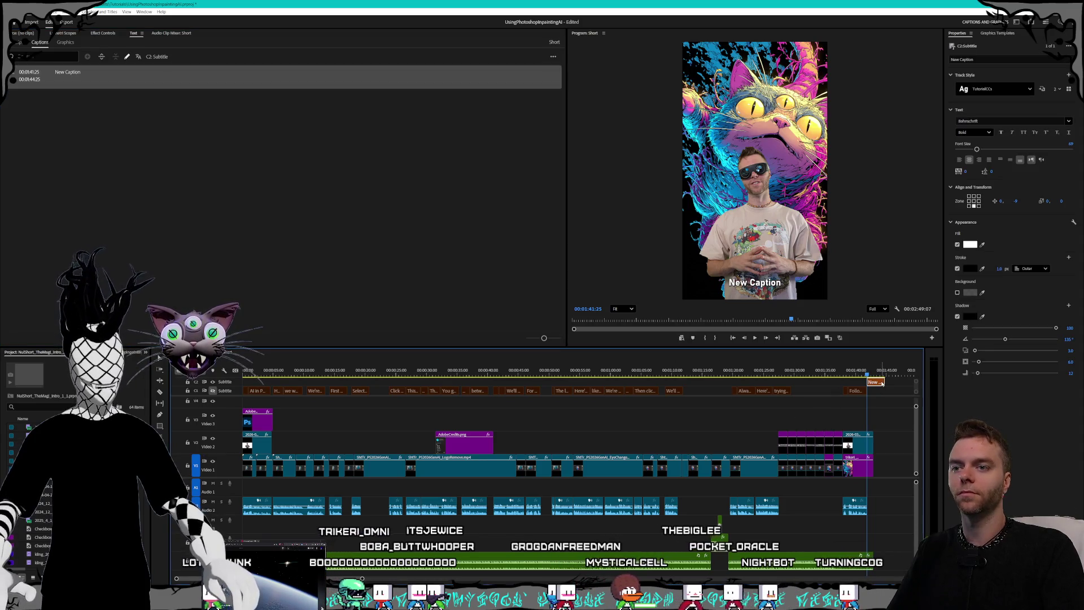
{"action": "key", "text": "Delete"}
{"action": "key", "text": "Home"}
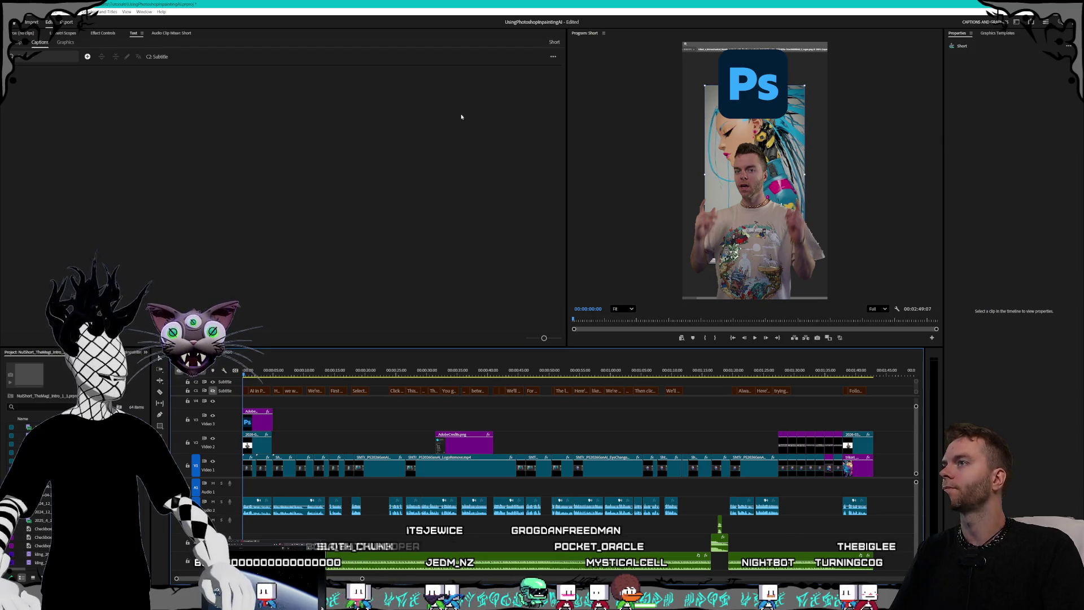
Browse the caption panel's options, go back to the transcript, and start Create captions.
{"action": "left_click", "coordinate": [554, 57]}
{"action": "mouse_move", "coordinate": [514, 103]}
{"action": "left_click", "coordinate": [347, 173]}
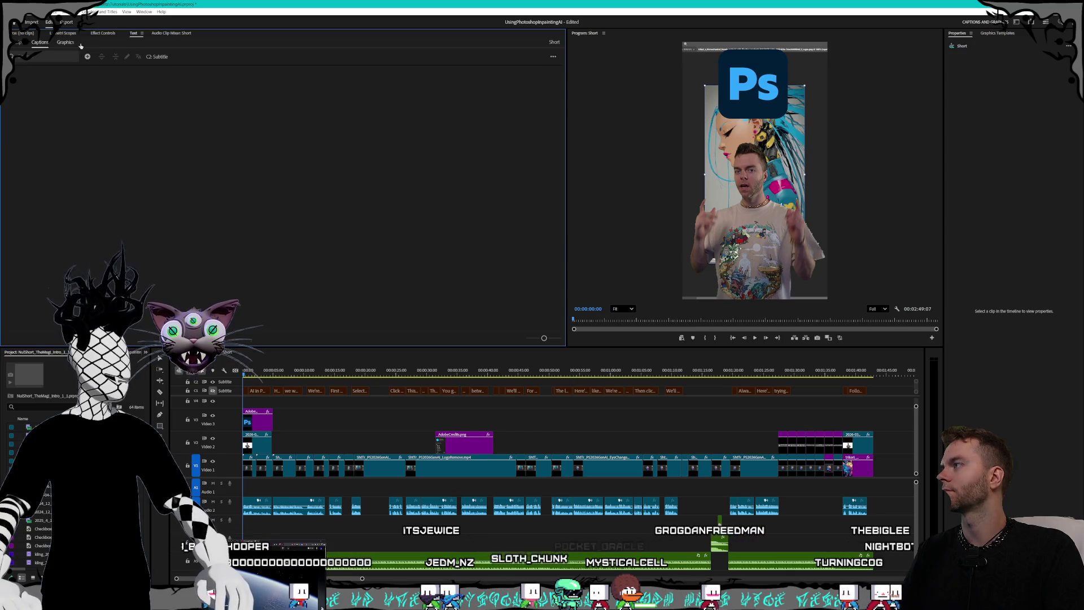
{"action": "left_click", "coordinate": [19, 43]}
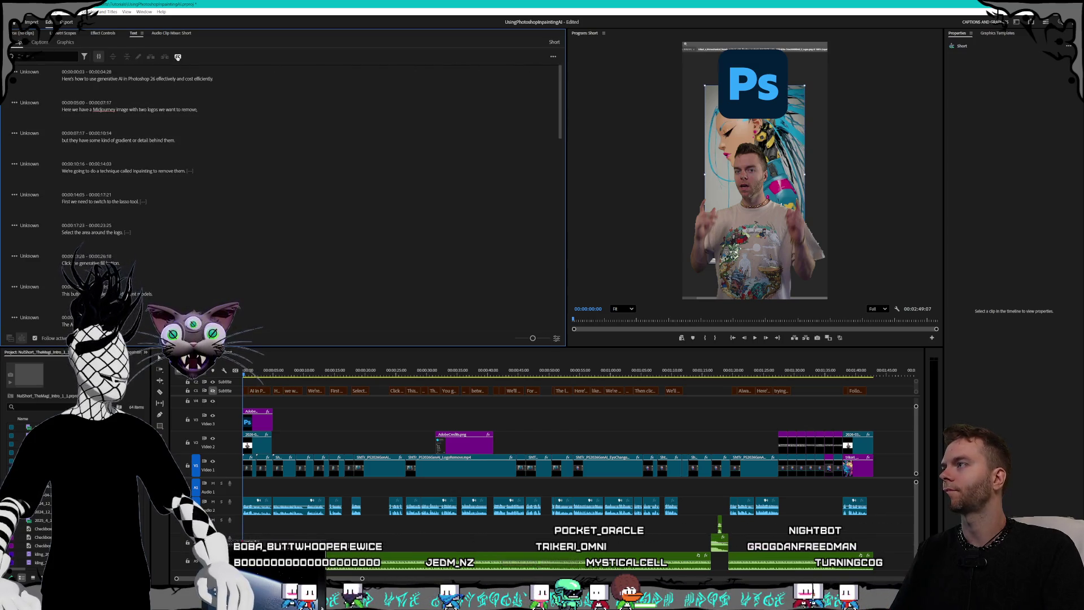
{"action": "left_click", "coordinate": [178, 57]}
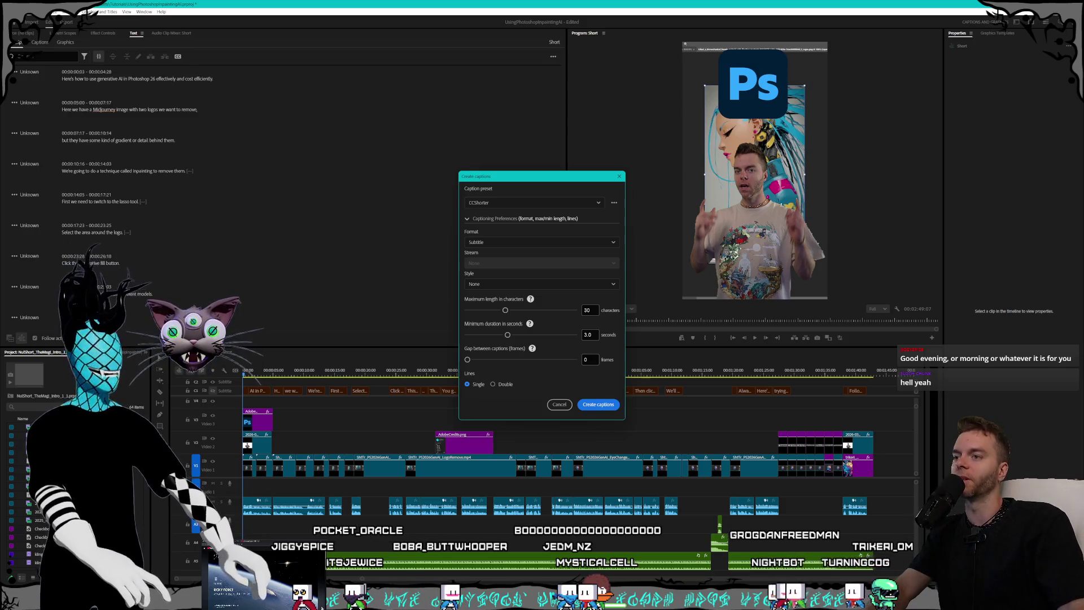
Generate a caption track from the transcript using the TutorialCCs caption style.
{"action": "mouse_move", "coordinate": [538, 180]}
{"action": "left_mouse_down"}
{"action": "mouse_move", "coordinate": [547, 154]}
{"action": "mouse_move", "coordinate": [541, 166]}
{"action": "left_mouse_up"}
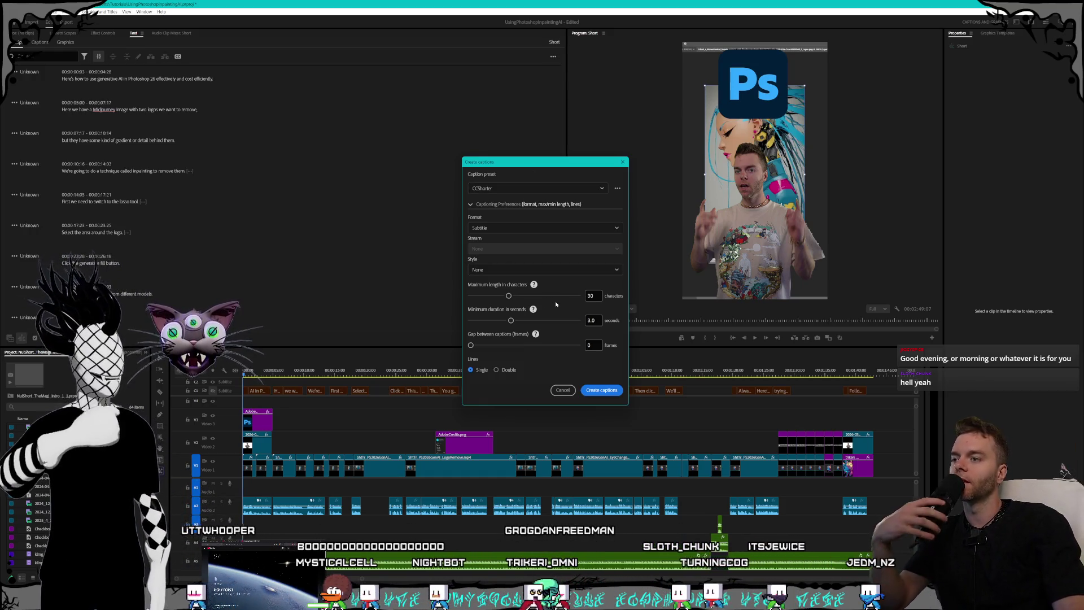
{"action": "left_click_drag", "start_coordinate": [595, 295], "coordinate": [586, 299]}
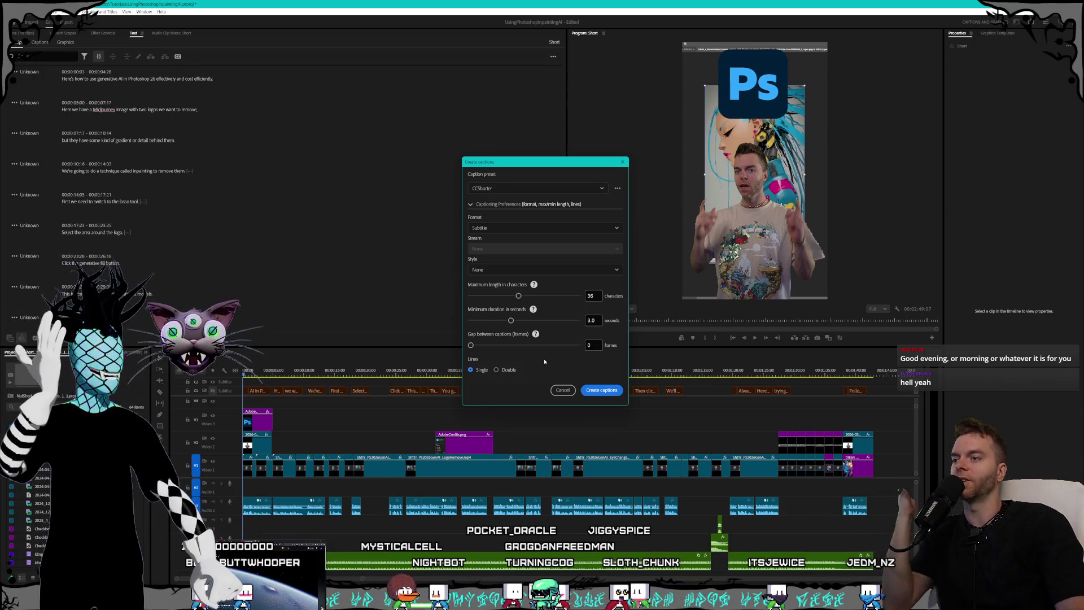
{"action": "left_click", "coordinate": [617, 190]}
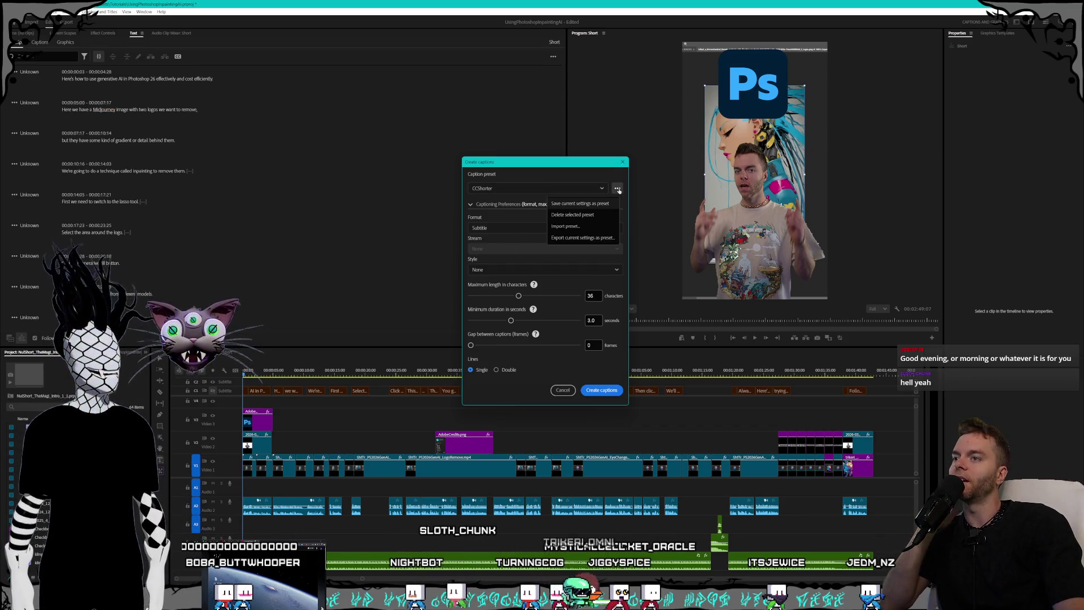
{"action": "left_click", "coordinate": [485, 208]}
{"action": "left_click", "coordinate": [528, 269]}
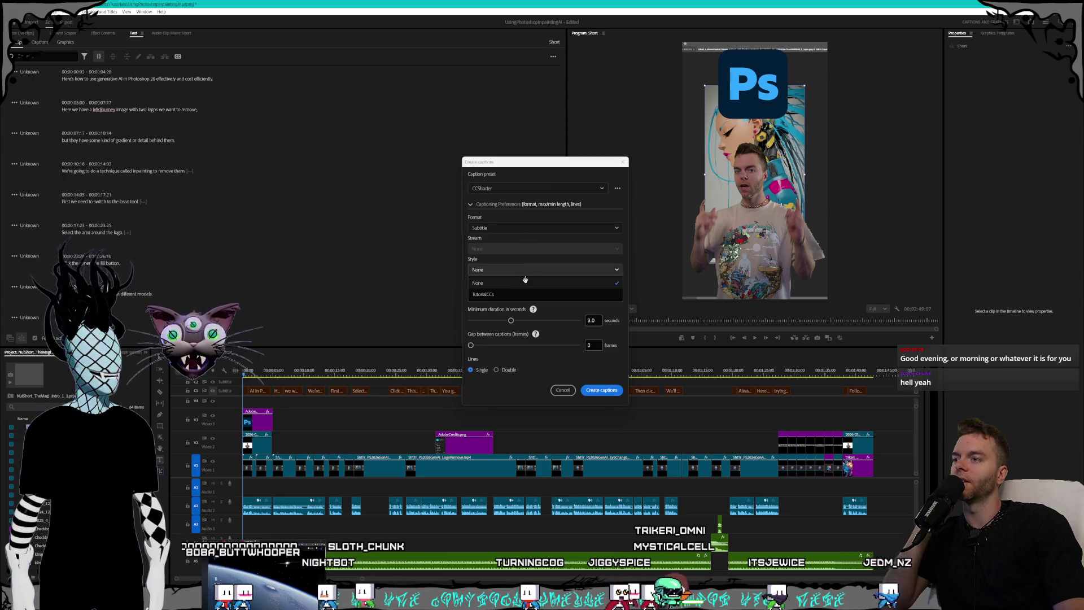
{"action": "left_click", "coordinate": [500, 295]}
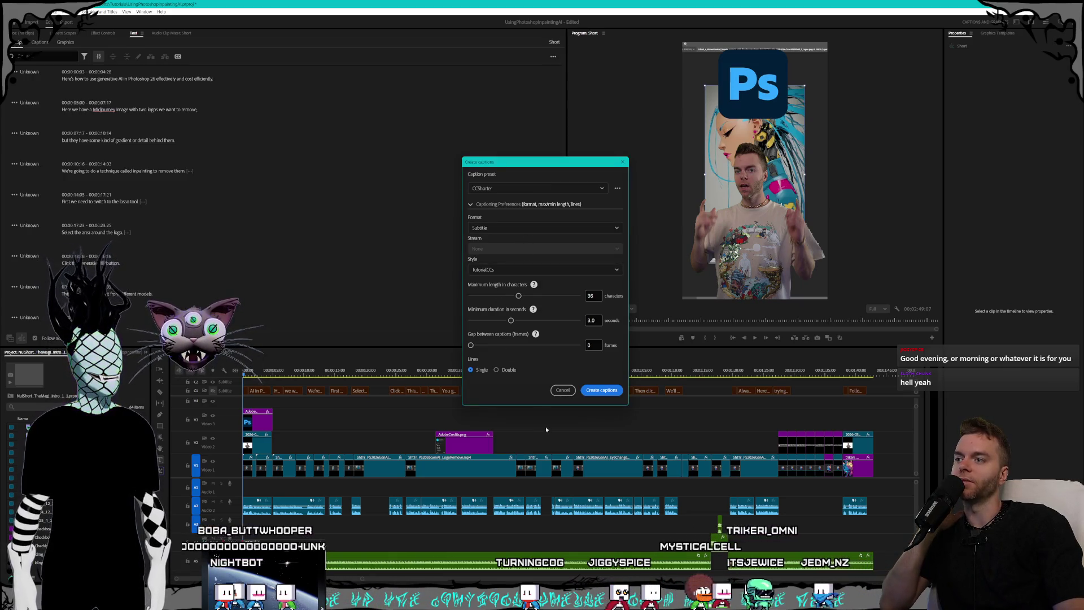
{"action": "left_click", "coordinate": [595, 391]}
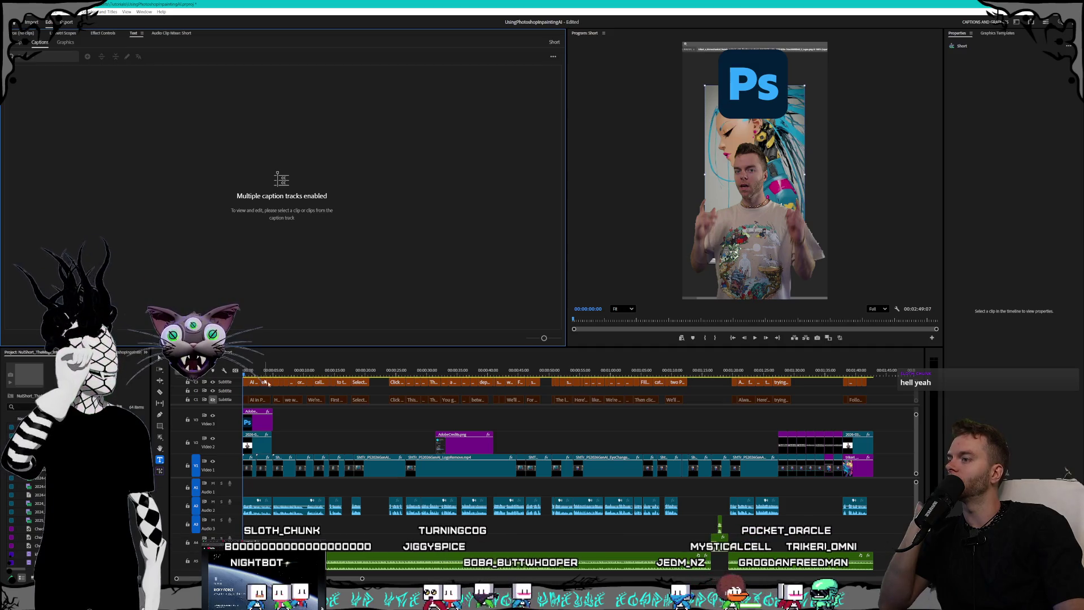
{"action": "left_click_drag", "start_coordinate": [244, 372], "coordinate": [342, 371]}
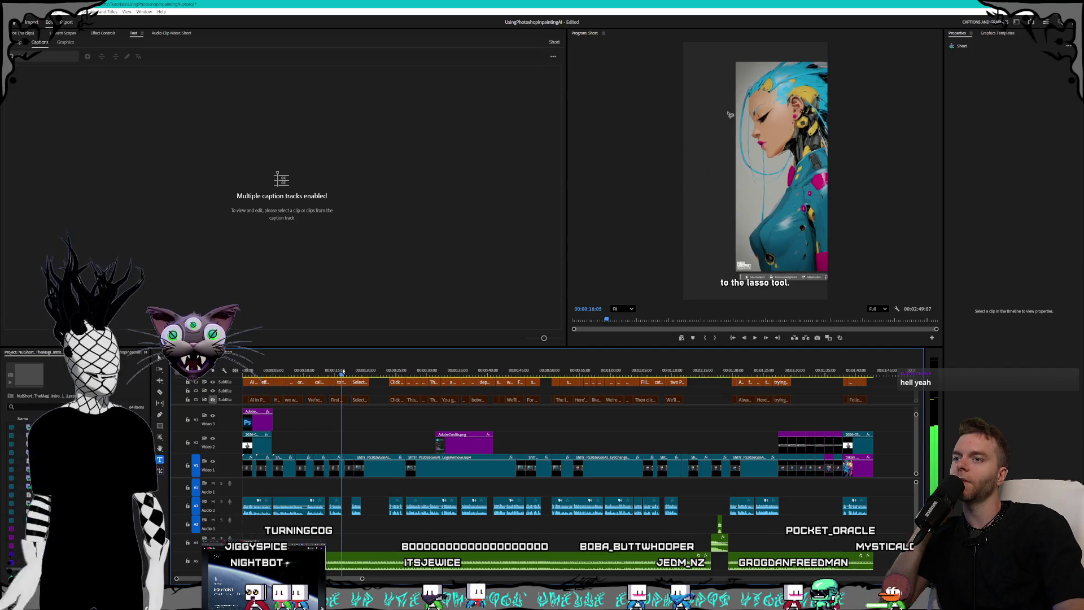
{"action": "right_click", "coordinate": [229, 395]}
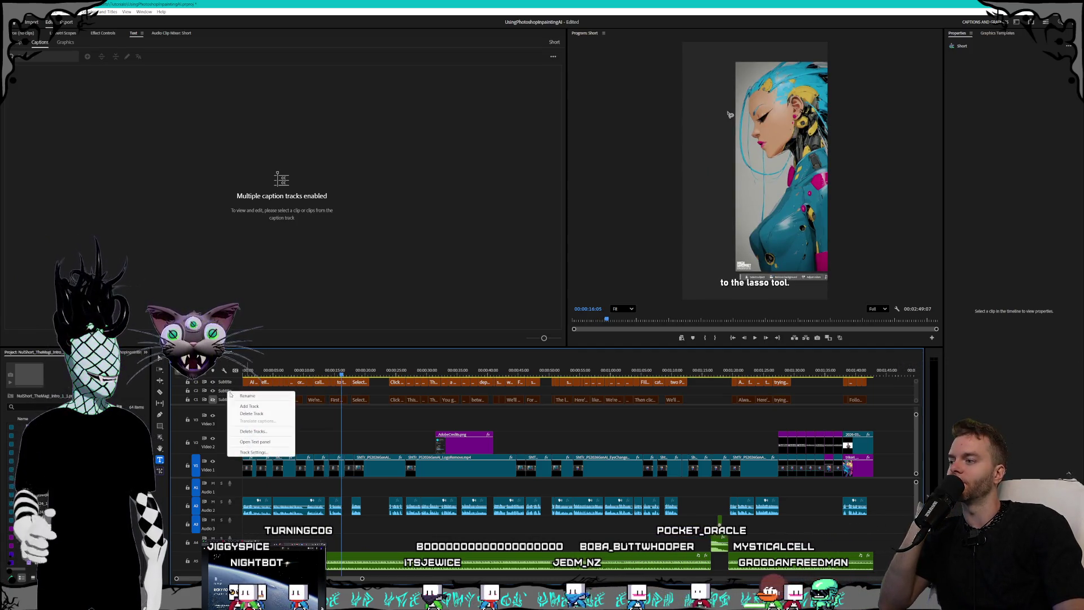
{"action": "left_click", "coordinate": [252, 418]}
{"action": "right_click", "coordinate": [228, 394]}
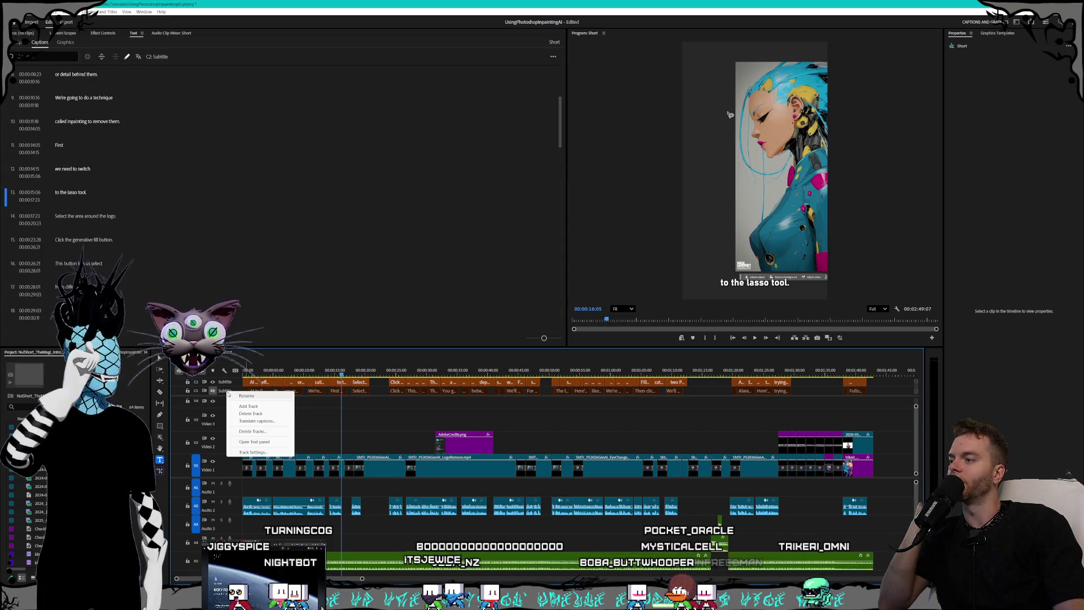
{"action": "left_click", "coordinate": [246, 415]}
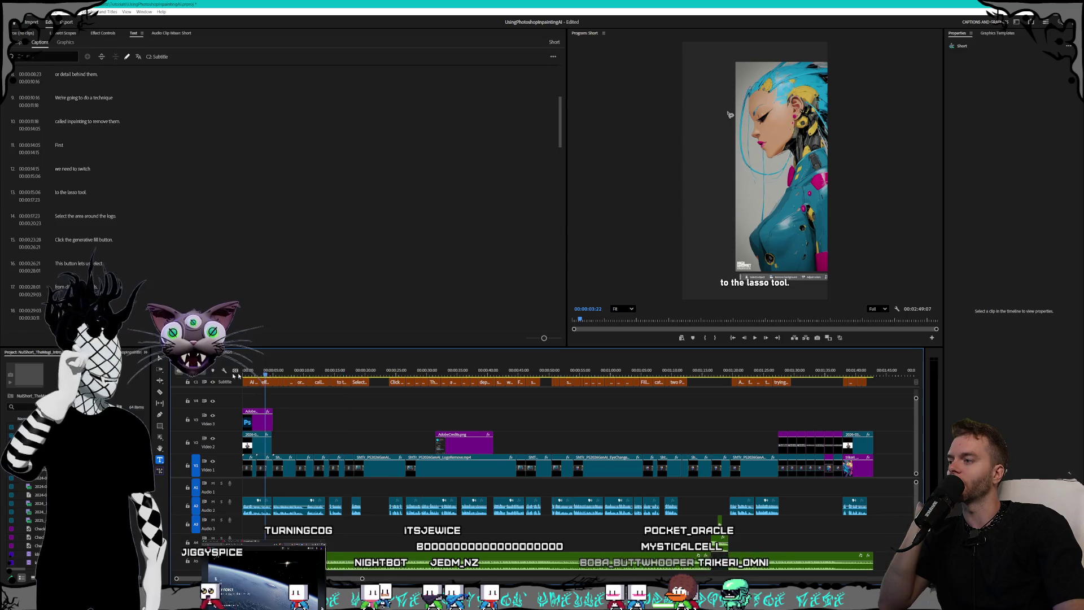
{"action": "key", "text": "Home"}
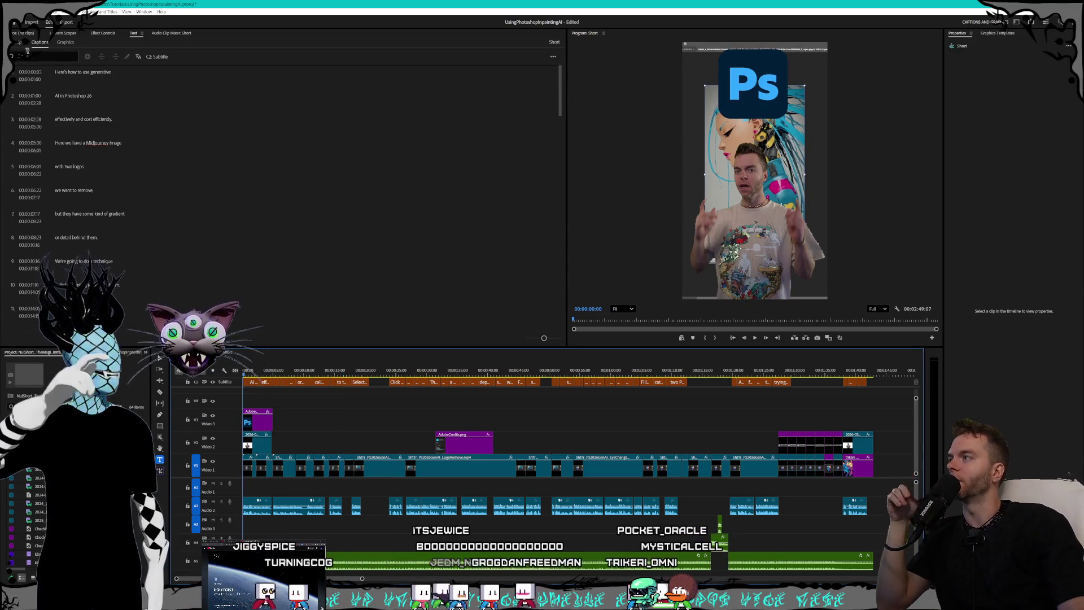
{"action": "left_click", "coordinate": [18, 43]}
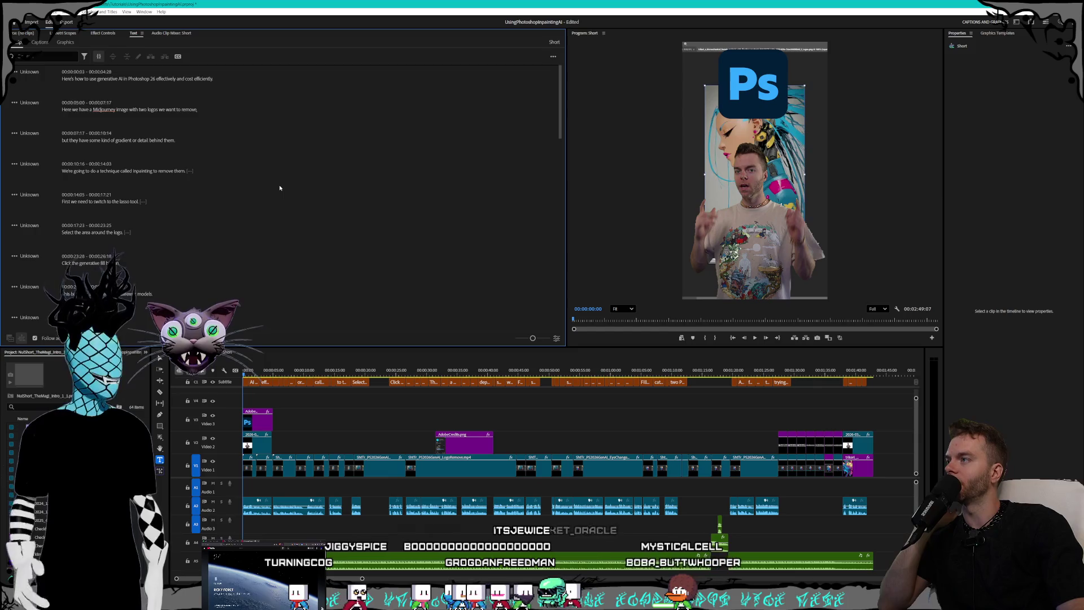
{"action": "left_click", "coordinate": [40, 42]}
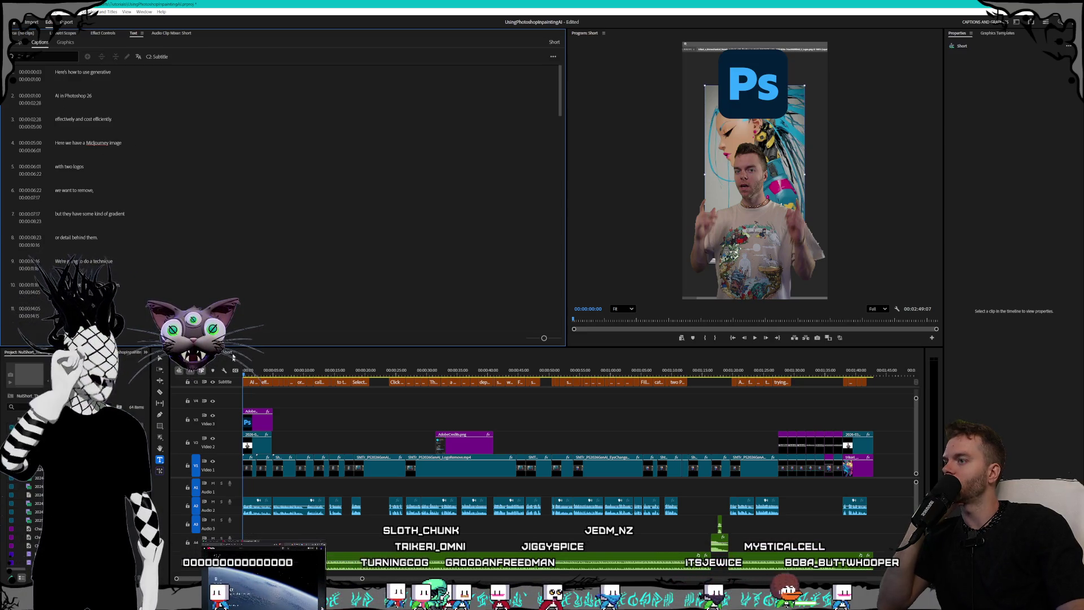
{"action": "left_click_drag", "start_coordinate": [245, 372], "coordinate": [298, 371]}
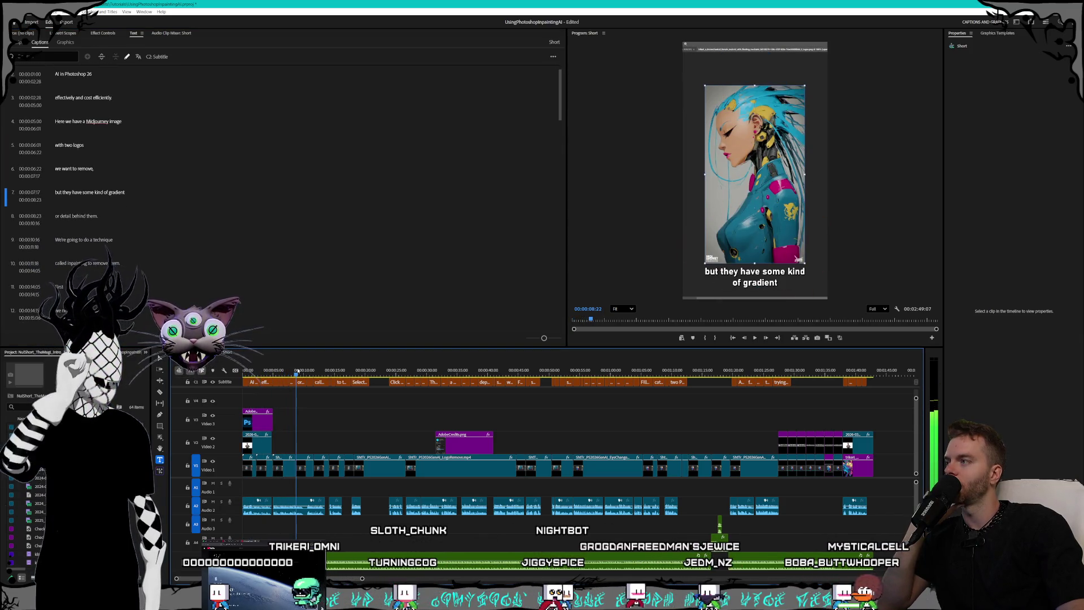
{"action": "left_click", "coordinate": [18, 42]}
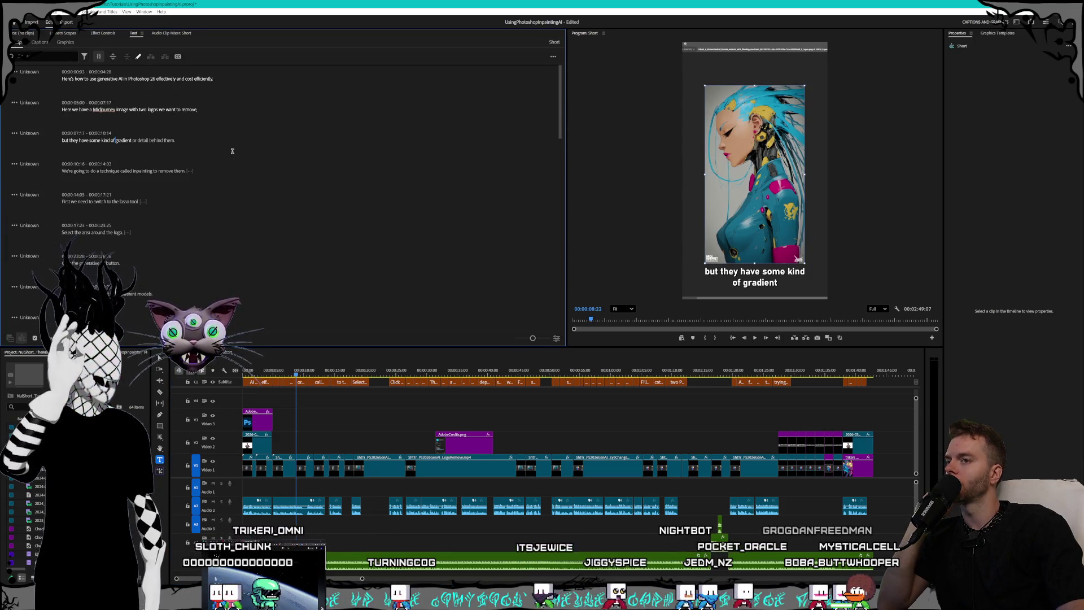
{"action": "left_click_drag", "start_coordinate": [297, 375], "coordinate": [402, 368]}
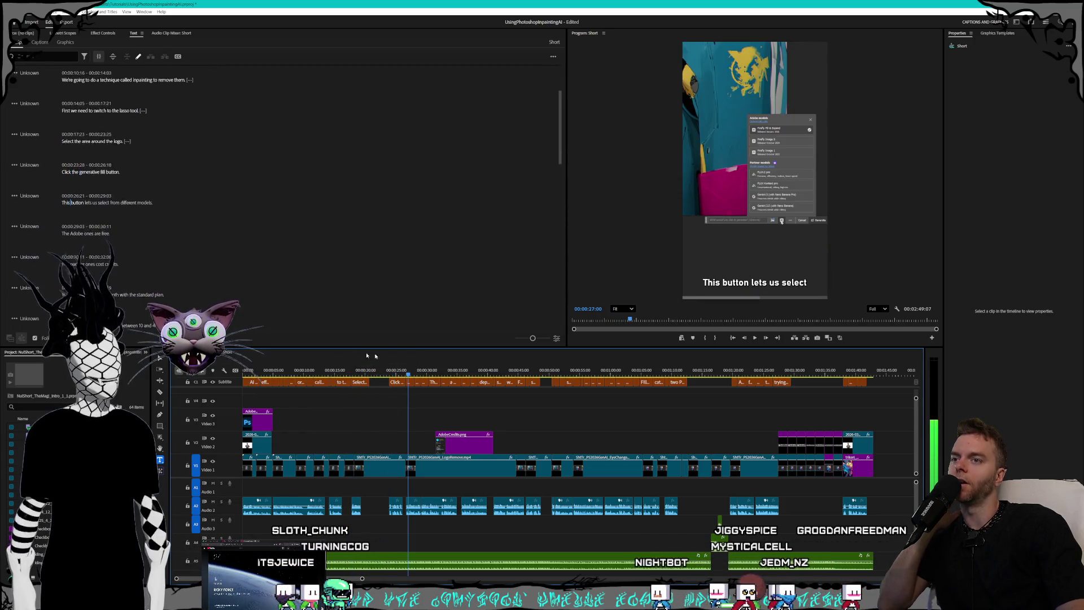
{"action": "key", "text": "Home"}
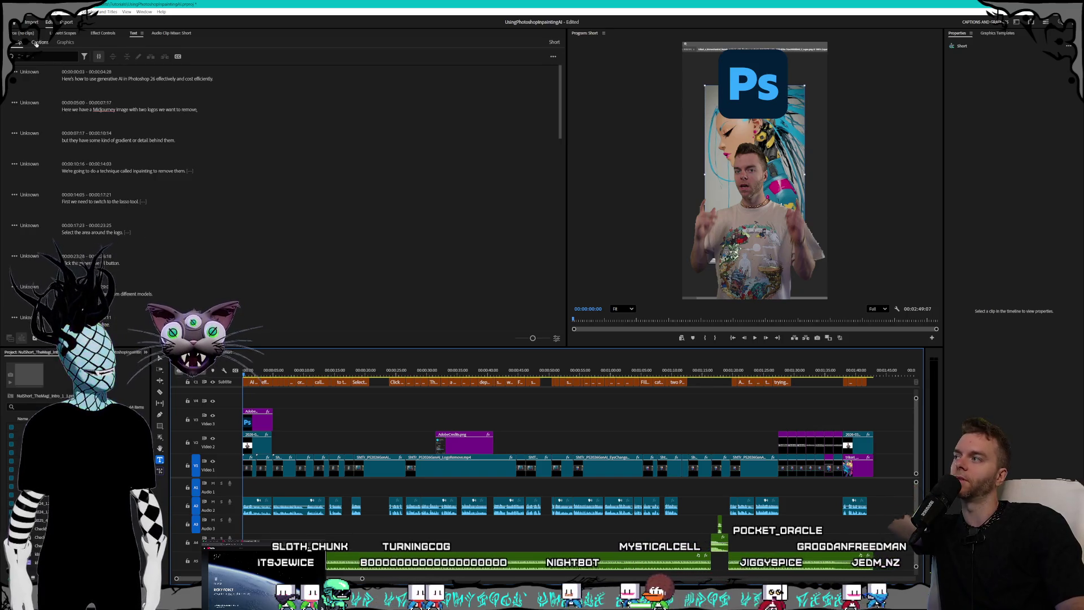
{"action": "left_click", "coordinate": [40, 42]}
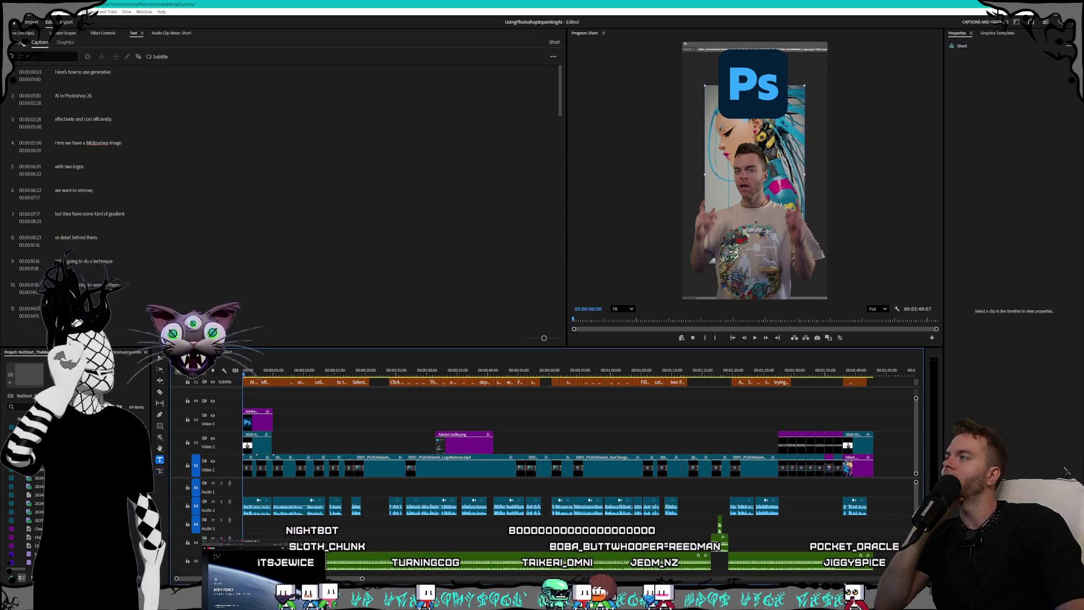
Create captions from the transcript with Double lines and a 42-character maximum length.
{"action": "left_click", "coordinate": [552, 57]}
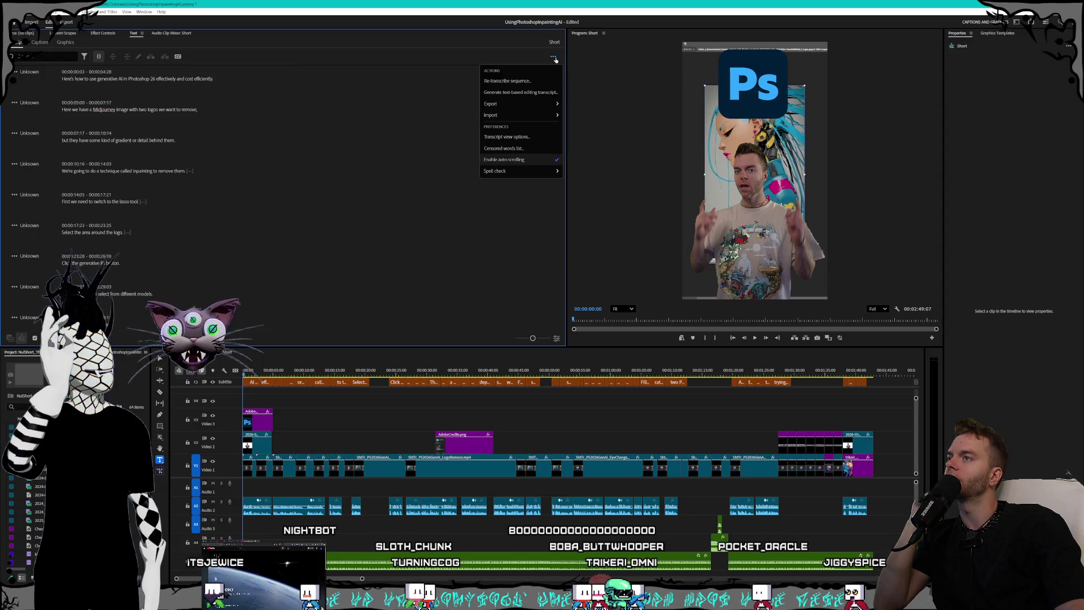
{"action": "left_click", "coordinate": [194, 60]}
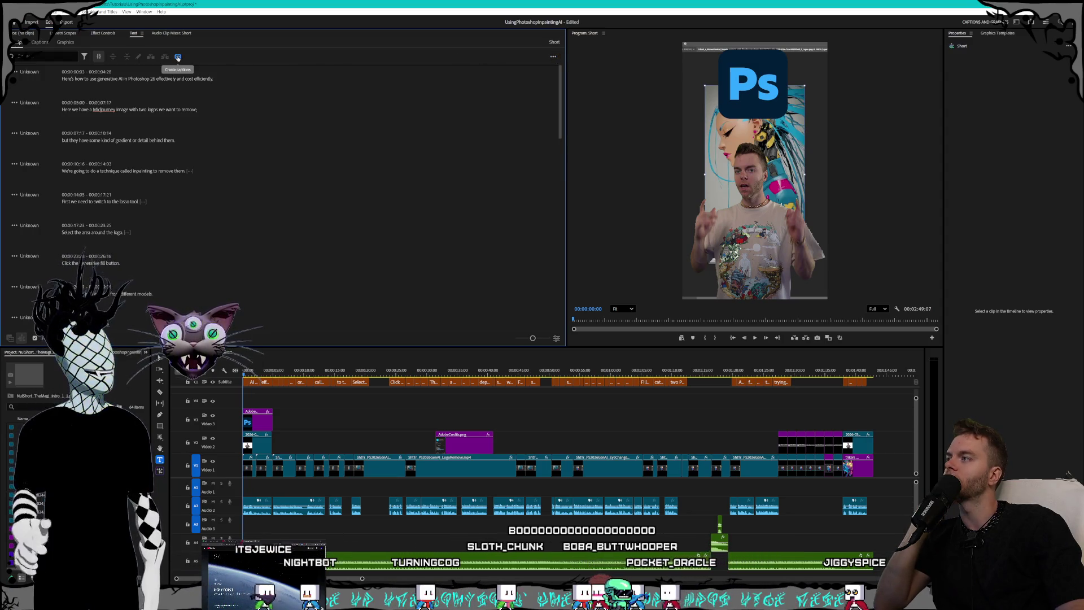
{"action": "left_click", "coordinate": [178, 57]}
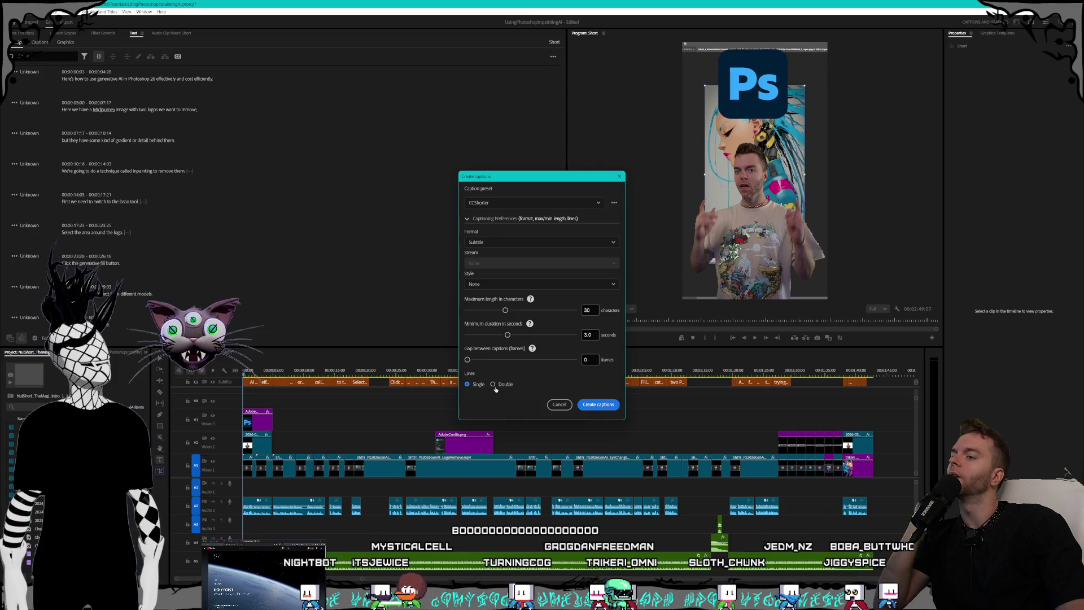
{"action": "left_click", "coordinate": [493, 385]}
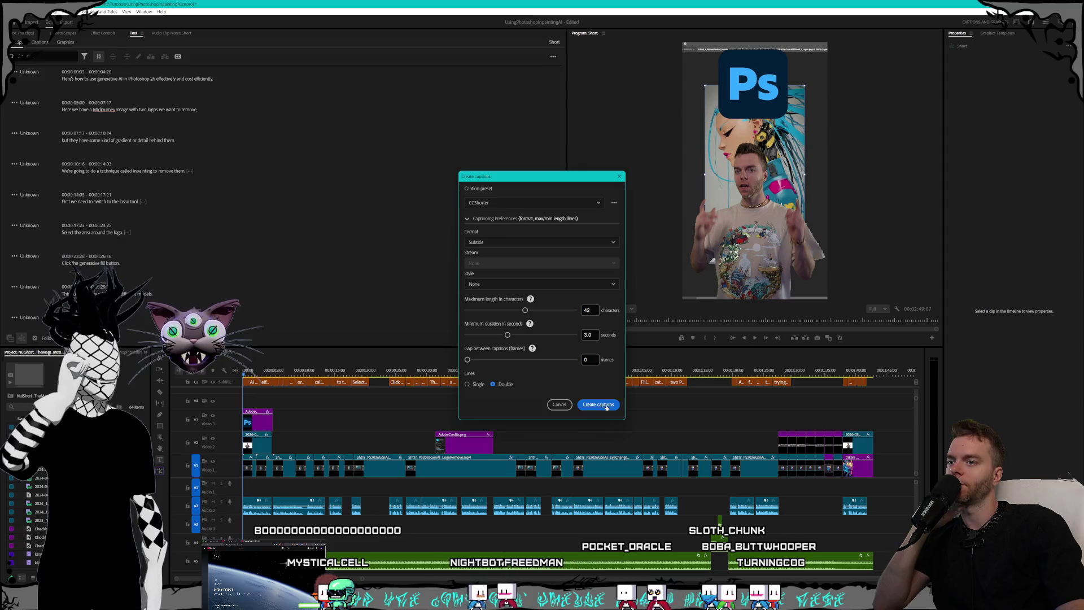
{"action": "left_click", "coordinate": [605, 405]}
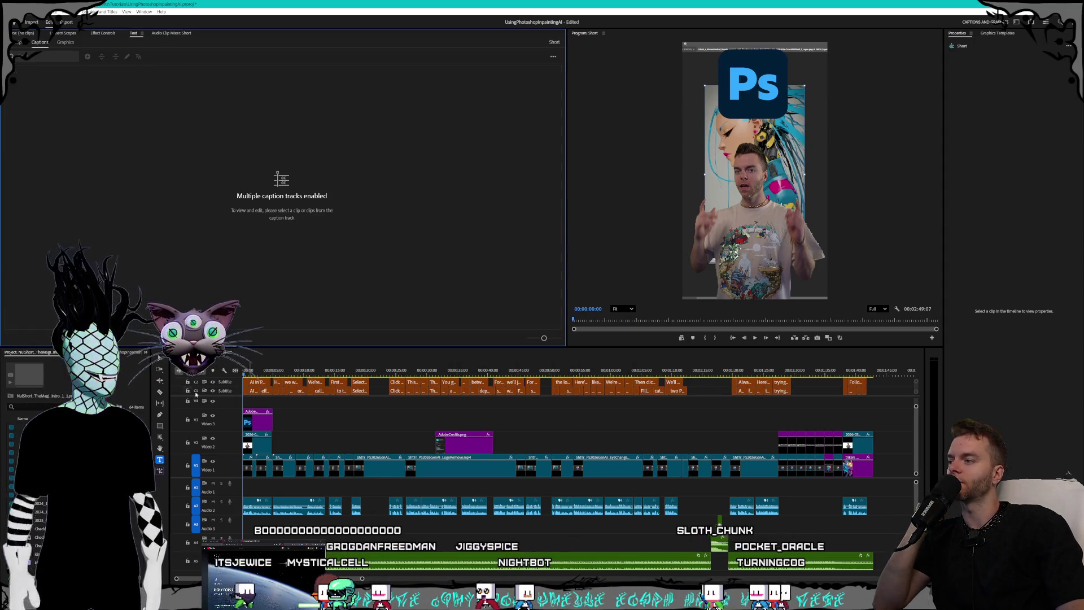
List the new C2 Subtitle track's captions and scrub the timeline to review them.
{"action": "left_click", "coordinate": [212, 391]}
{"action": "left_click", "coordinate": [302, 374]}
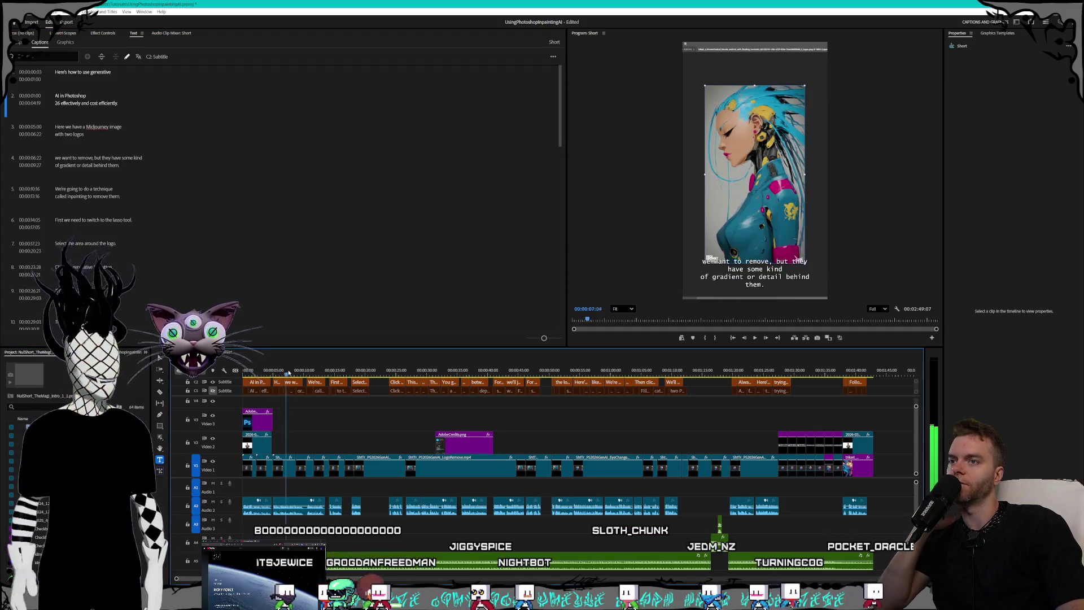
{"action": "left_click_drag", "start_coordinate": [316, 373], "coordinate": [525, 382]}
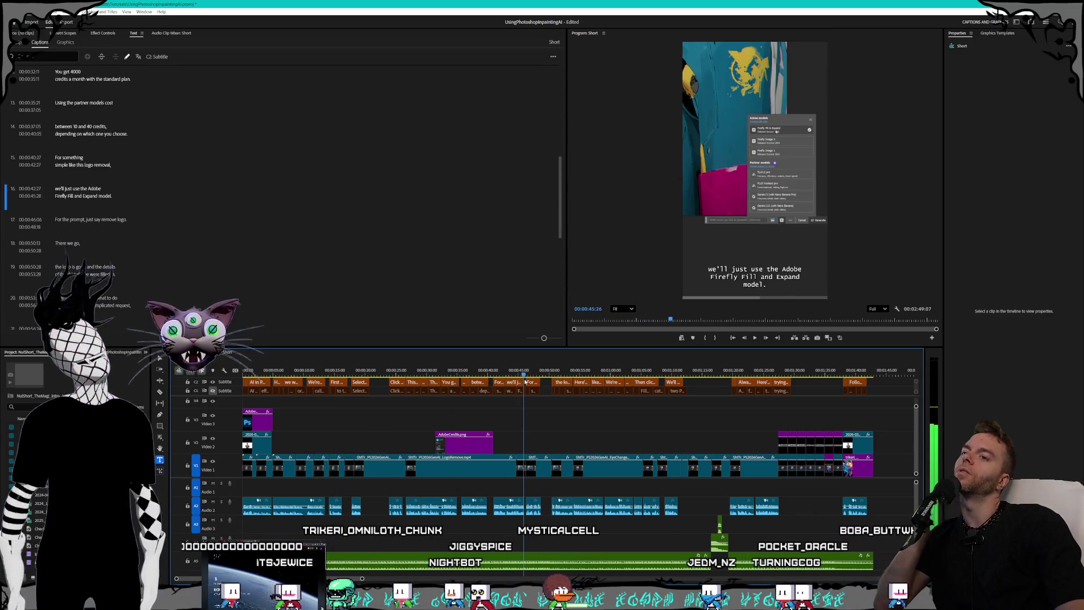
{"action": "right_click", "coordinate": [230, 383]}
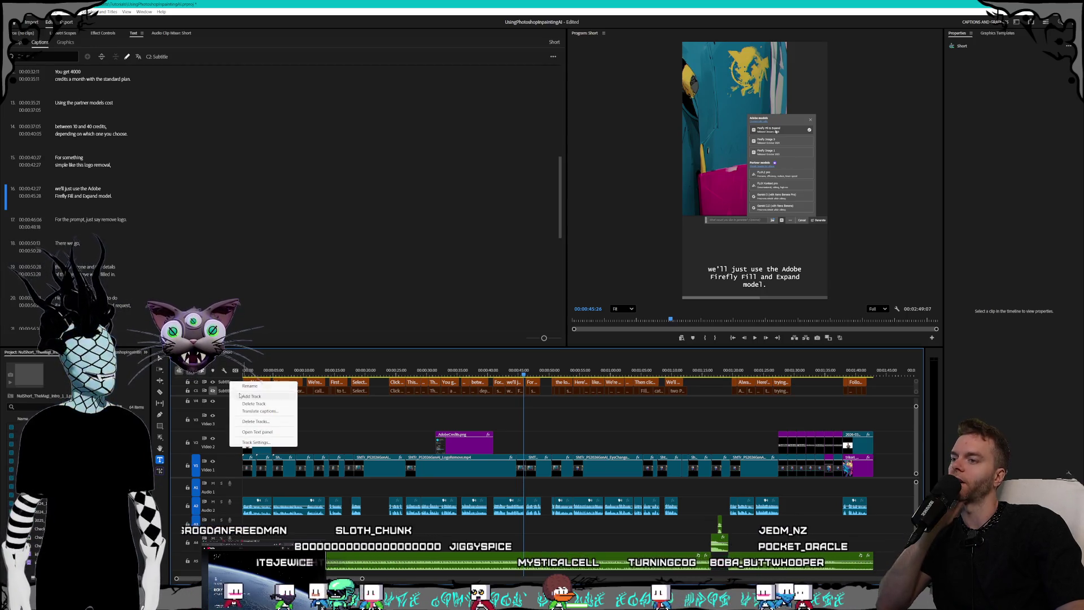
{"action": "left_click", "coordinate": [261, 372]}
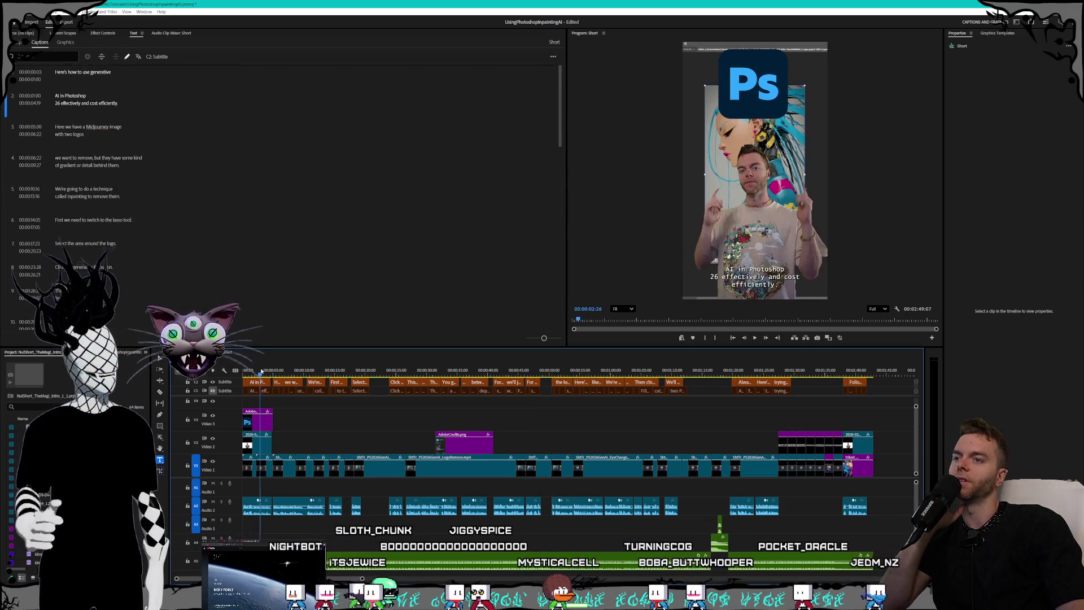
{"action": "left_click", "coordinate": [261, 371]}
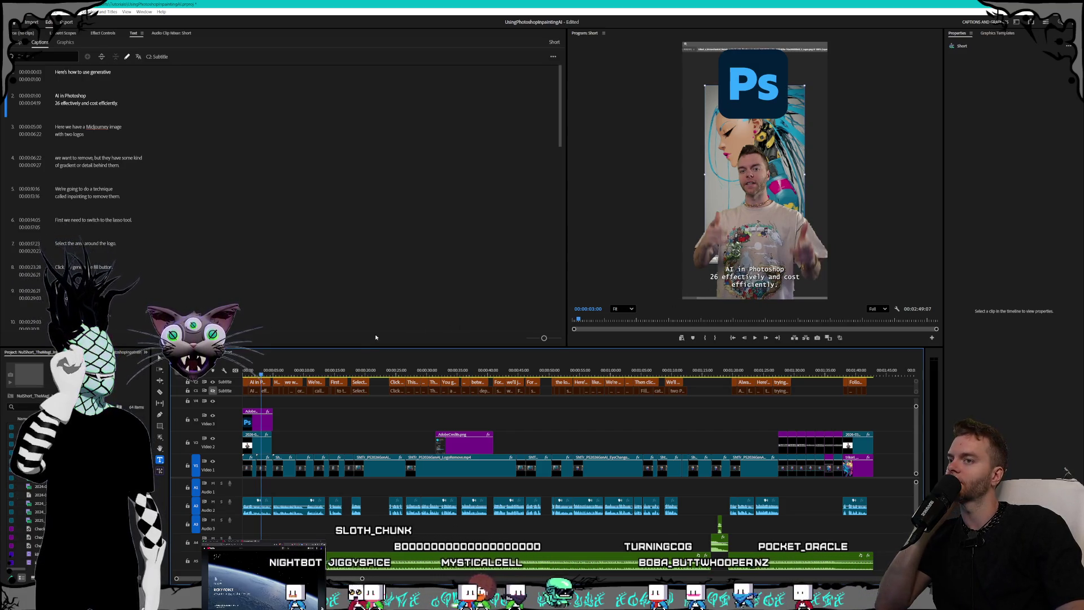
{"action": "left_click", "coordinate": [287, 372]}
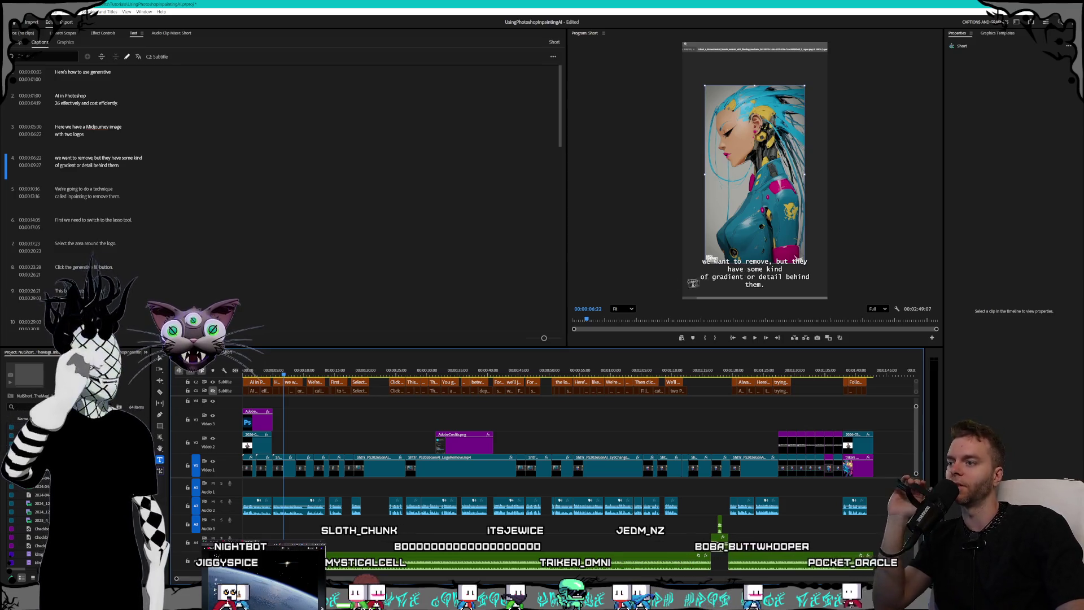
{"action": "right_click", "coordinate": [225, 386]}
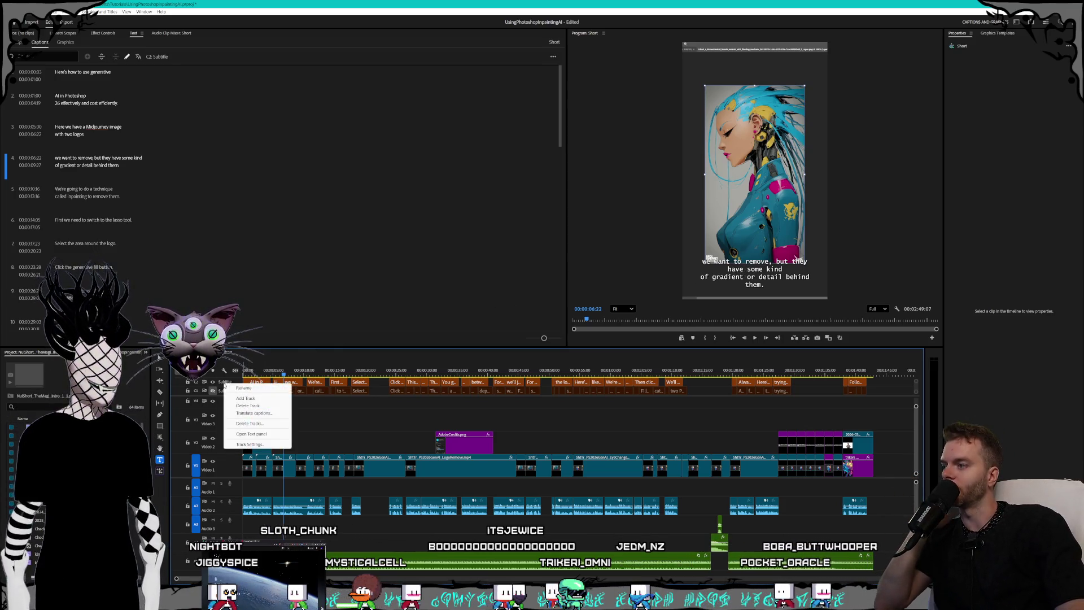
Delete the two-line caption track and scrub the original subtitles back to the start.
{"action": "left_click", "coordinate": [248, 405]}
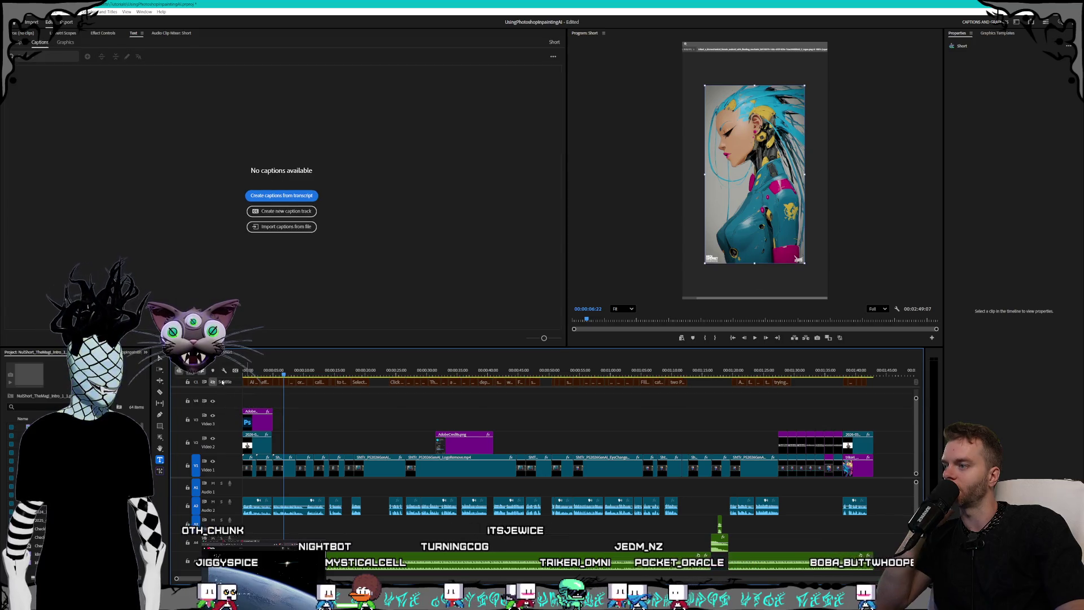
{"action": "left_click", "coordinate": [213, 382]}
{"action": "mouse_move", "coordinate": [248, 371]}
{"action": "left_mouse_down"}
{"action": "mouse_move", "coordinate": [648, 357]}
{"action": "mouse_move", "coordinate": [734, 367]}
{"action": "mouse_move", "coordinate": [635, 370]}
{"action": "mouse_move", "coordinate": [688, 370]}
{"action": "left_mouse_up"}
{"action": "left_click", "coordinate": [294, 370]}
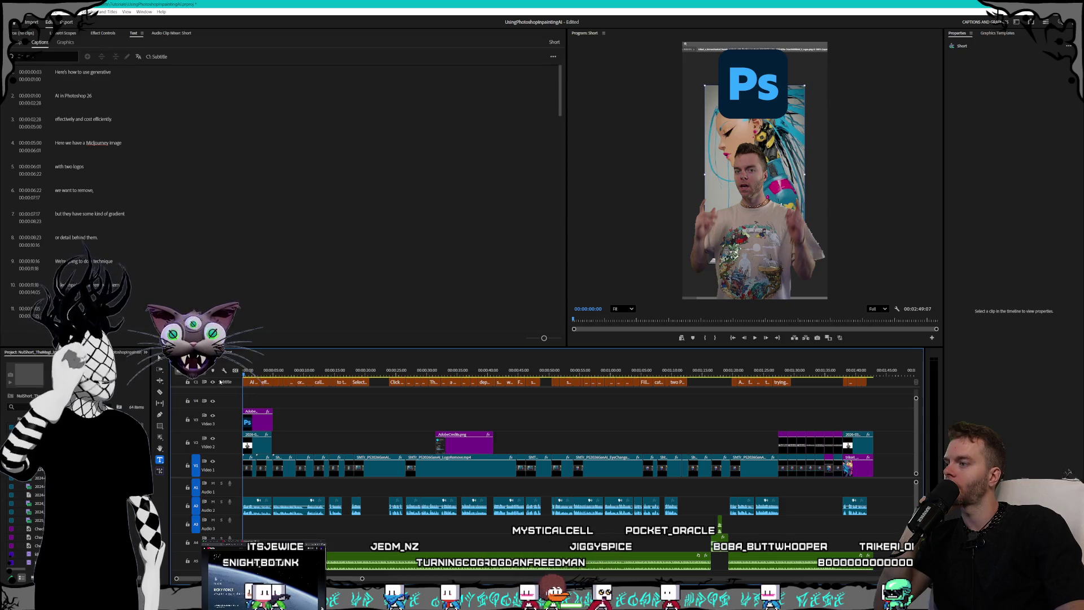
{"action": "left_click_drag", "start_coordinate": [258, 373], "coordinate": [229, 371]}
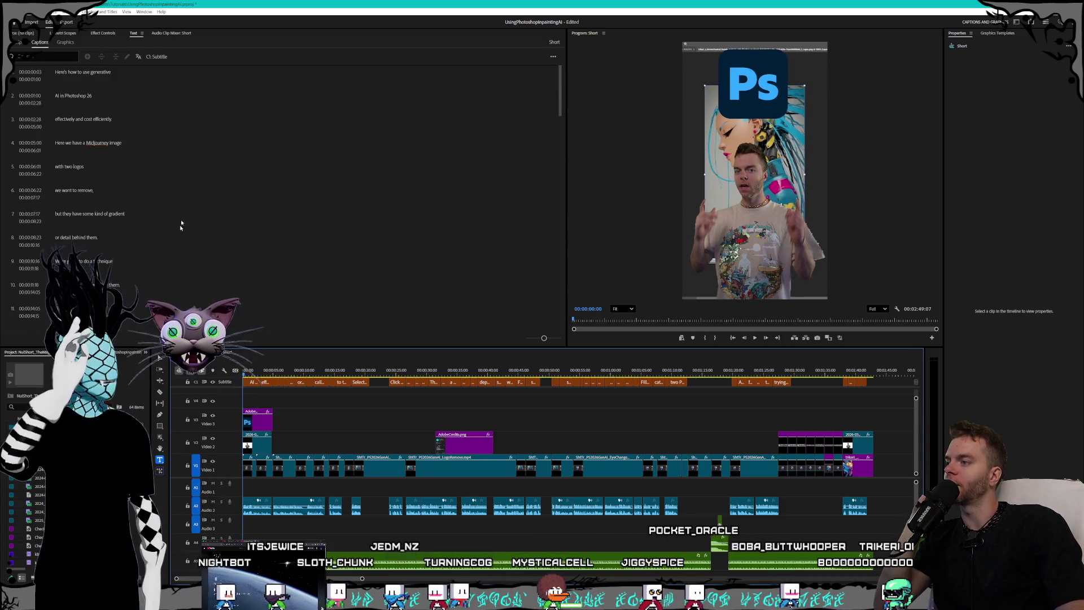
Return to the Transcript view and open its options menu.
{"action": "left_click", "coordinate": [553, 56]}
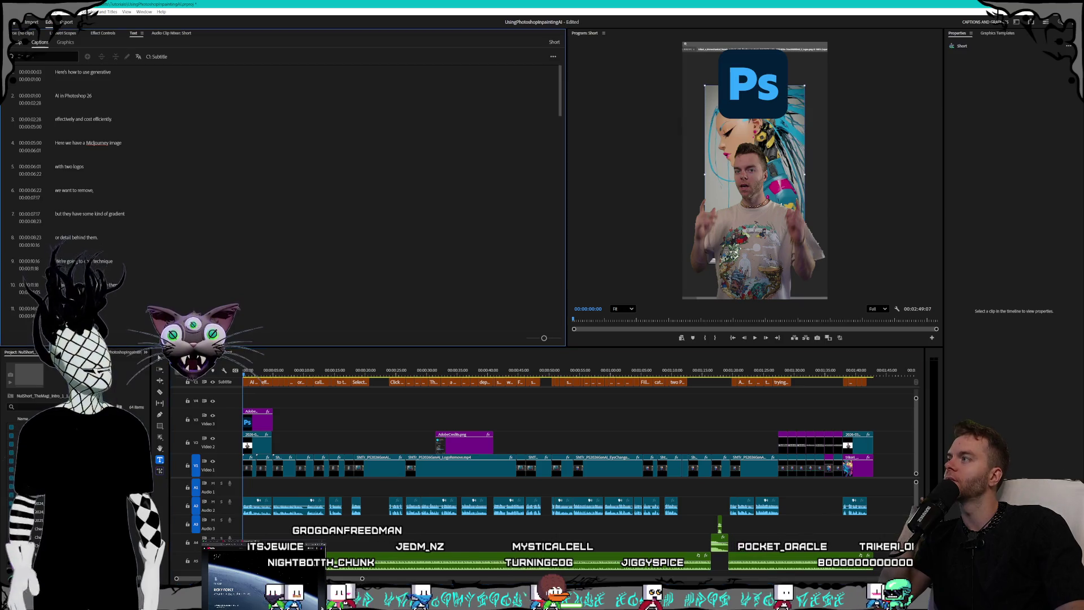
{"action": "left_click", "coordinate": [557, 64]}
{"action": "left_click", "coordinate": [556, 61]}
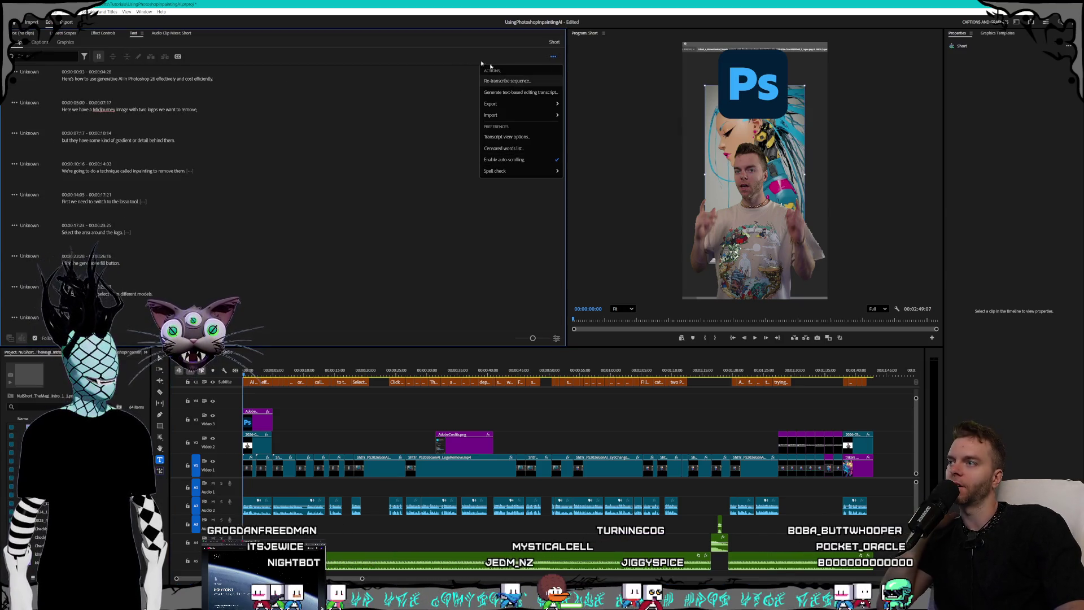
Create single-line captions with a 36-character maximum length in the TutorialCCs style.
{"action": "left_click", "coordinate": [178, 57]}
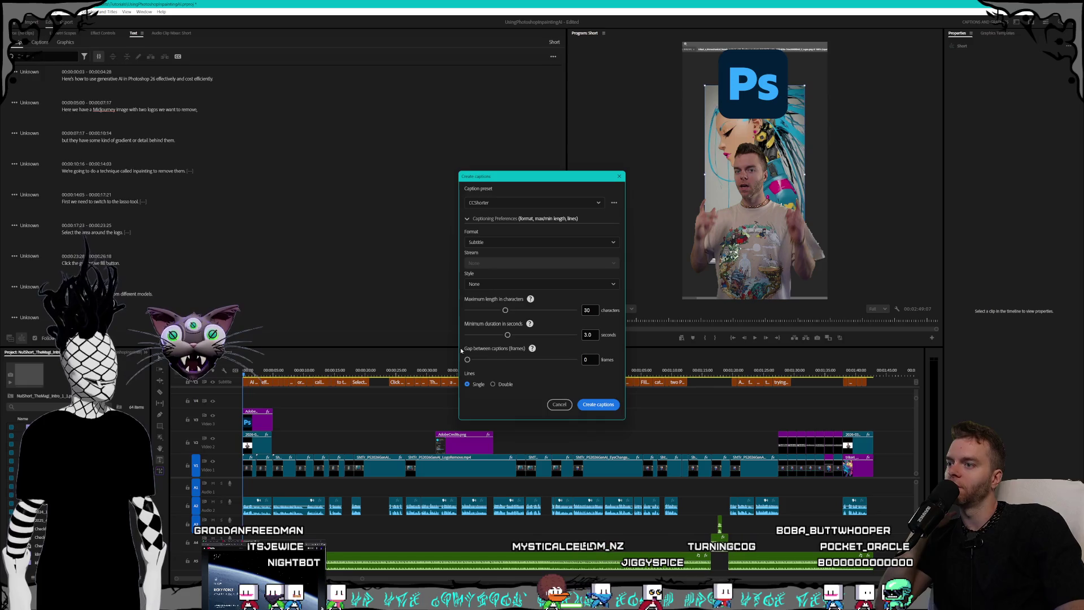
{"action": "left_click_drag", "start_coordinate": [505, 310], "coordinate": [515, 311]}
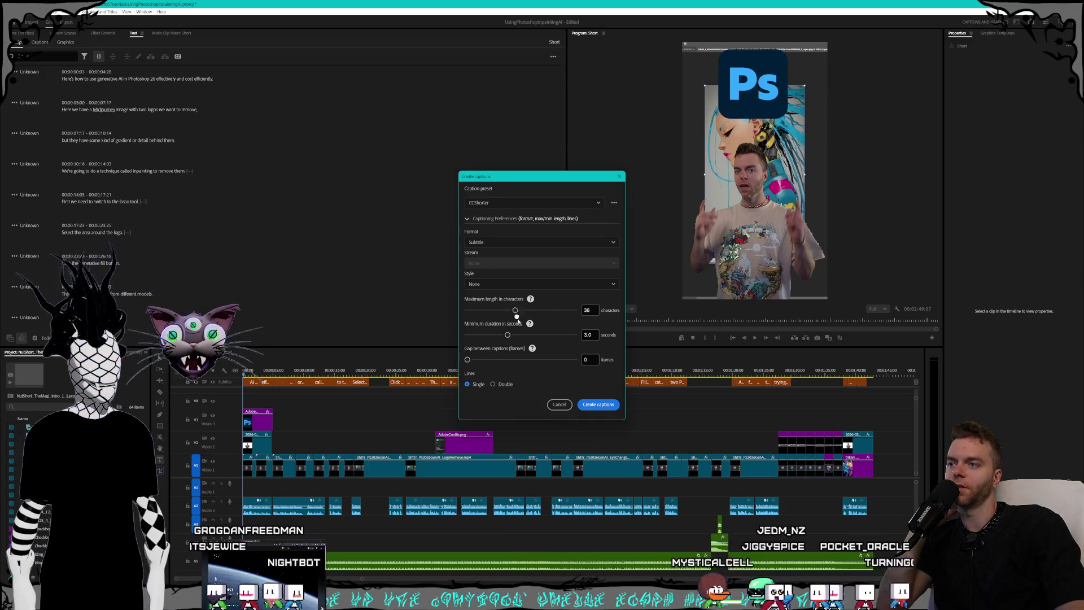
{"action": "left_click", "coordinate": [522, 284]}
{"action": "left_click", "coordinate": [479, 309]}
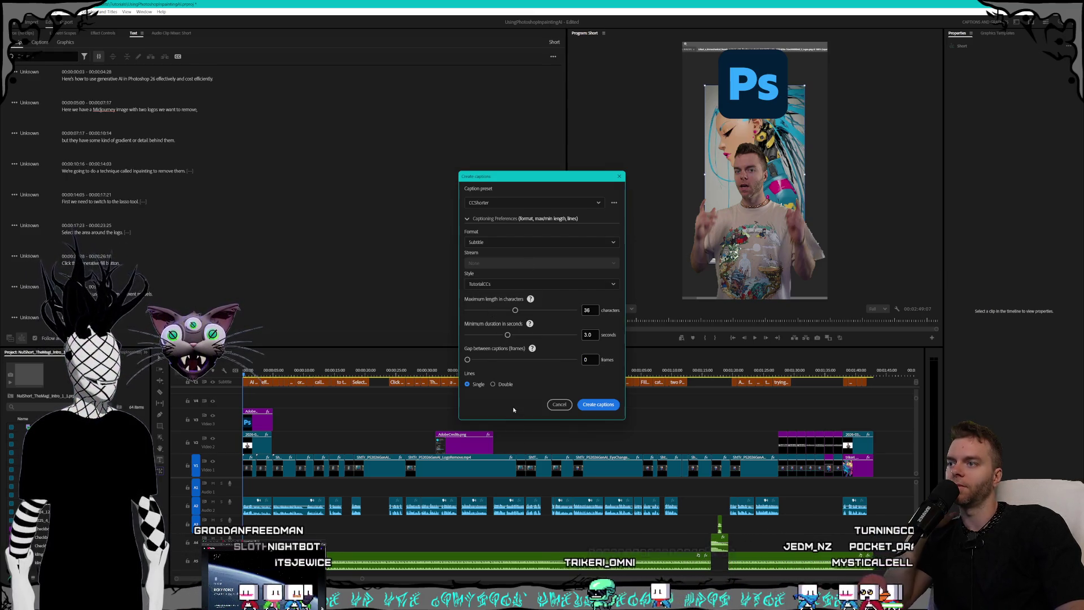
{"action": "left_click", "coordinate": [608, 405]}
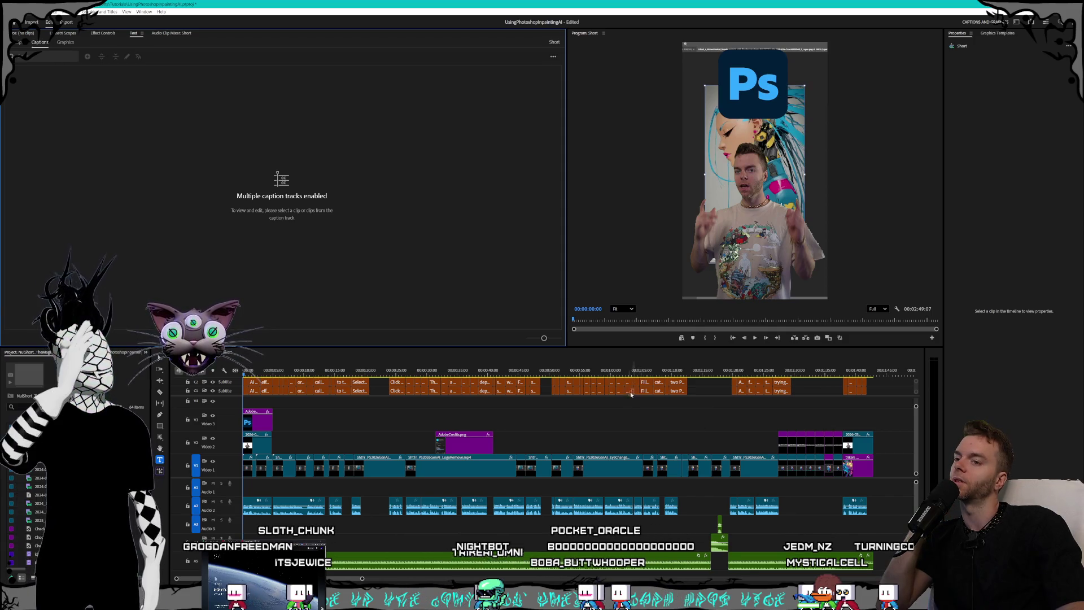
Delete the duplicate subtitle track and return to the Transcript view.
{"action": "right_click", "coordinate": [231, 385]}
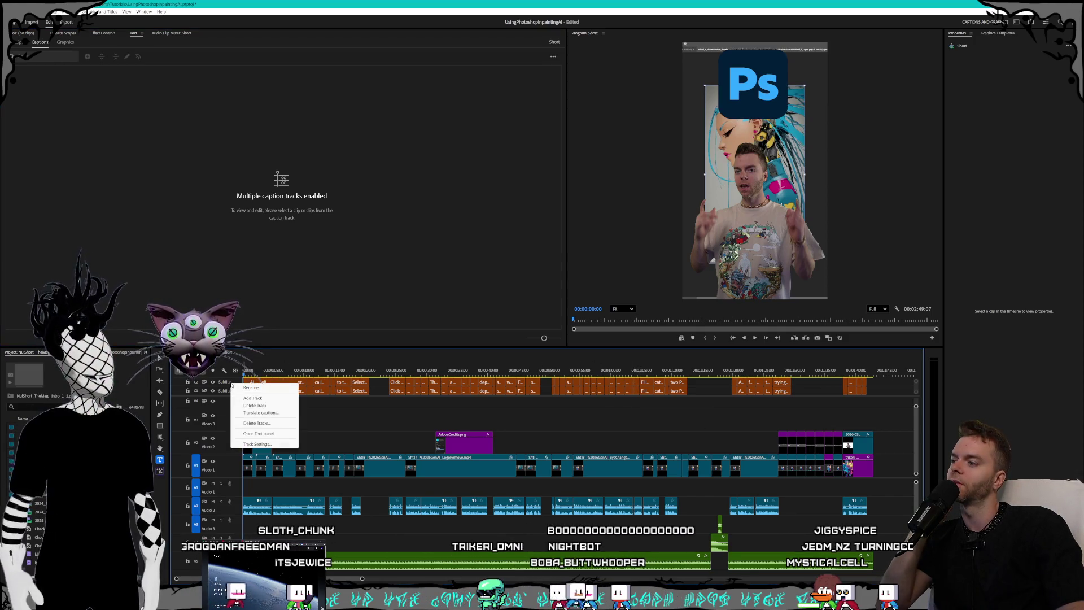
{"action": "left_click", "coordinate": [254, 405]}
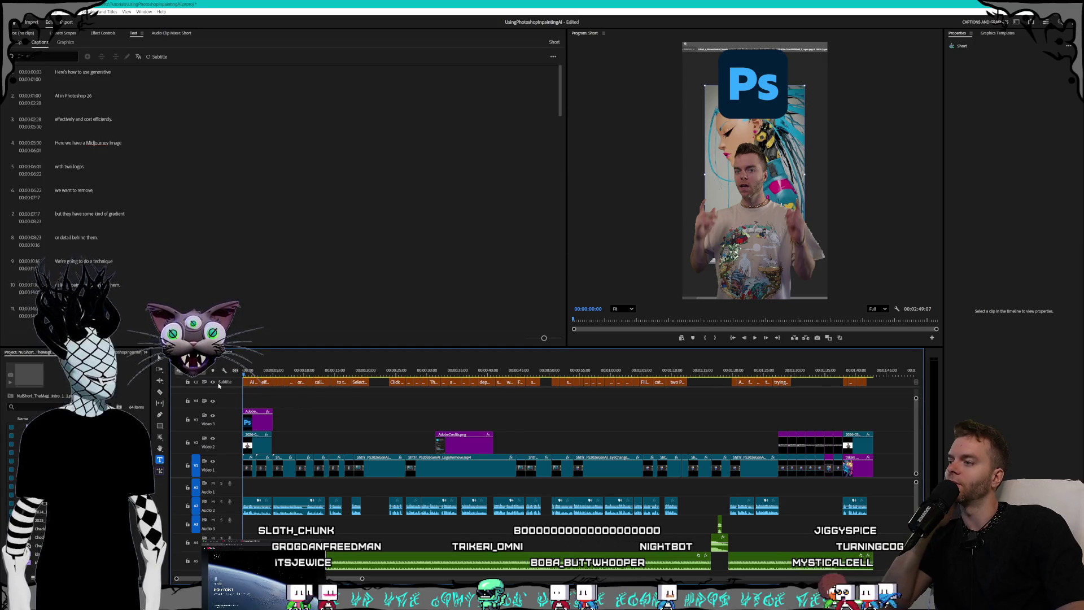
{"action": "left_click", "coordinate": [553, 56]}
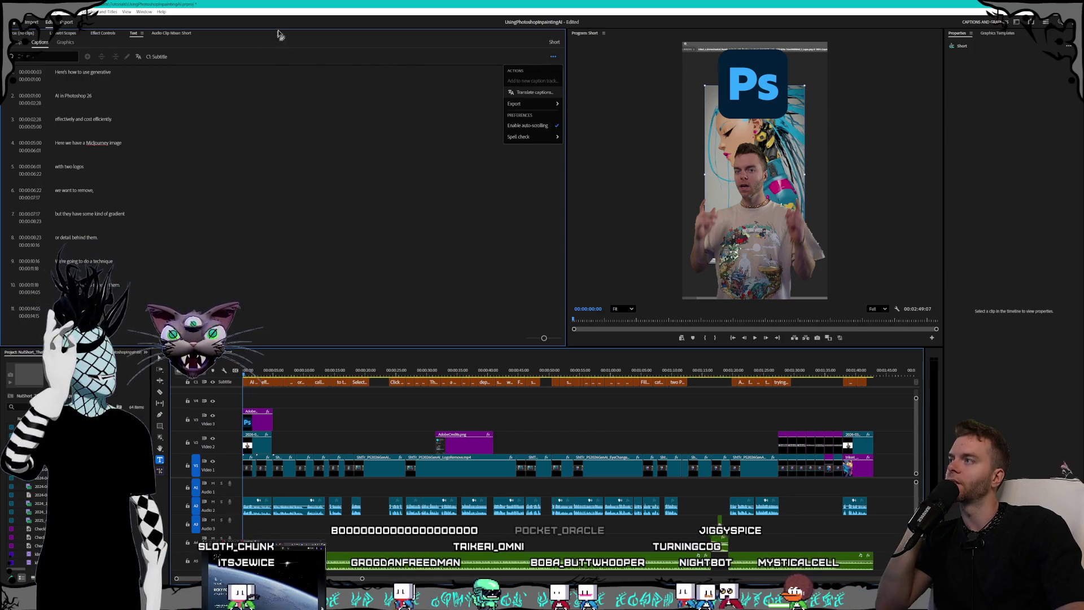
{"action": "left_click", "coordinate": [20, 42]}
Create captions with a 40-character maximum length in the TutorialCCs style.
{"action": "left_click", "coordinate": [179, 56]}
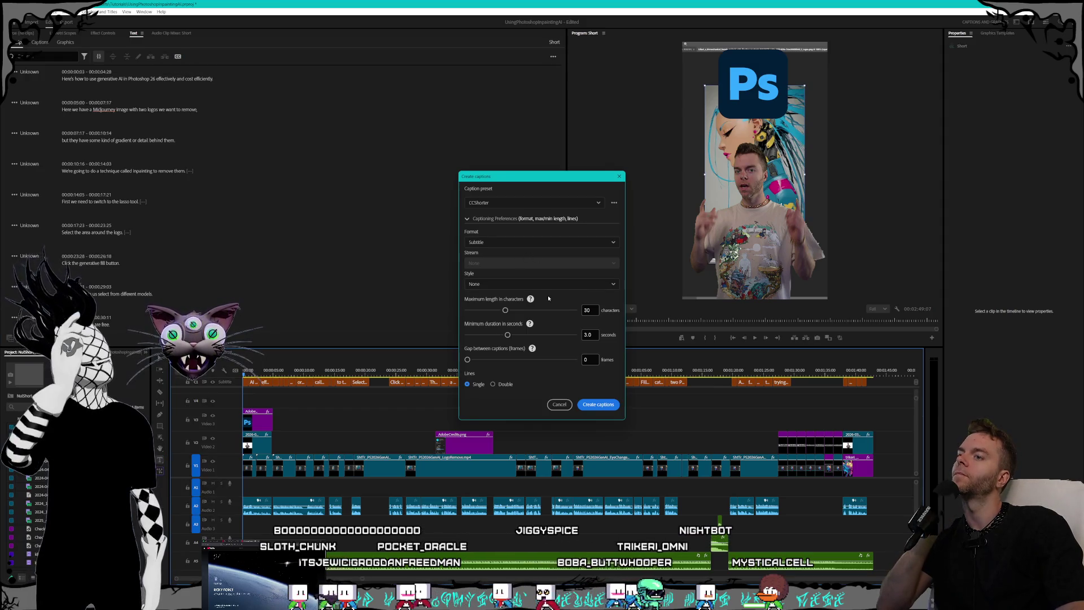
{"action": "left_click_drag", "start_coordinate": [505, 310], "coordinate": [520, 310]}
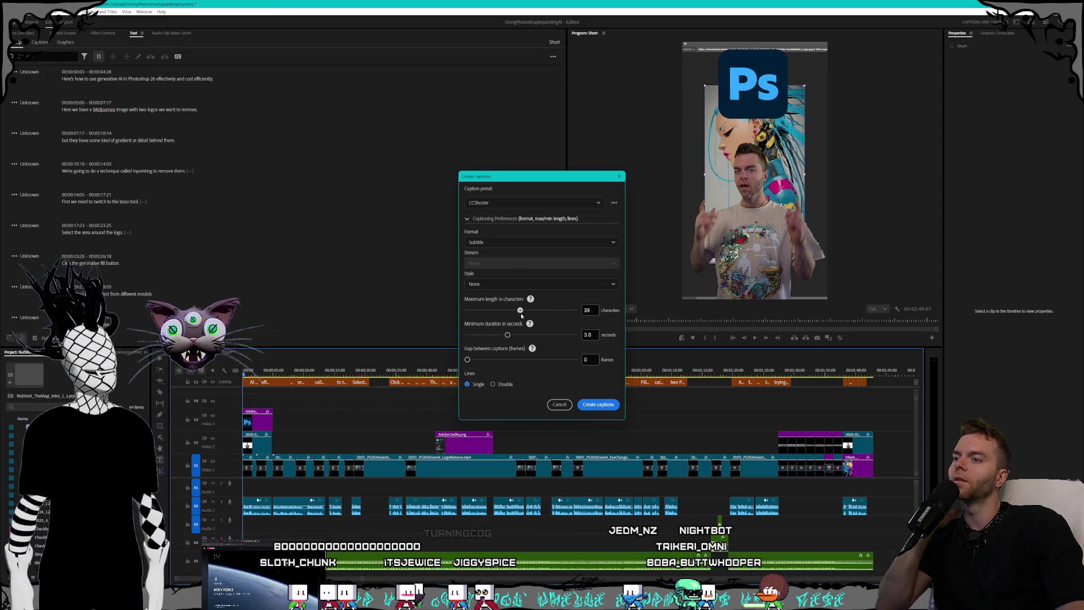
{"action": "left_click", "coordinate": [508, 283]}
{"action": "left_click", "coordinate": [491, 304]}
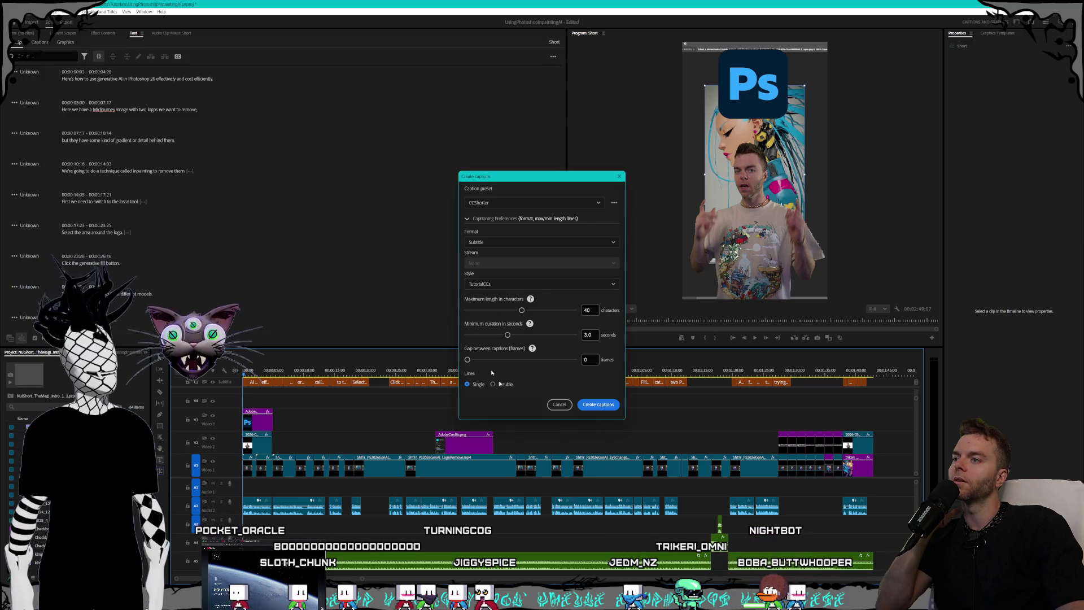
{"action": "left_click", "coordinate": [599, 405]}
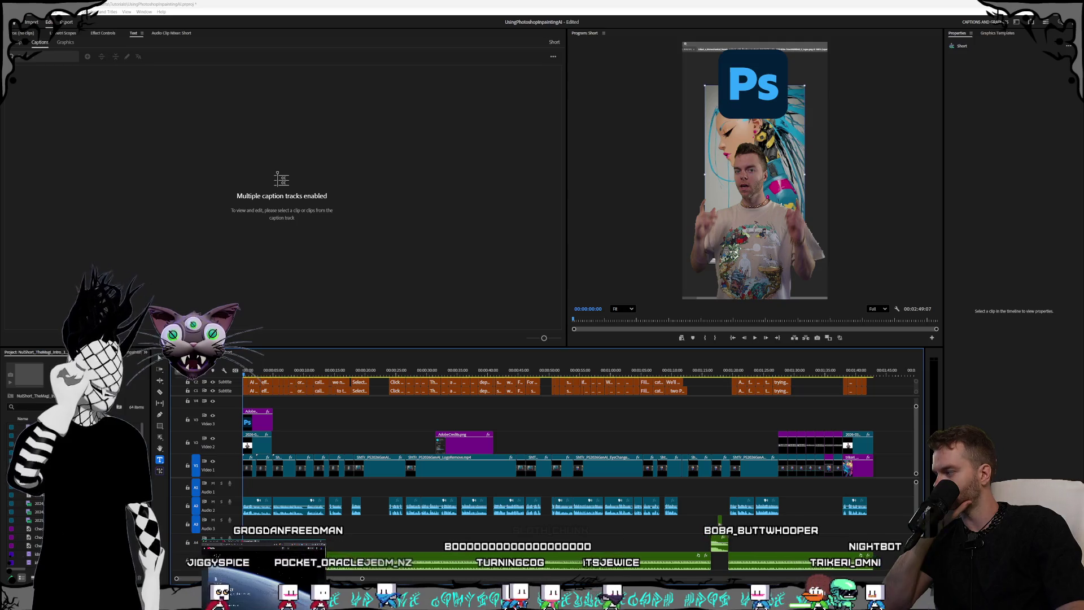
{"action": "left_click", "coordinate": [455, 2]}
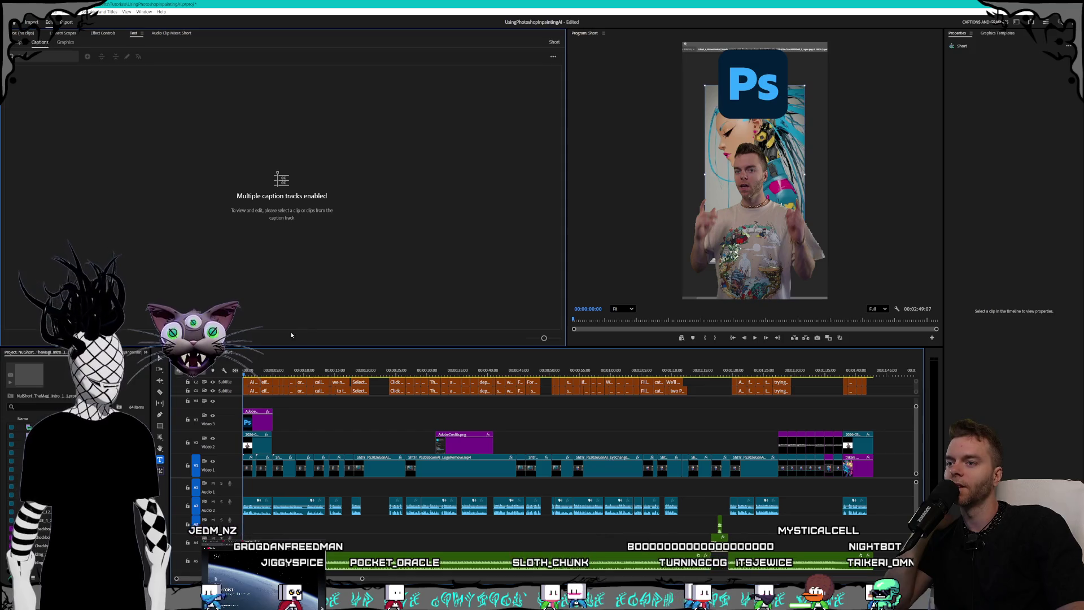
Scrub through the captions, then delete the extra caption track, keeping one subtitle track.
{"action": "mouse_move", "coordinate": [271, 370]}
{"action": "left_mouse_down"}
{"action": "mouse_move", "coordinate": [544, 367]}
{"action": "mouse_move", "coordinate": [533, 369]}
{"action": "left_mouse_up"}
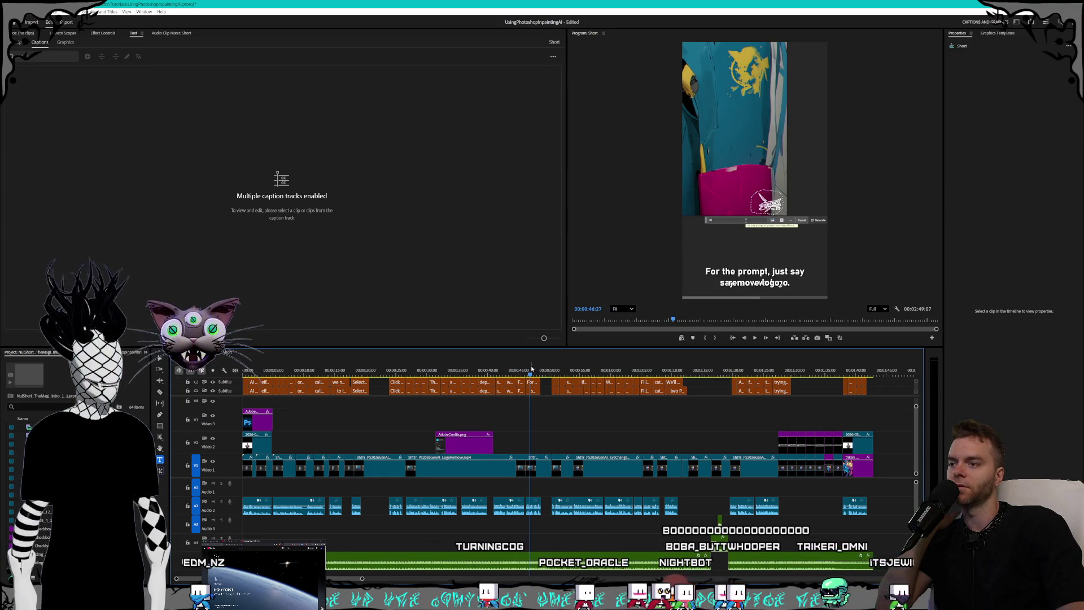
{"action": "mouse_move", "coordinate": [304, 373]}
{"action": "left_mouse_down"}
{"action": "mouse_move", "coordinate": [260, 371]}
{"action": "mouse_move", "coordinate": [561, 364]}
{"action": "mouse_move", "coordinate": [679, 372]}
{"action": "mouse_move", "coordinate": [574, 373]}
{"action": "left_mouse_up"}
{"action": "key", "text": "Home"}
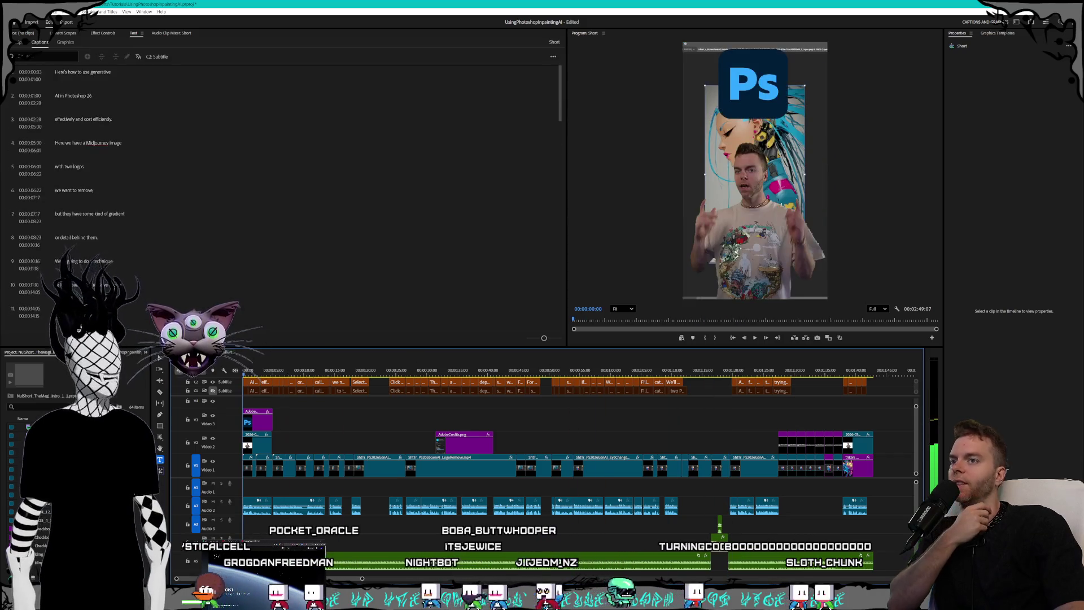
{"action": "right_click", "coordinate": [232, 389]}
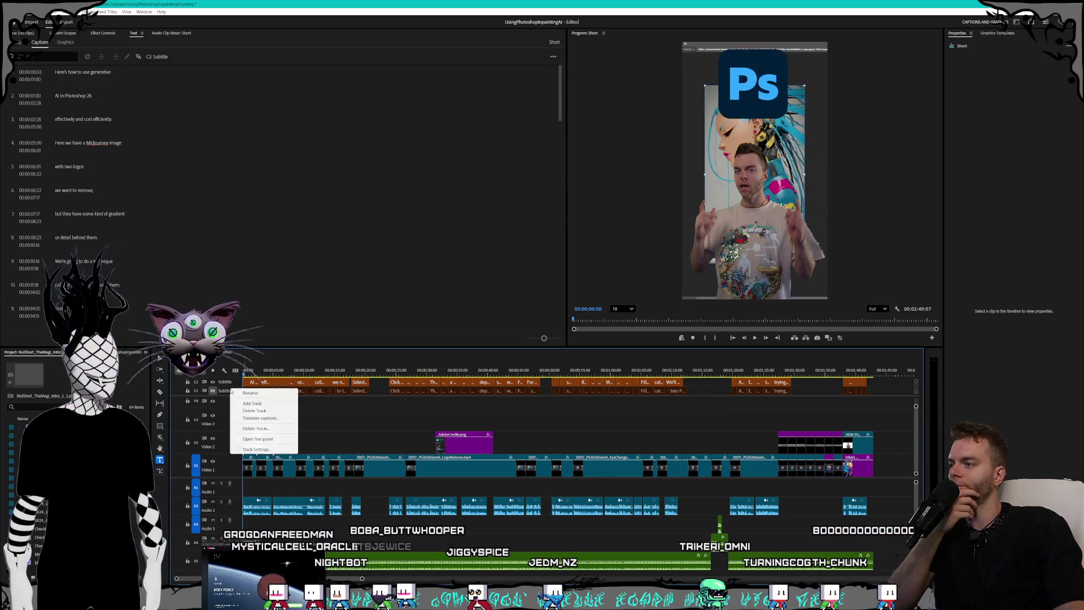
{"action": "left_click", "coordinate": [251, 402]}
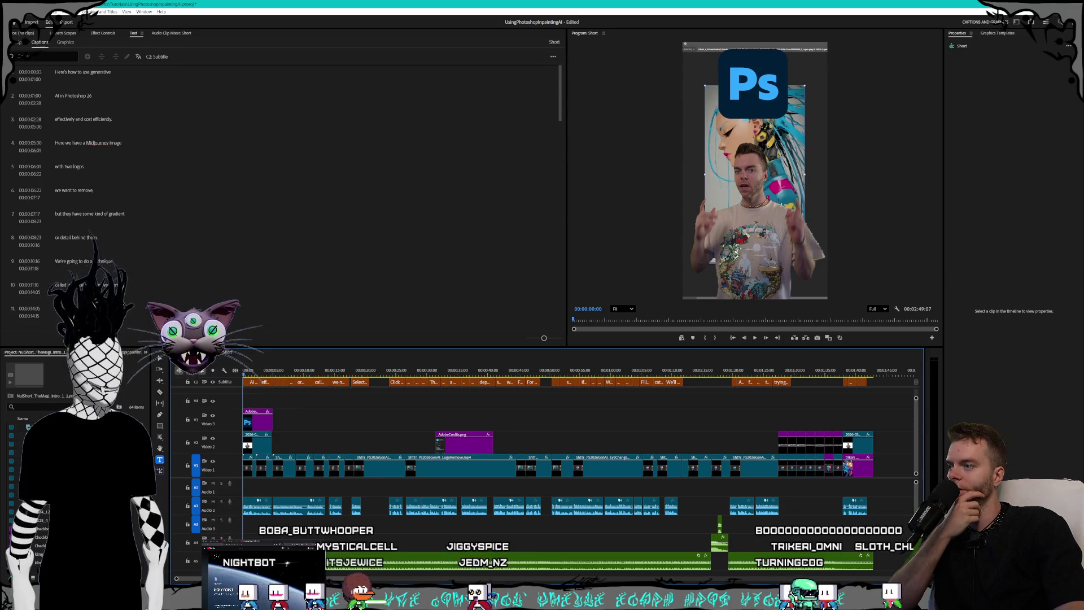
{"action": "left_click", "coordinate": [307, 373]}
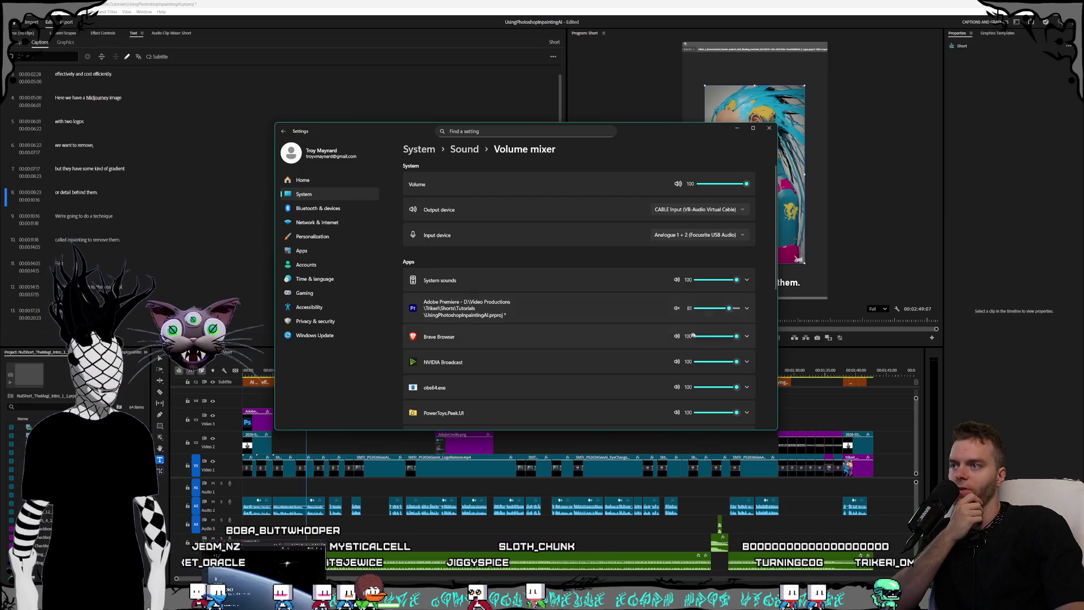
Close the Volume mixer window and return Premiere's playhead to the start.
{"action": "left_click", "coordinate": [768, 129]}
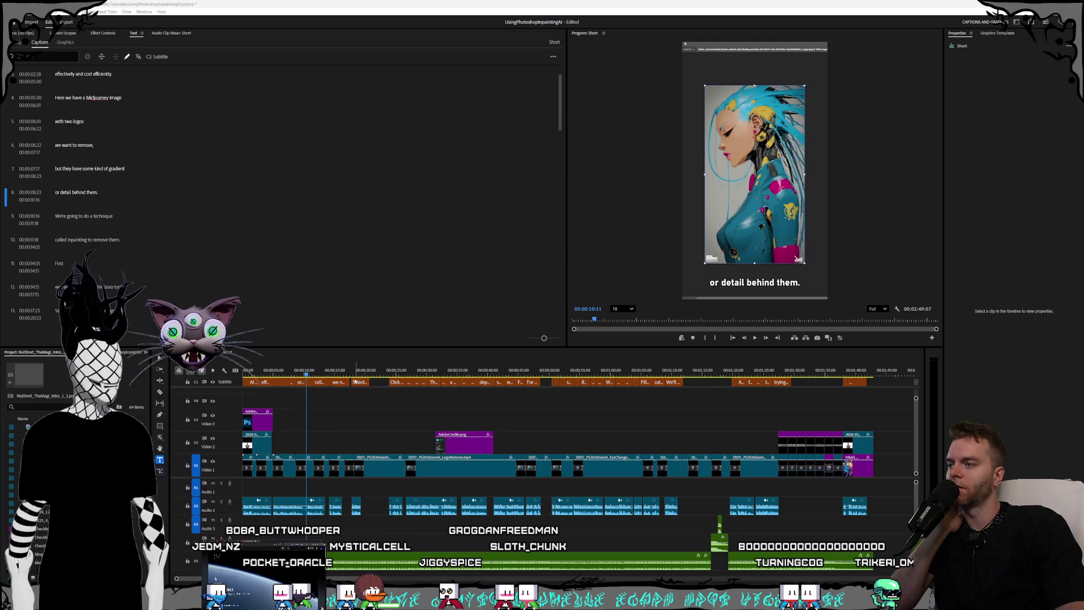
{"action": "key", "text": "Home"}
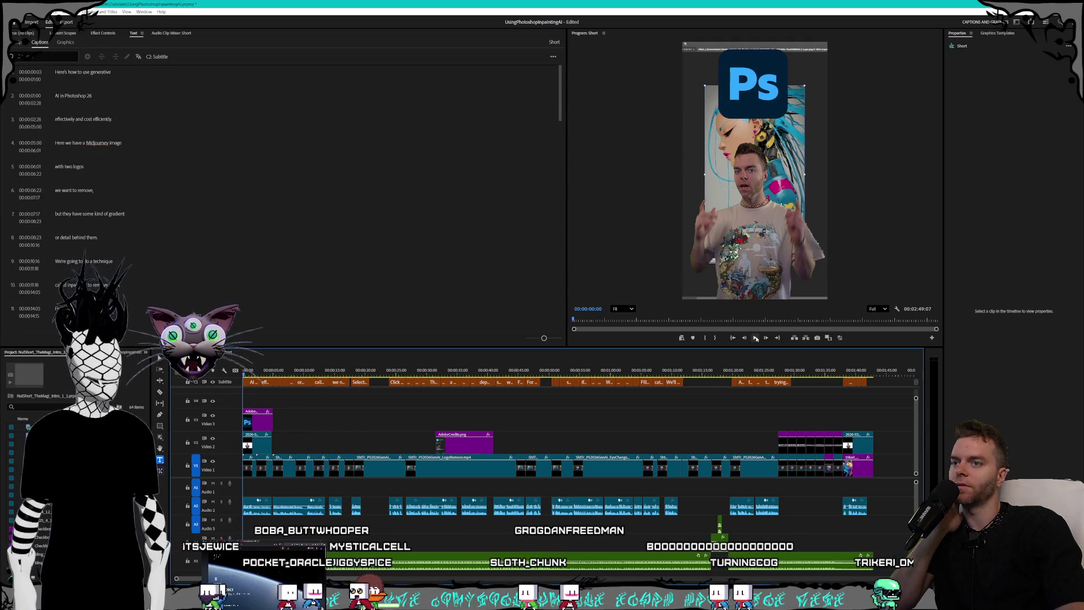
Play the Short, stop it, and select caption 11 'First' to inspect its style.
{"action": "key", "text": "space"}
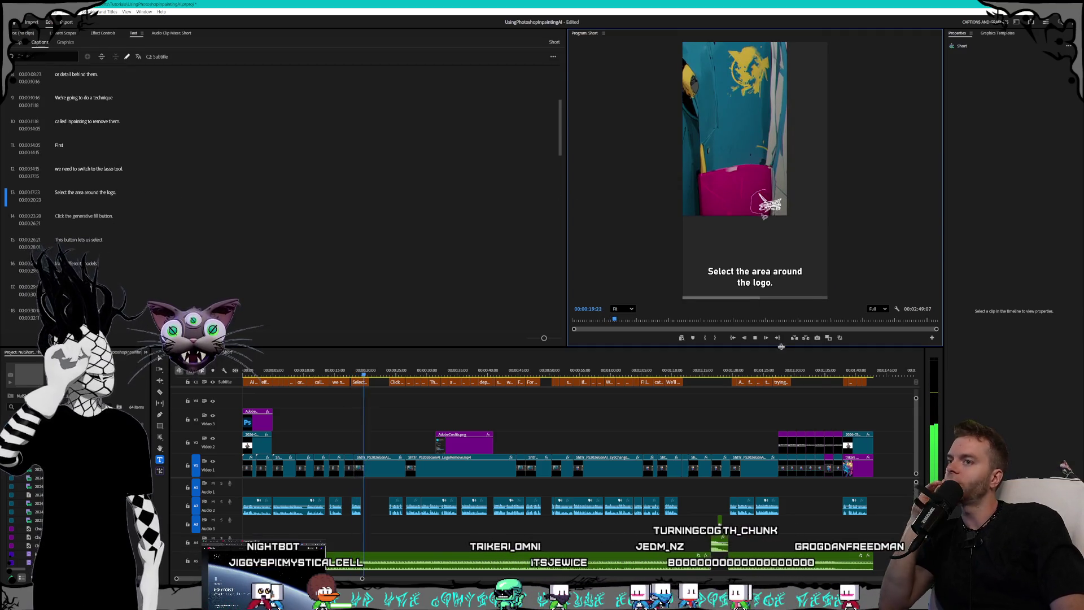
{"action": "left_click", "coordinate": [756, 338]}
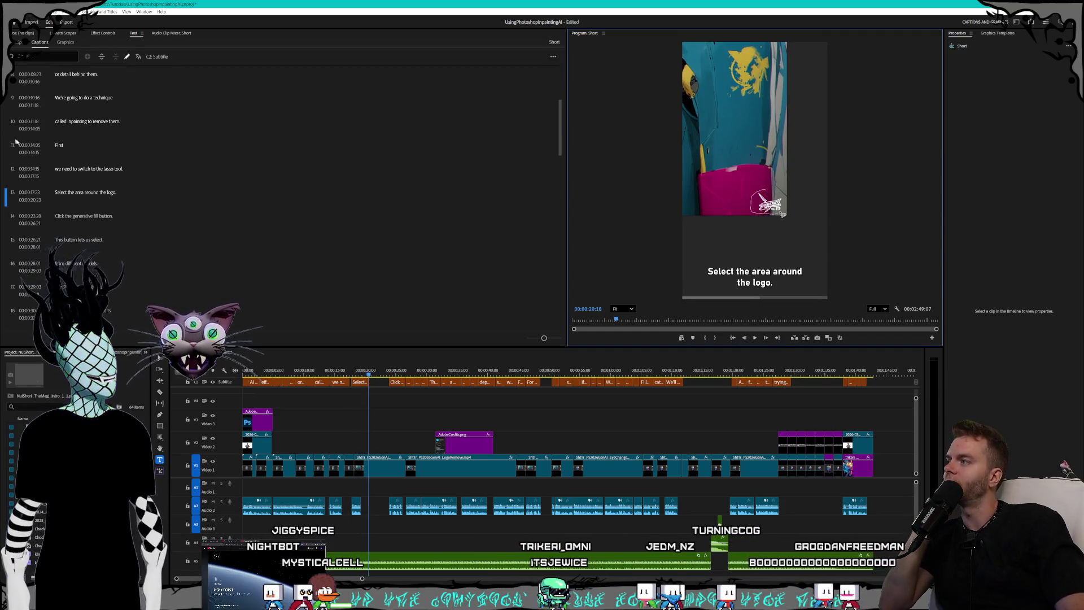
{"action": "left_click", "coordinate": [40, 147]}
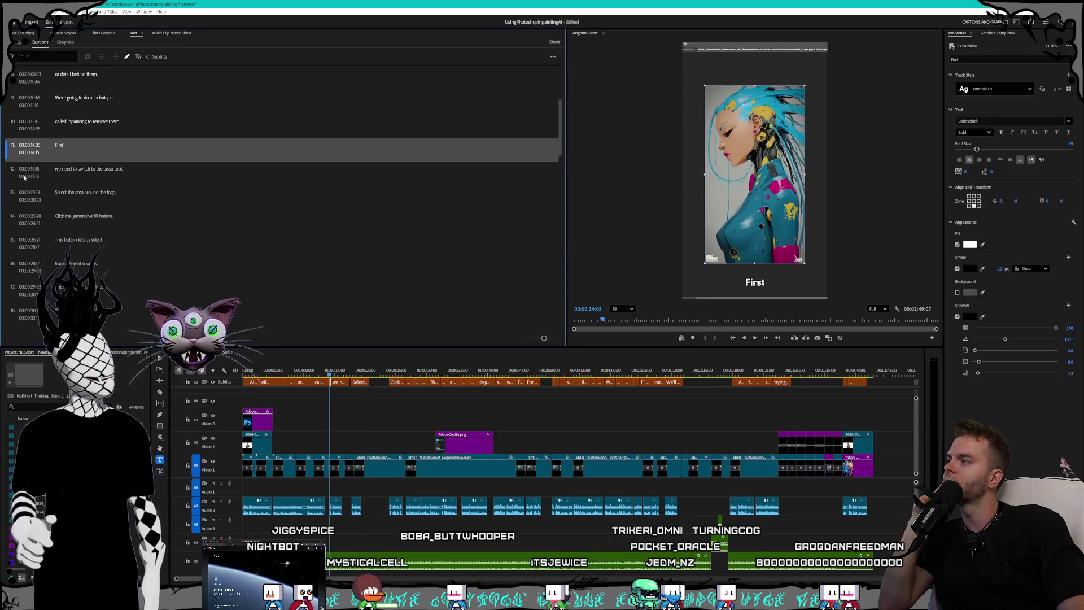
{"action": "left_click", "coordinate": [29, 169]}
{"action": "left_click", "coordinate": [34, 148]}
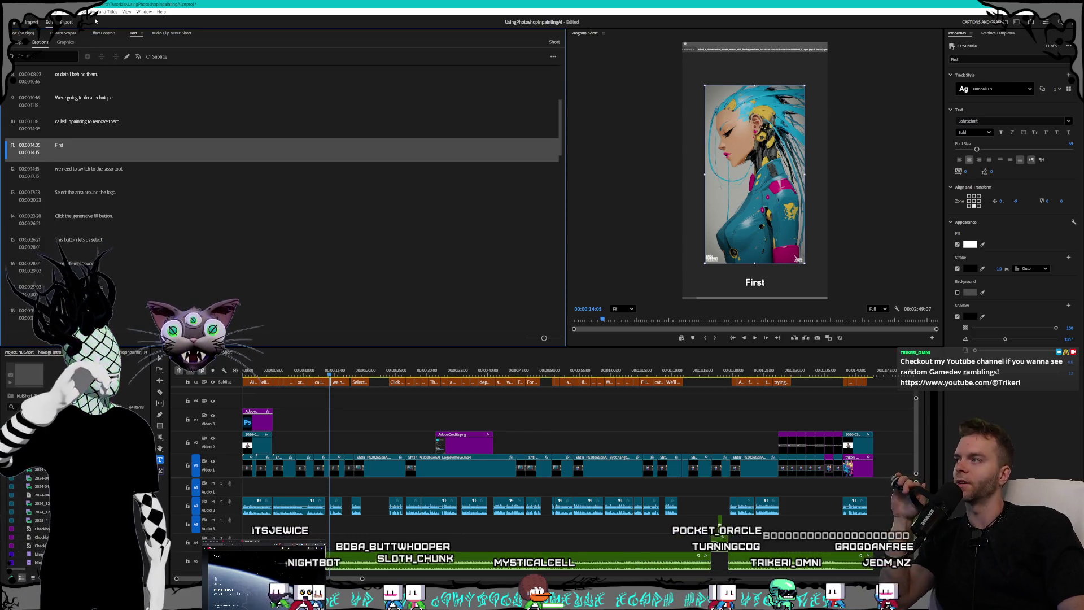
{"action": "left_click", "coordinate": [19, 41]}
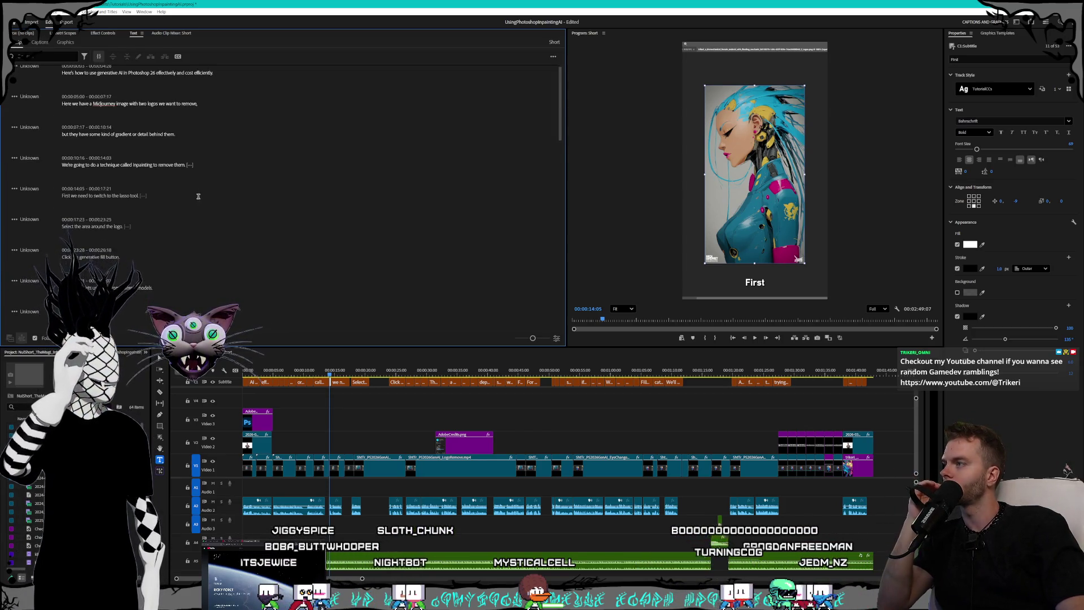
{"action": "left_click", "coordinate": [14, 188]}
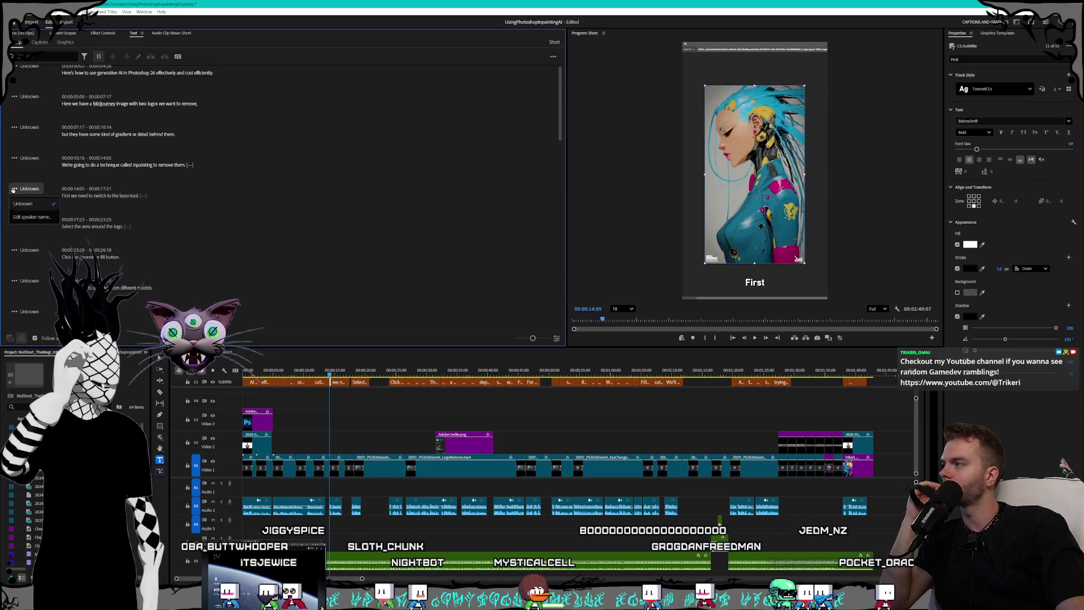
{"action": "left_click", "coordinate": [165, 198]}
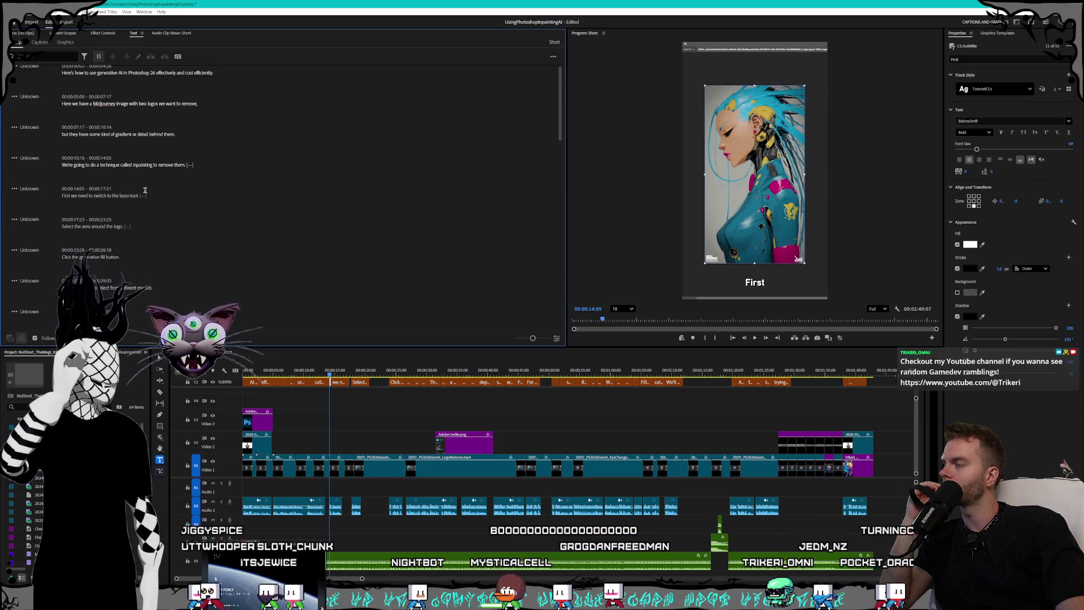
{"action": "scroll", "coordinate": [165, 197], "scroll_direction": "up", "scroll_amount": 1}
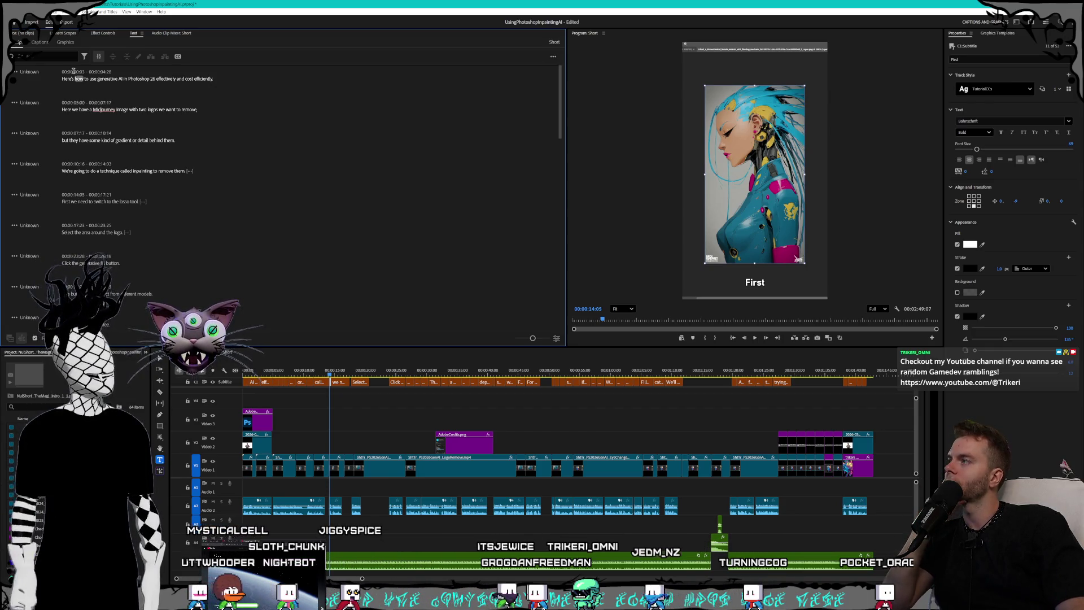
{"action": "left_click", "coordinate": [41, 44]}
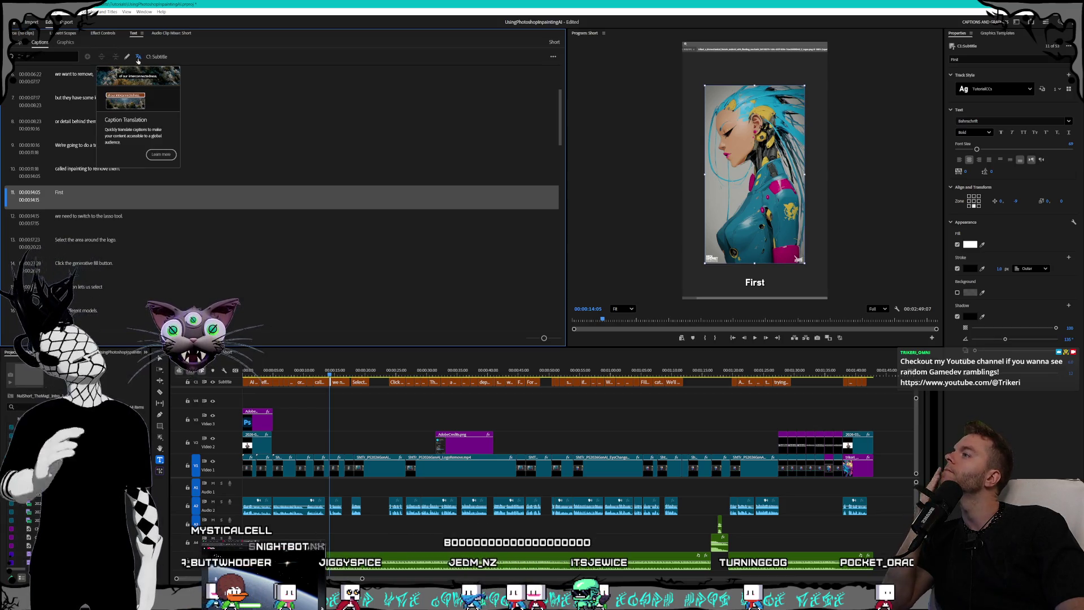
Browse the Transcript and Graphics views and open the first paragraph's speaker options.
{"action": "left_click", "coordinate": [19, 44]}
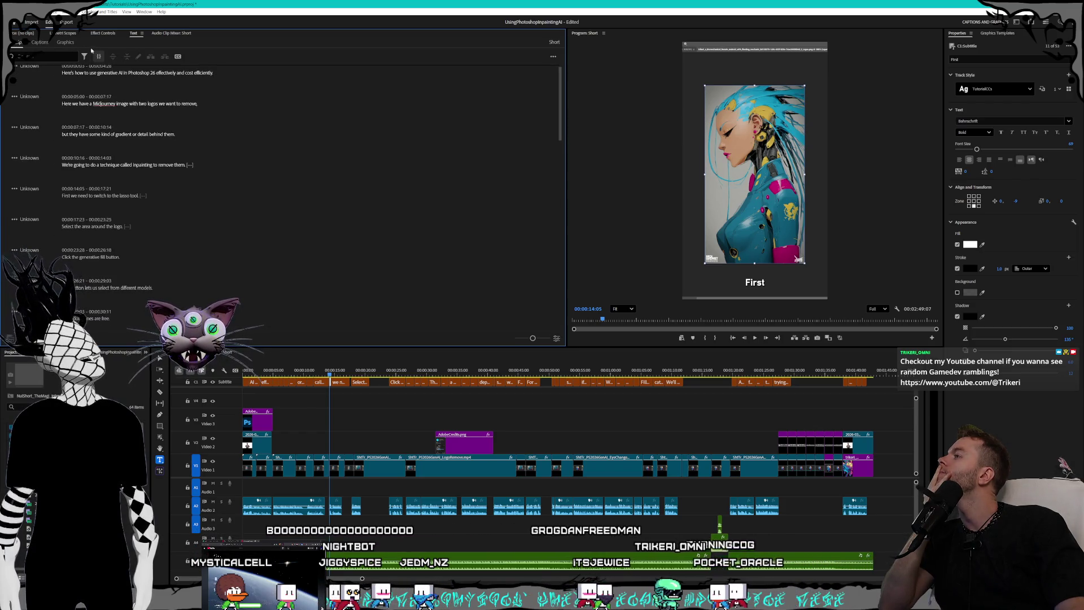
{"action": "left_click", "coordinate": [66, 43]}
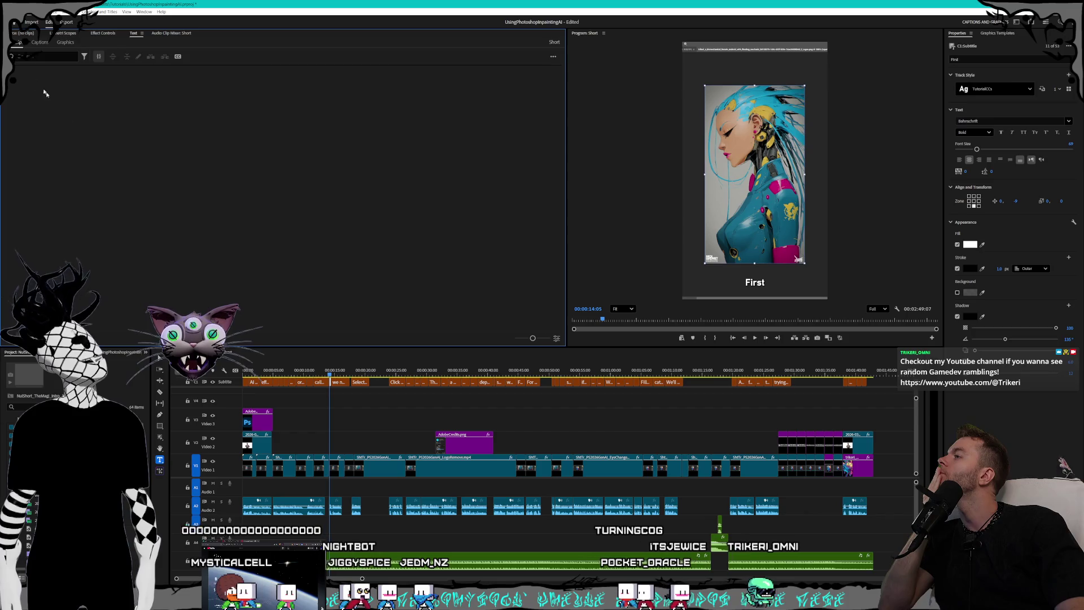
{"action": "left_click", "coordinate": [40, 42]}
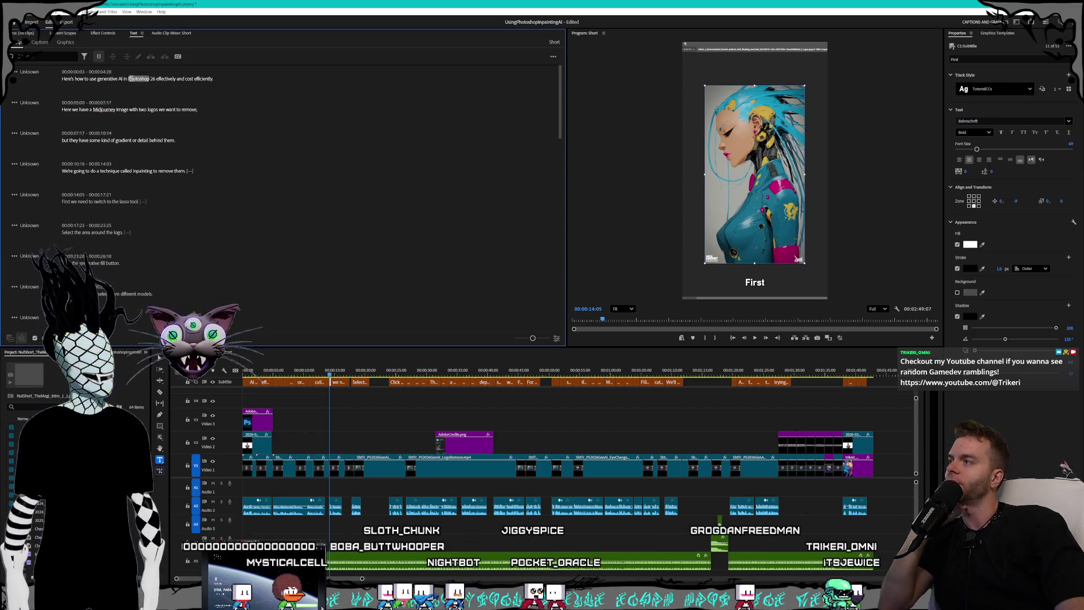
{"action": "left_click", "coordinate": [32, 75]}
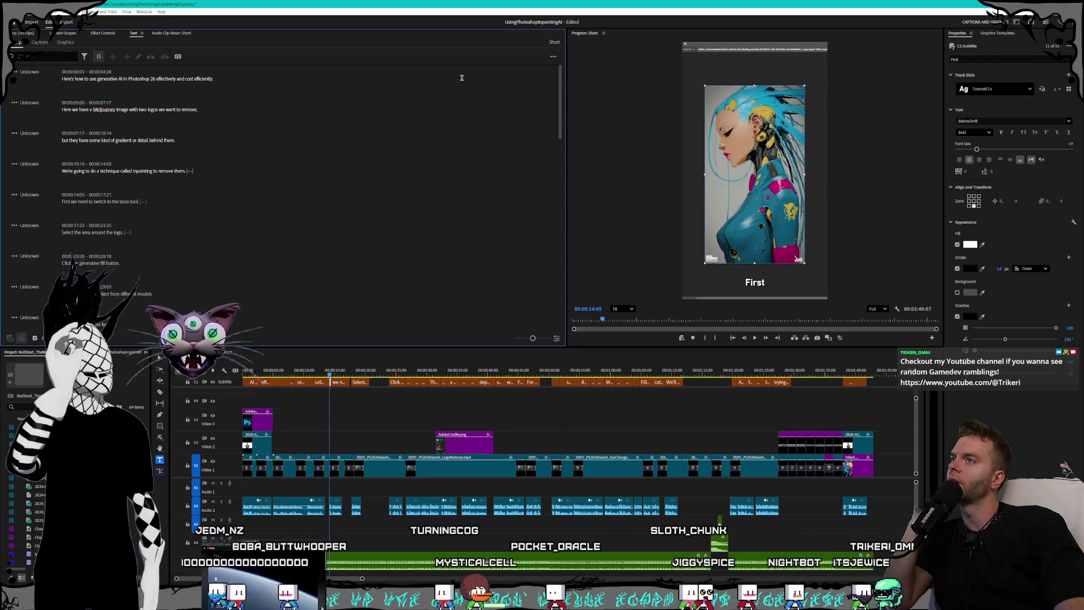
Check the Transcript options menu, then jump to caption 12 about the lasso tool.
{"action": "left_click", "coordinate": [554, 57]}
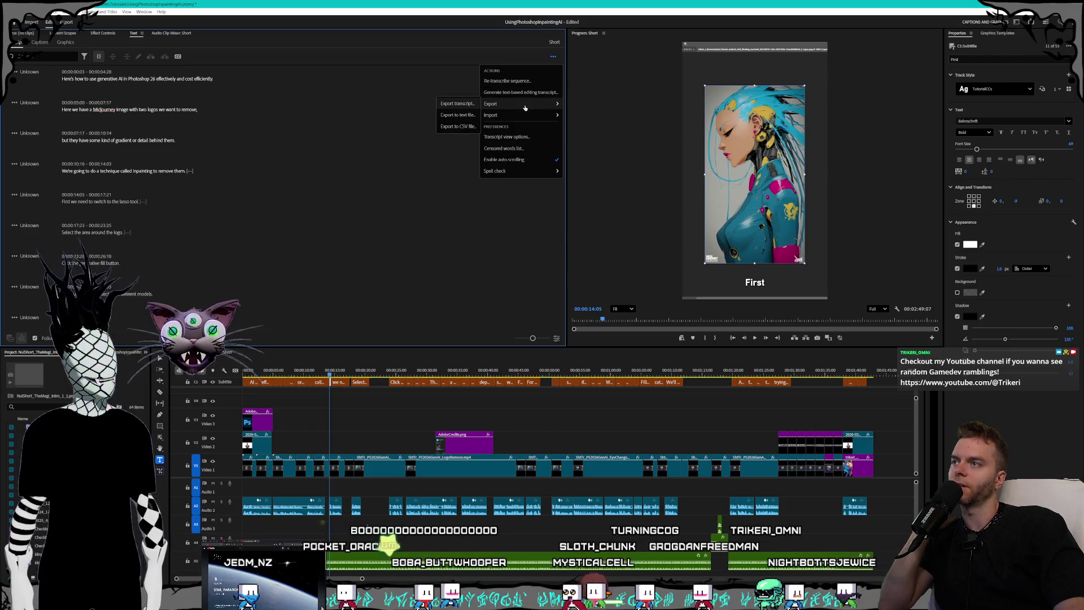
{"action": "mouse_move", "coordinate": [521, 115]}
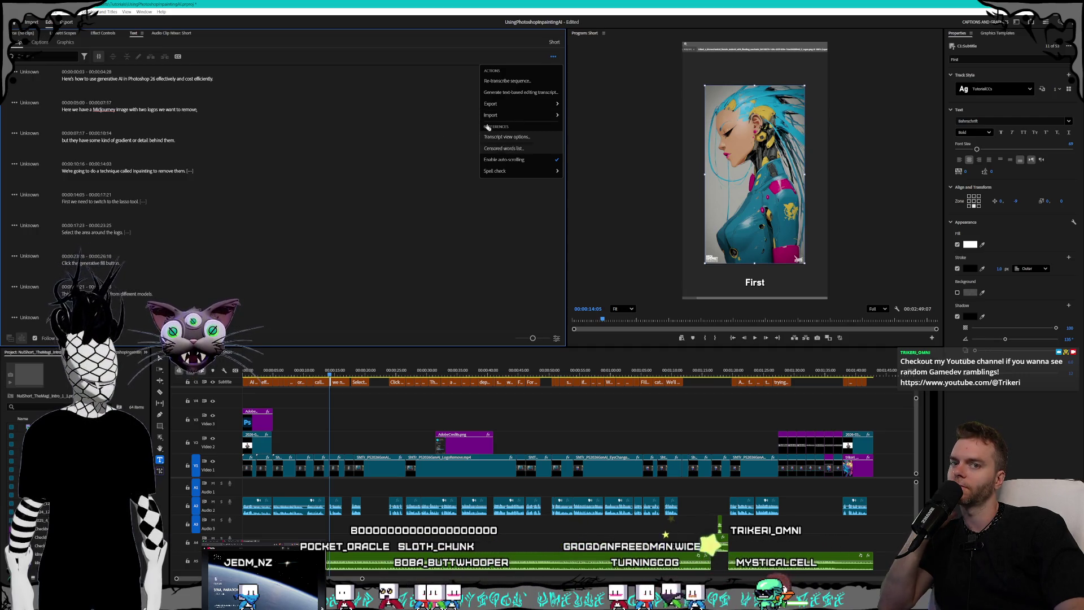
{"action": "left_click", "coordinate": [275, 45]}
{"action": "left_click", "coordinate": [53, 42]}
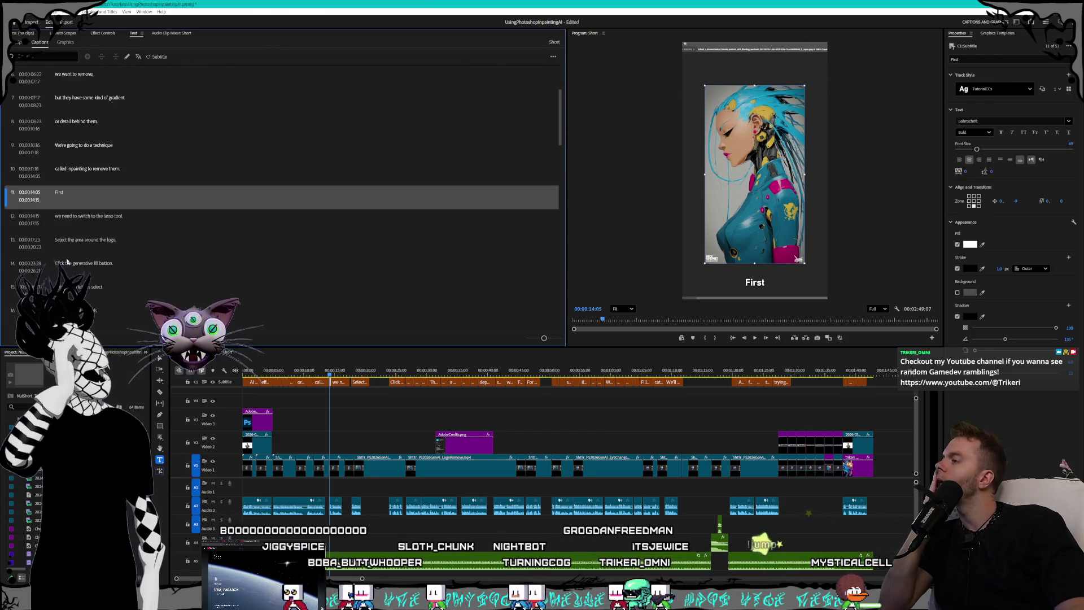
{"action": "left_click", "coordinate": [99, 218]}
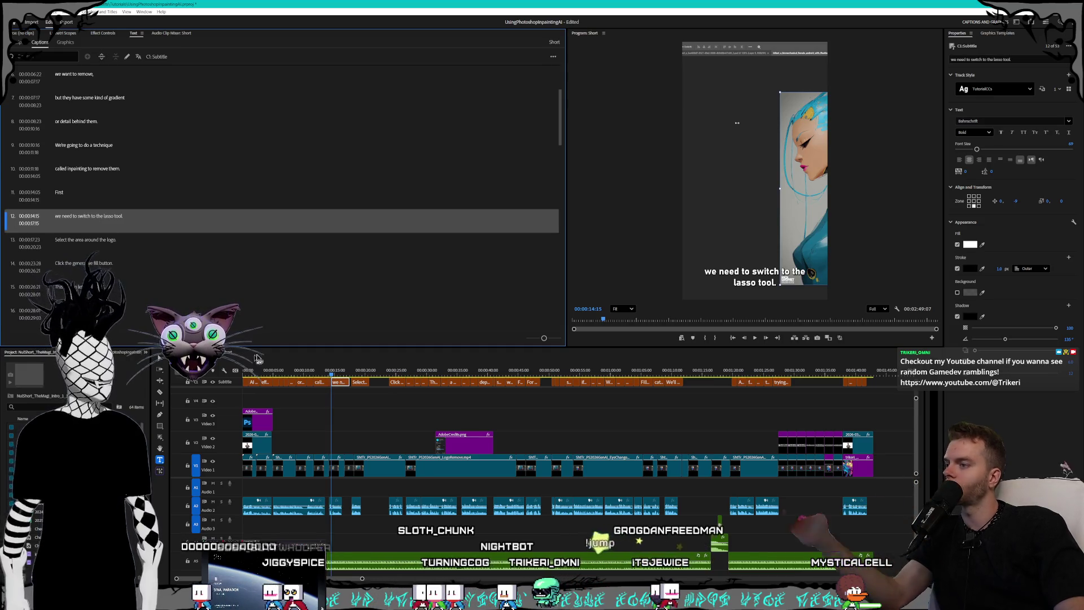
Select caption 11 'First' and caption 12 about the lasso tool, and merge them with Alt+M.
{"action": "scroll", "coordinate": [331, 388], "scroll_direction": "up", "scroll_amount": 5}
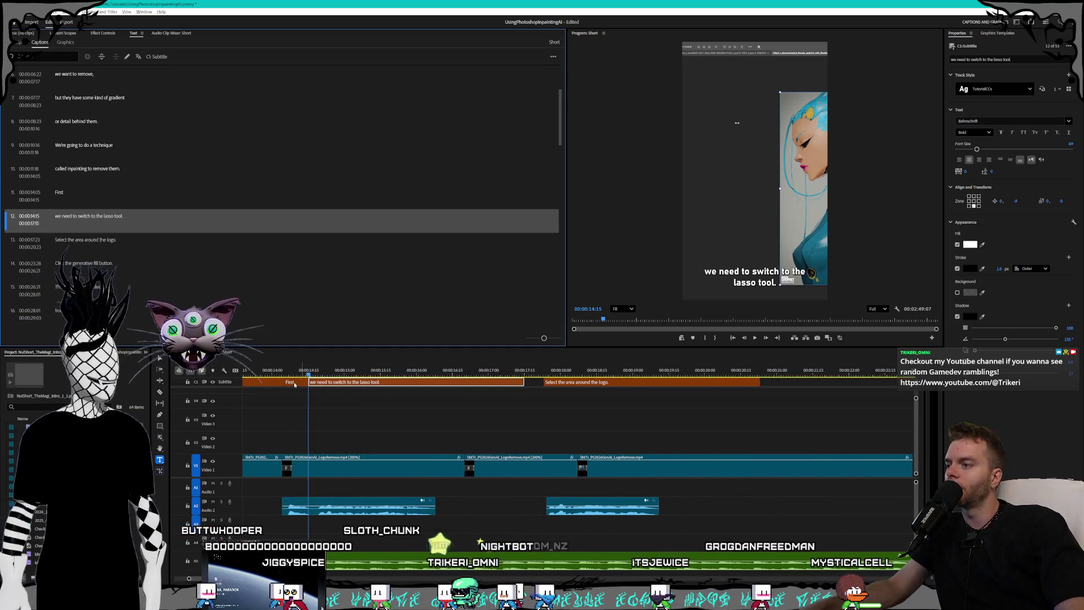
{"action": "left_click", "coordinate": [341, 383], "text": "shift"}
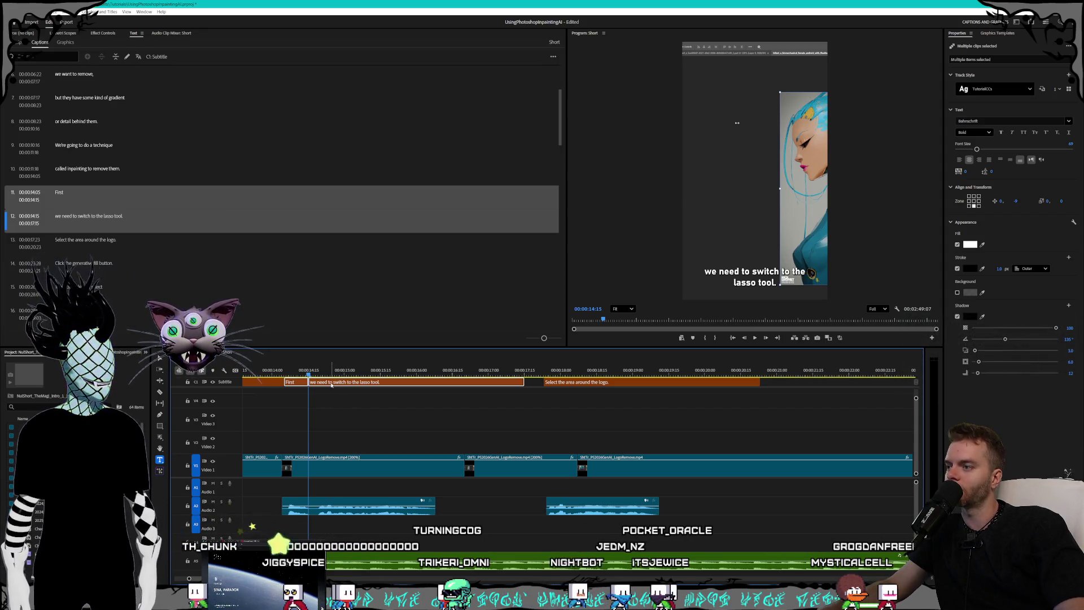
{"action": "right_click", "coordinate": [85, 207]}
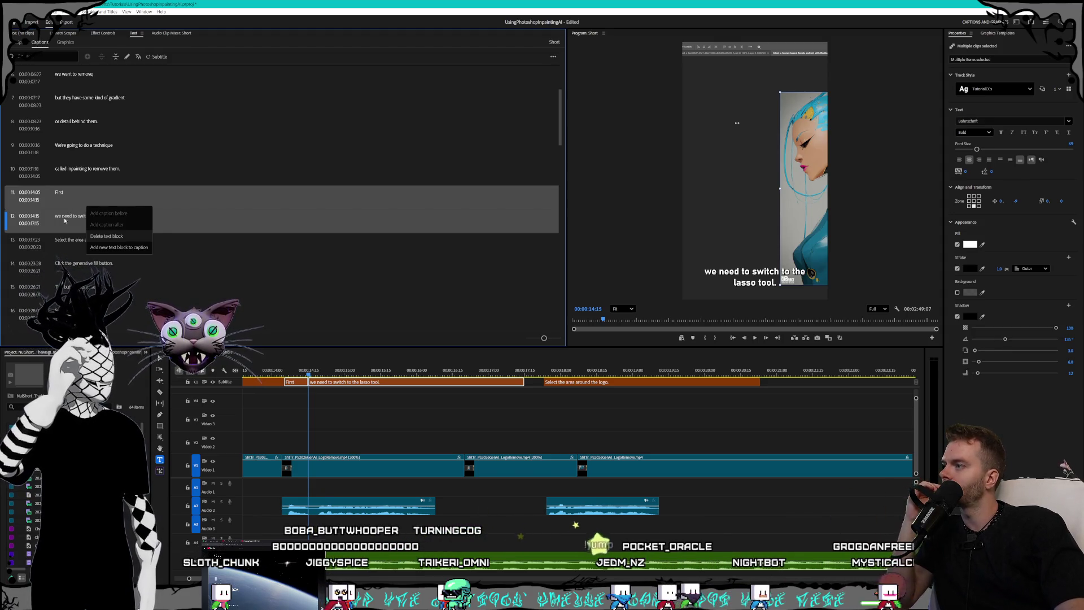
{"action": "left_click", "coordinate": [75, 220]}
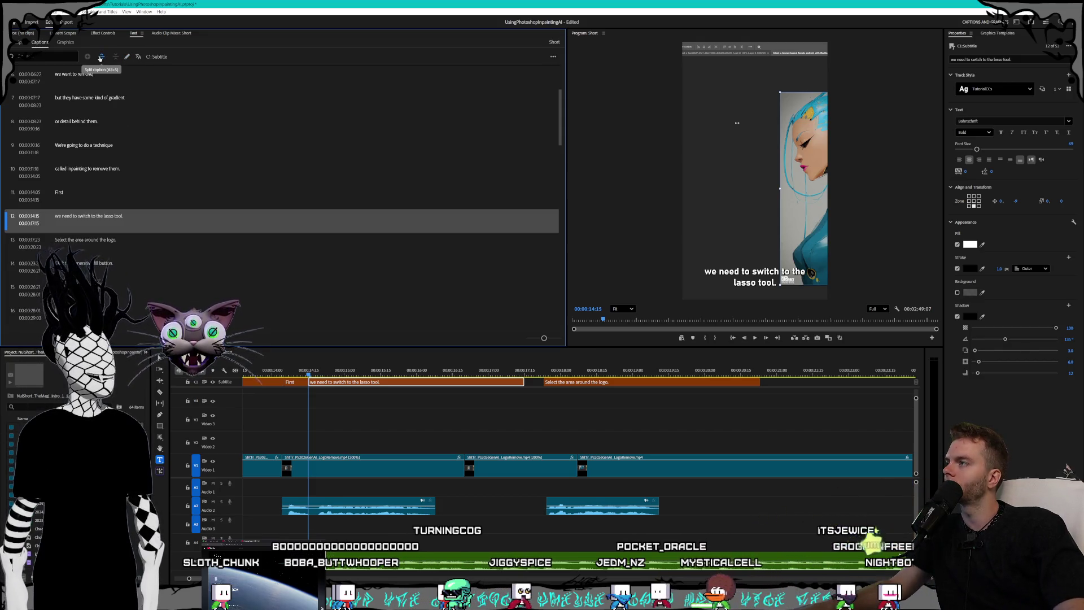
{"action": "left_click", "coordinate": [82, 198]}
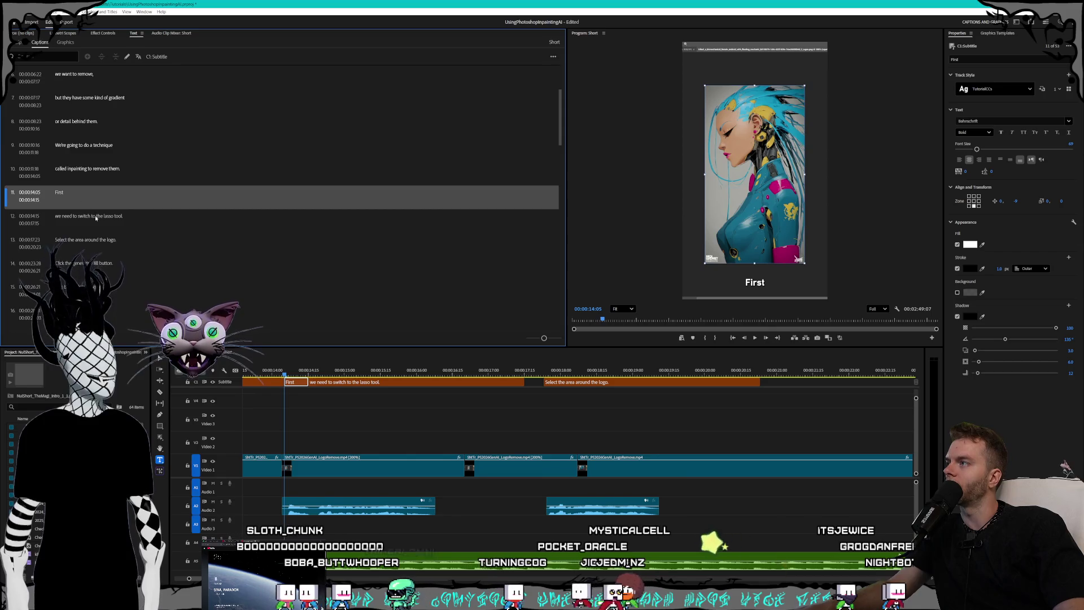
{"action": "left_click", "coordinate": [95, 218], "text": "shift"}
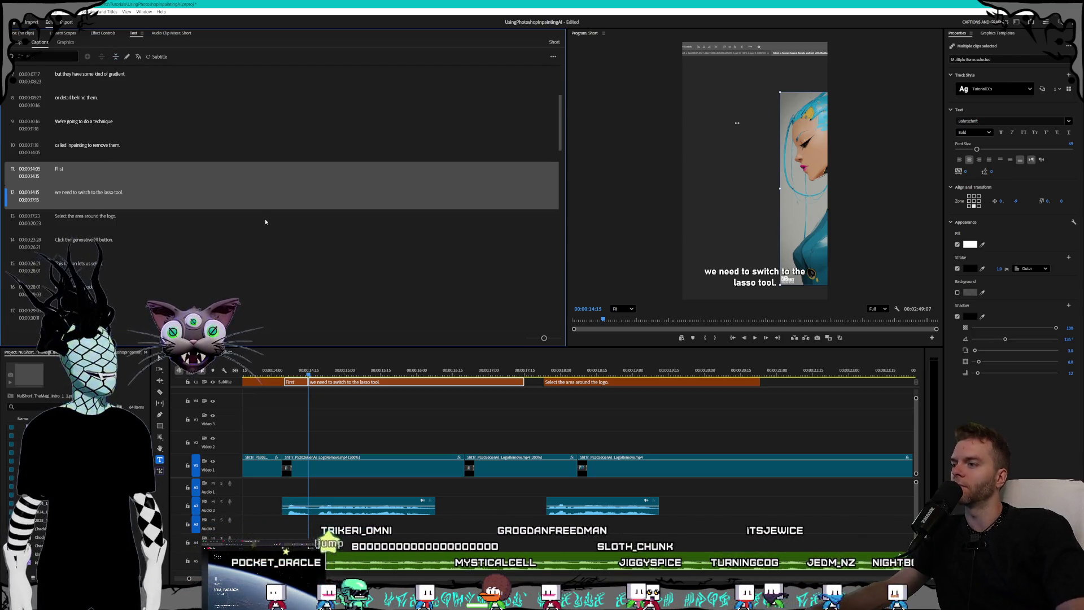
{"action": "key", "text": "alt+m"}
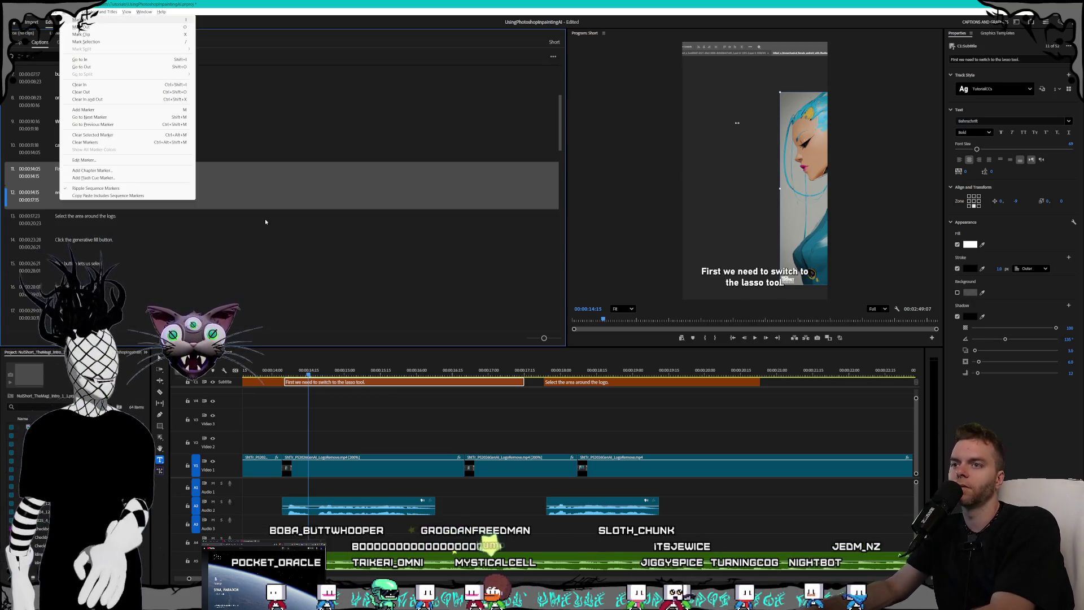
{"action": "left_click", "coordinate": [486, 11]}
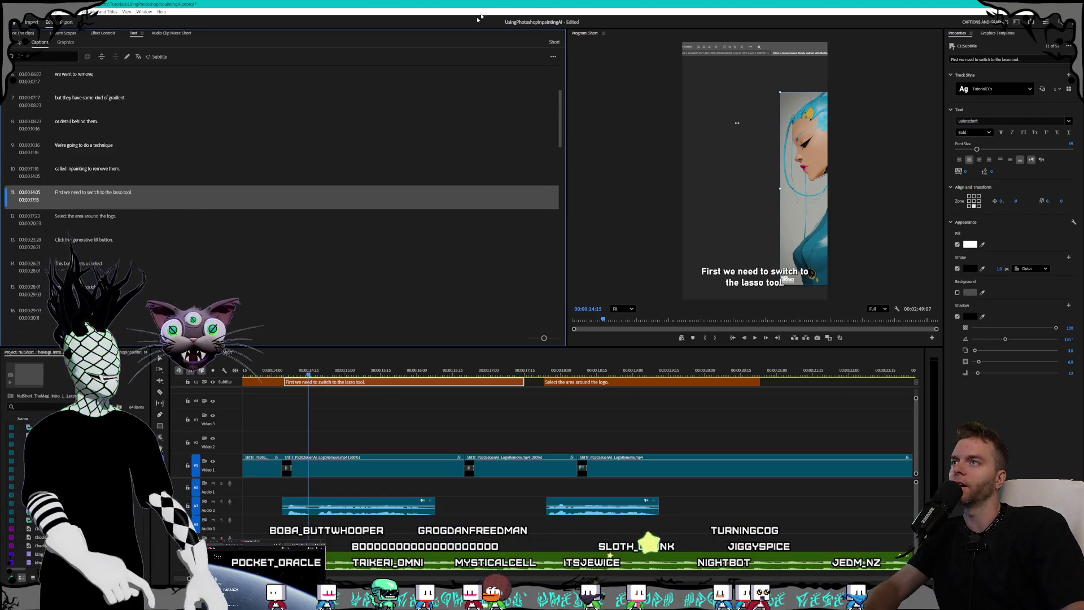
{"action": "left_click", "coordinate": [287, 374]}
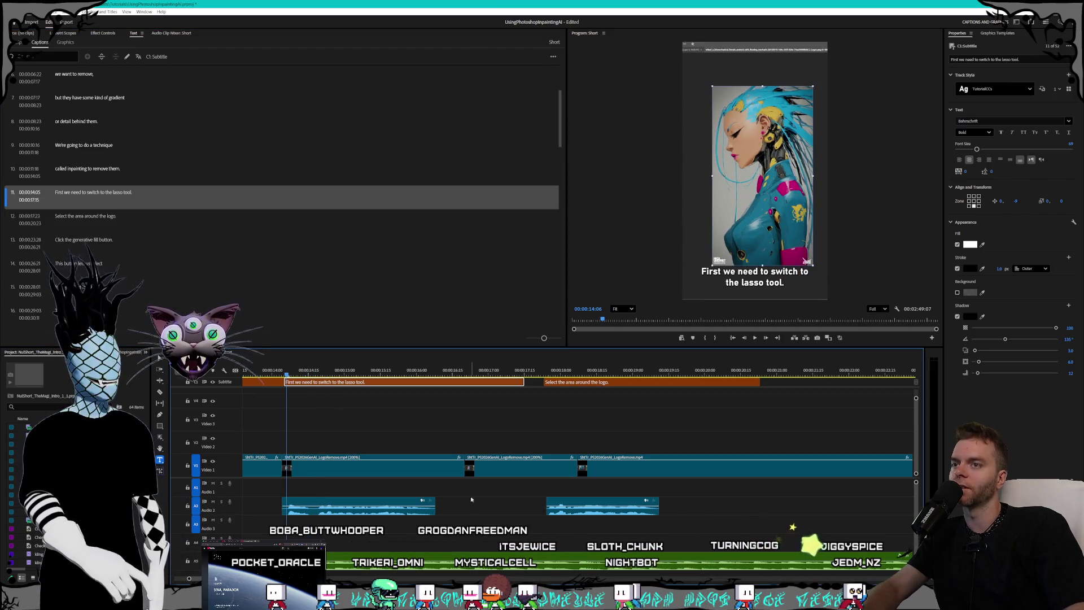
{"action": "scroll", "coordinate": [576, 429], "scroll_direction": "up", "scroll_amount": 10}
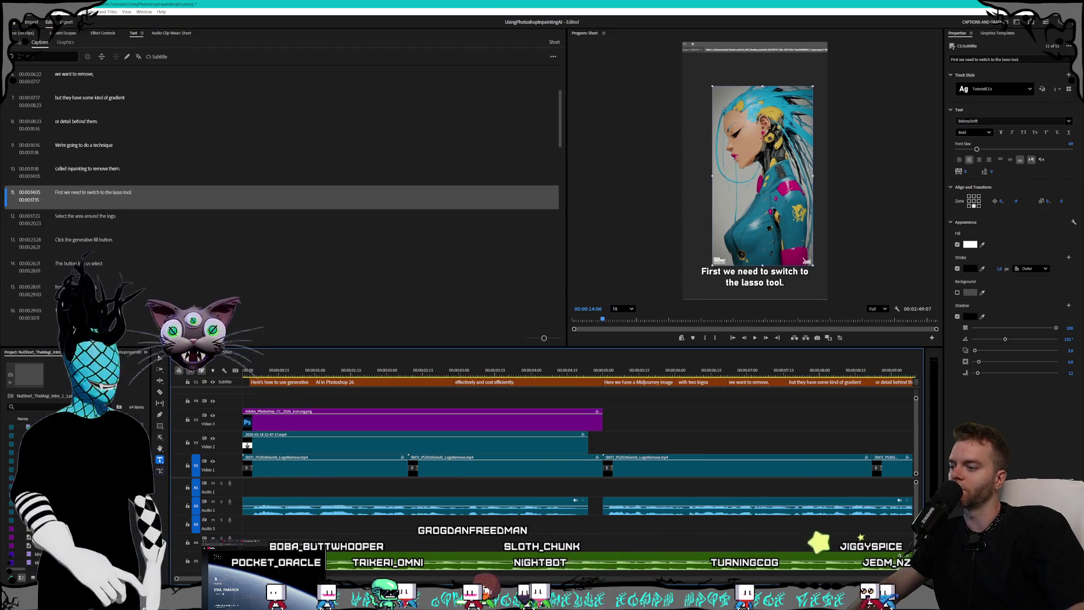
Zoom the timeline out so the whole sequence is visible.
{"action": "key", "text": "minus"}
{"action": "key", "text": "minus"}
{"action": "key", "text": "minus"}
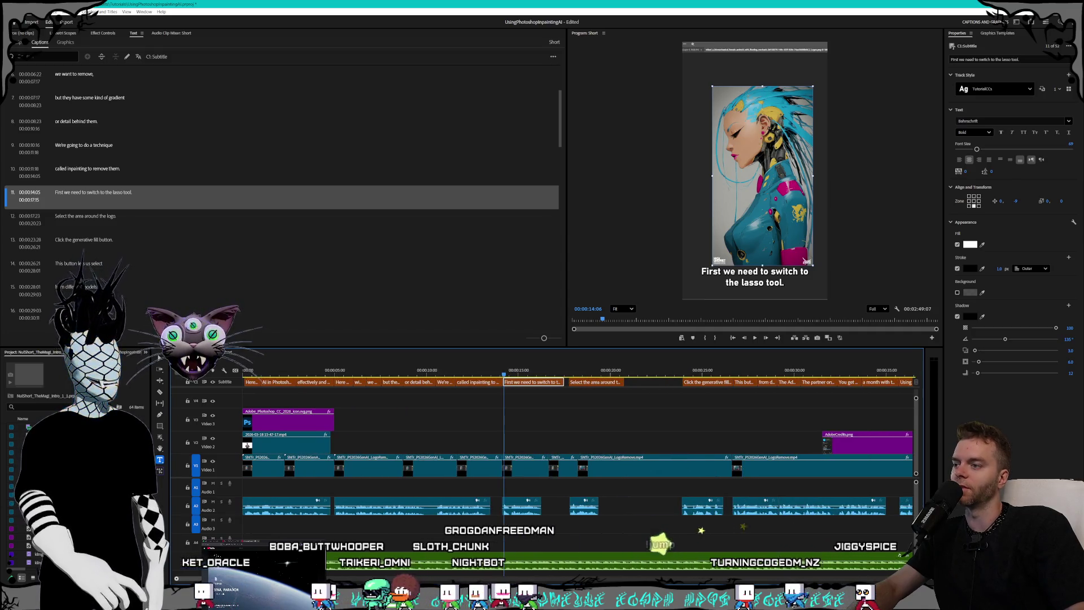
{"action": "key", "text": "minus"}
{"action": "key", "text": "minus"}
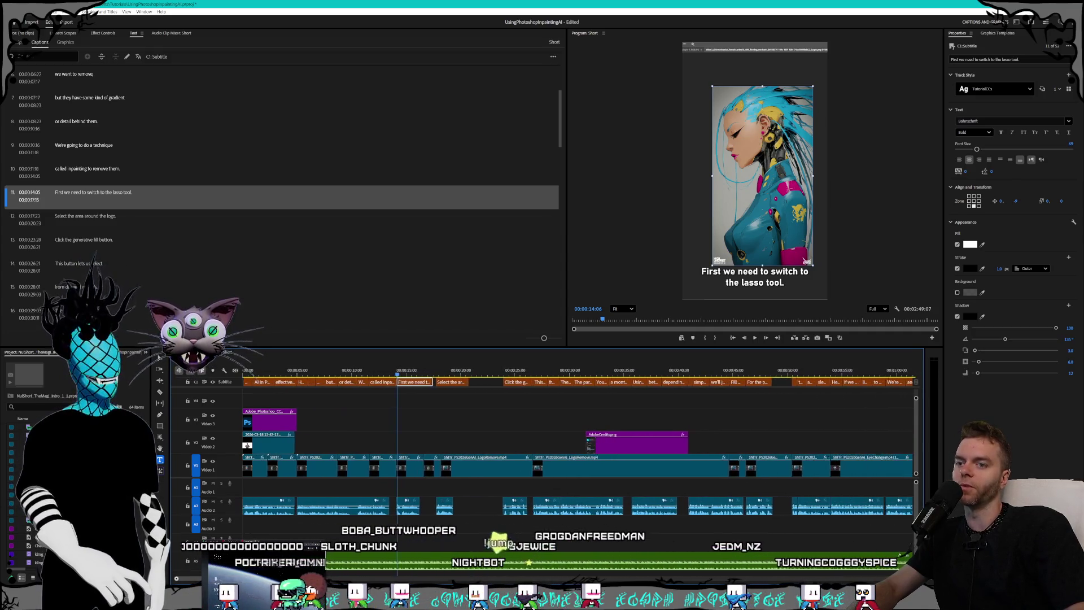
{"action": "key", "text": "minus"}
{"action": "key", "text": "minus"}
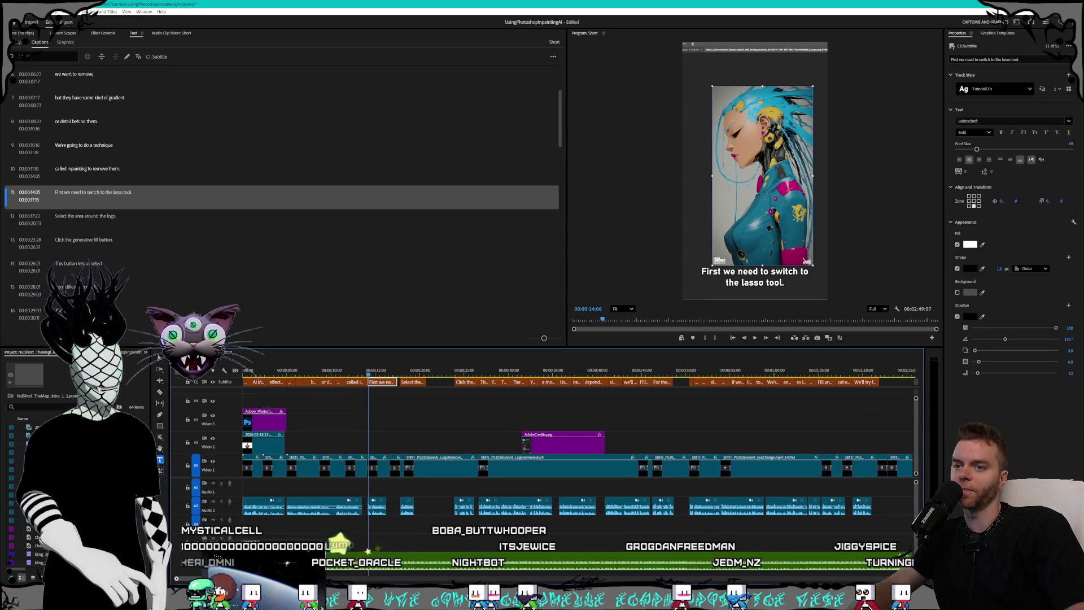
{"action": "left_click_drag", "start_coordinate": [326, 569], "coordinate": [362, 563]}
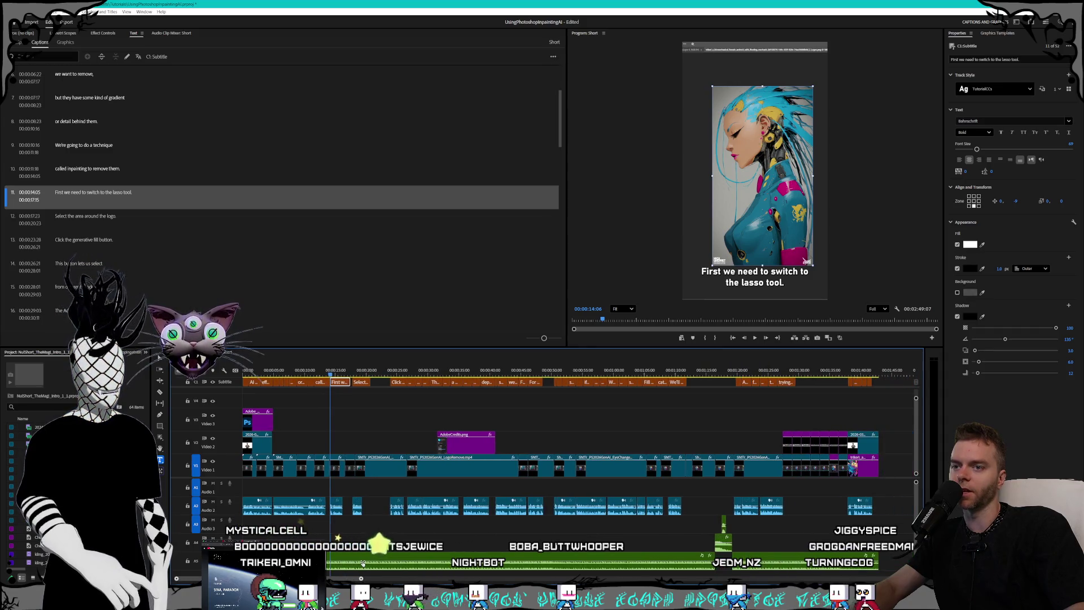
Play the opening captions from the start to review captions 1 and 2 before merging them.
{"action": "left_click", "coordinate": [303, 369]}
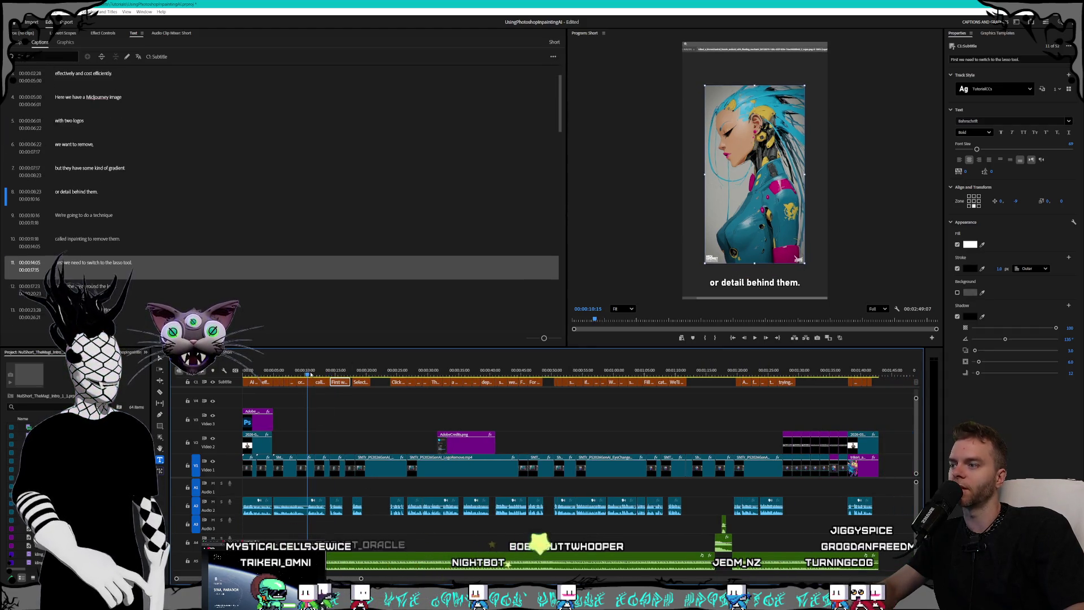
{"action": "left_click_drag", "start_coordinate": [303, 370], "coordinate": [204, 376]}
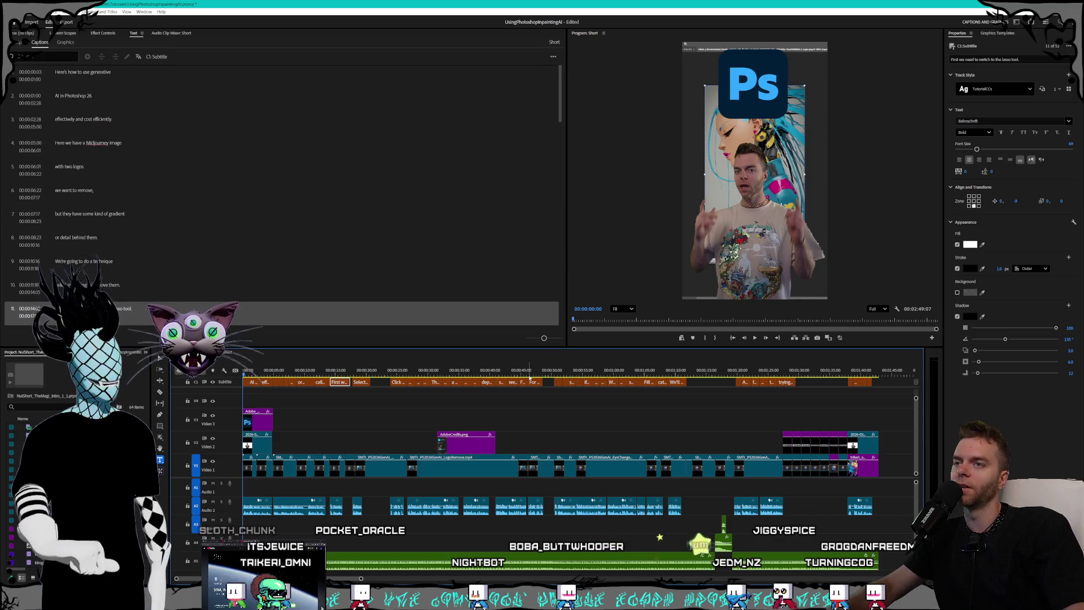
{"action": "key", "text": "space"}
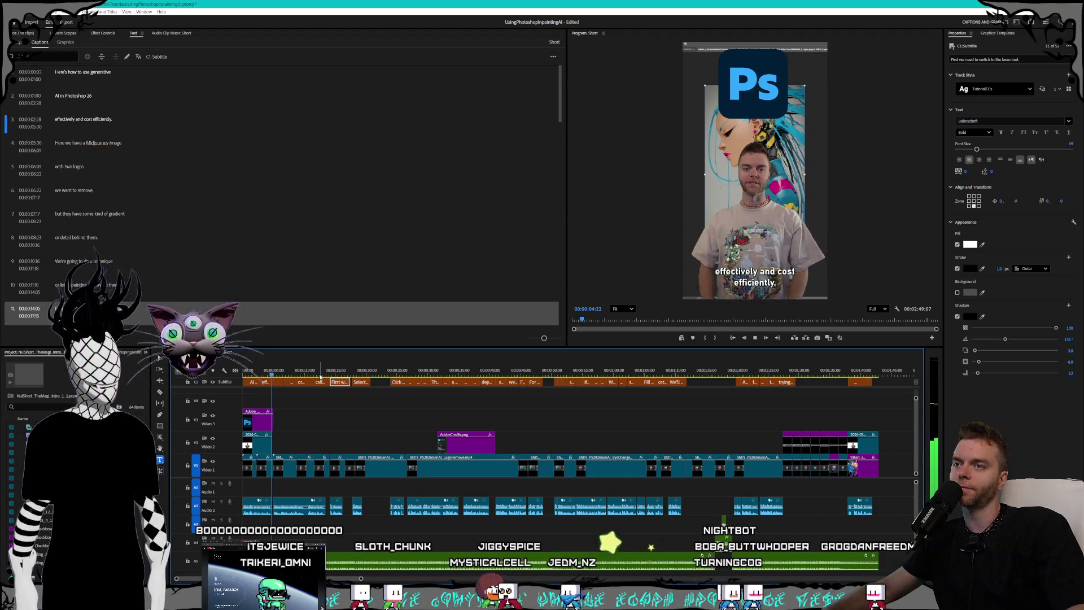
{"action": "key", "text": "space"}
{"action": "key", "text": "Home"}
{"action": "key", "text": "space"}
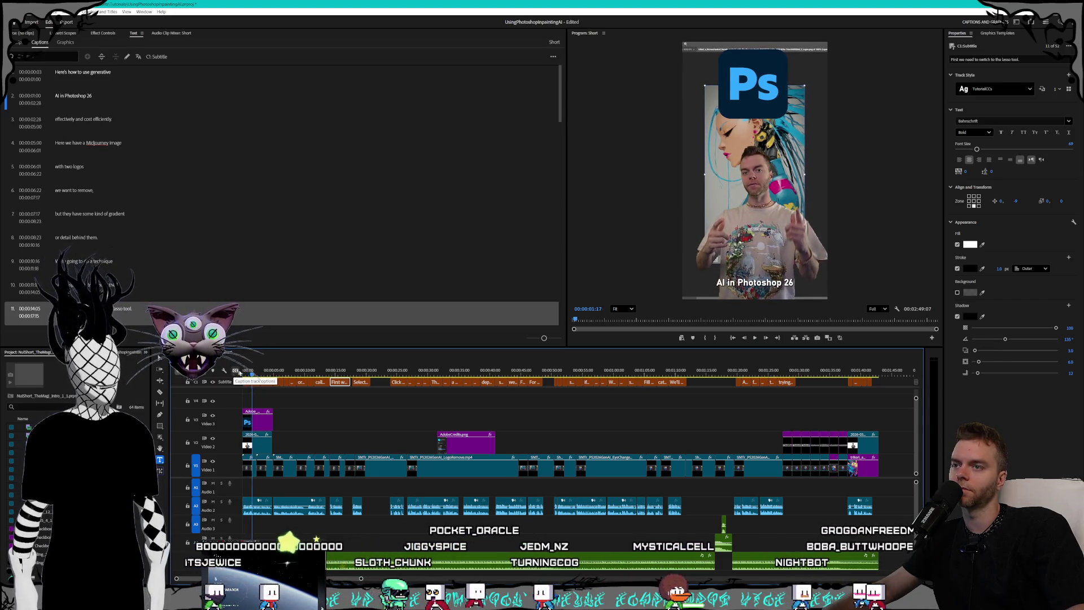
{"action": "left_click_drag", "start_coordinate": [254, 372], "coordinate": [236, 374]}
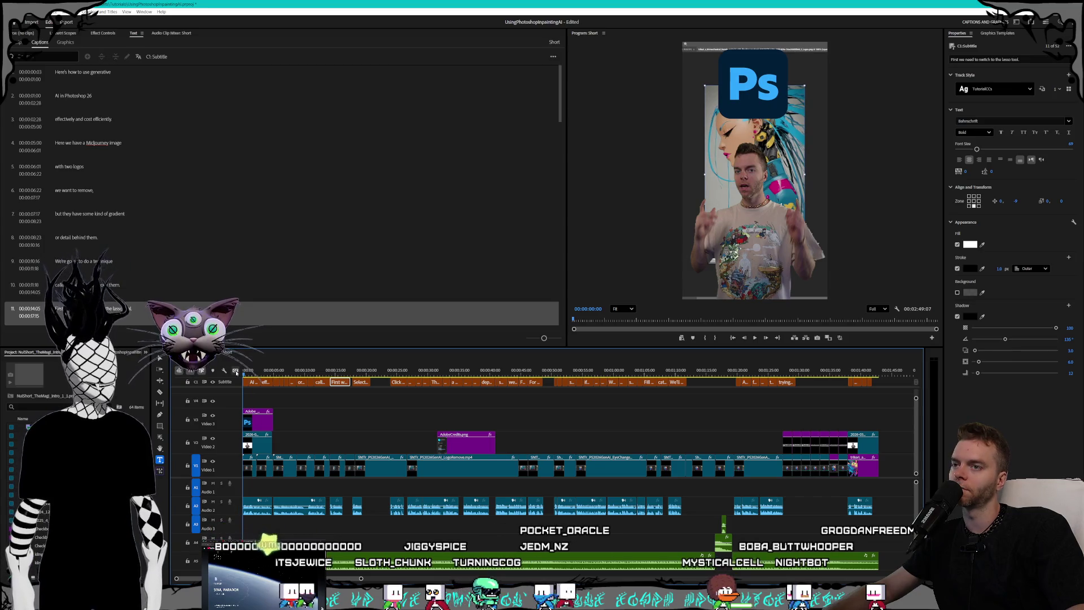
{"action": "key", "text": "space"}
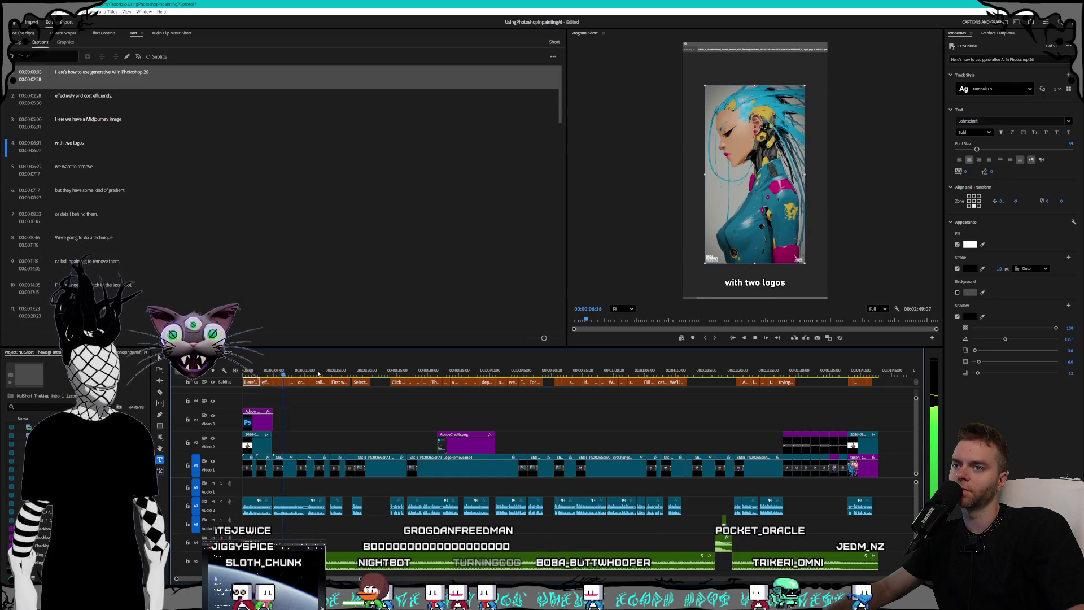
Zoom in, select captions 4 'with two logos' and 5 'we want to remove,', and merge them.
{"action": "key", "text": "="}
{"action": "left_click", "coordinate": [75, 154]}
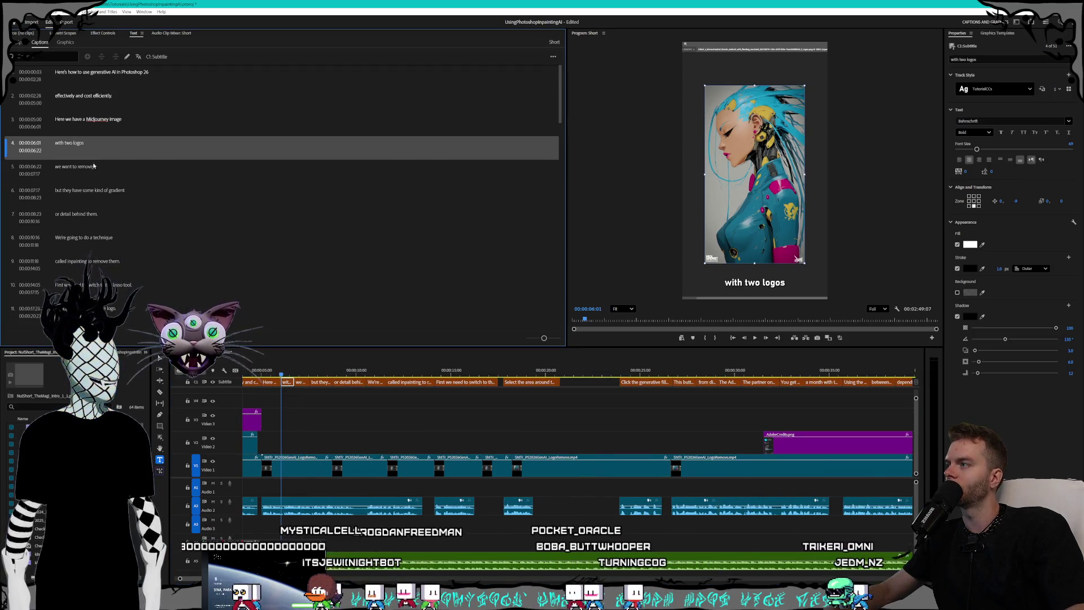
{"action": "left_click", "coordinate": [95, 165], "text": "shift"}
{"action": "left_click", "coordinate": [116, 56]}
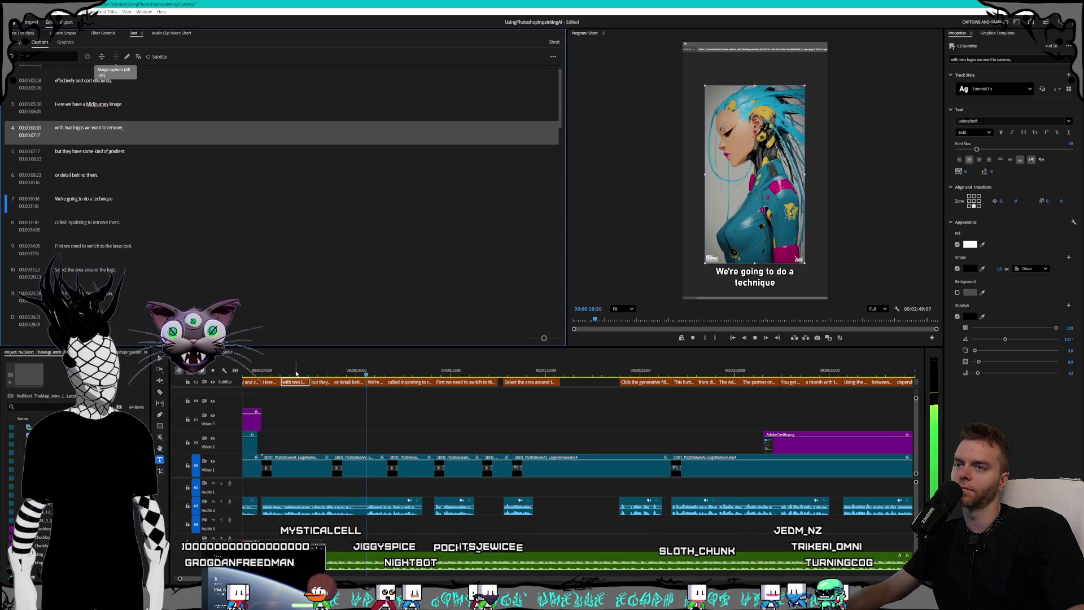
{"action": "left_click_drag", "start_coordinate": [350, 373], "coordinate": [331, 374]}
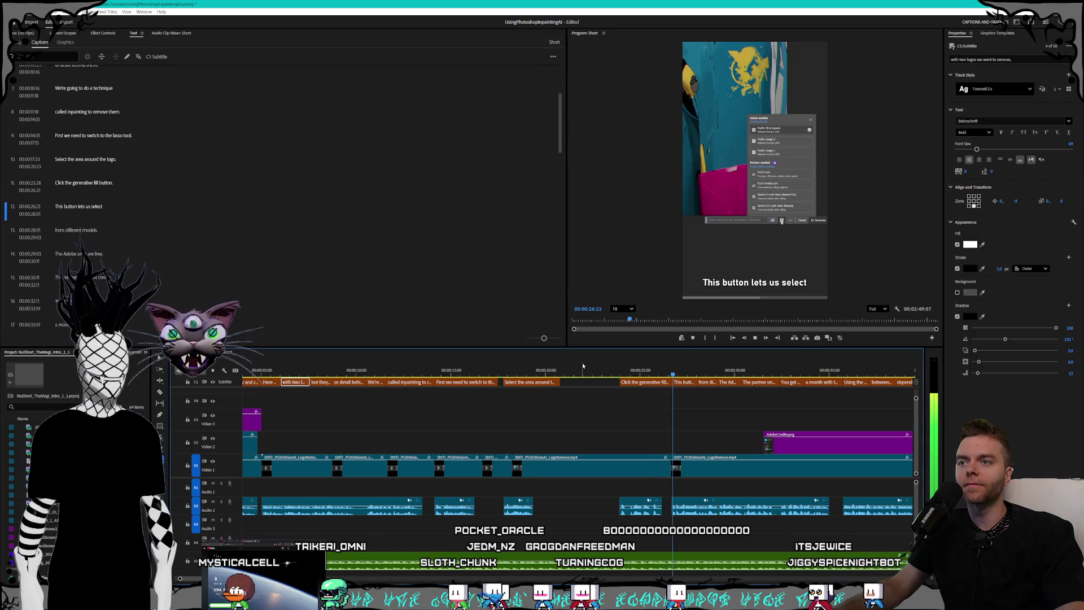
Select 'This button lets us select' and 'from different models.' and merge them.
{"action": "left_click", "coordinate": [680, 372]}
{"action": "left_click", "coordinate": [691, 382]}
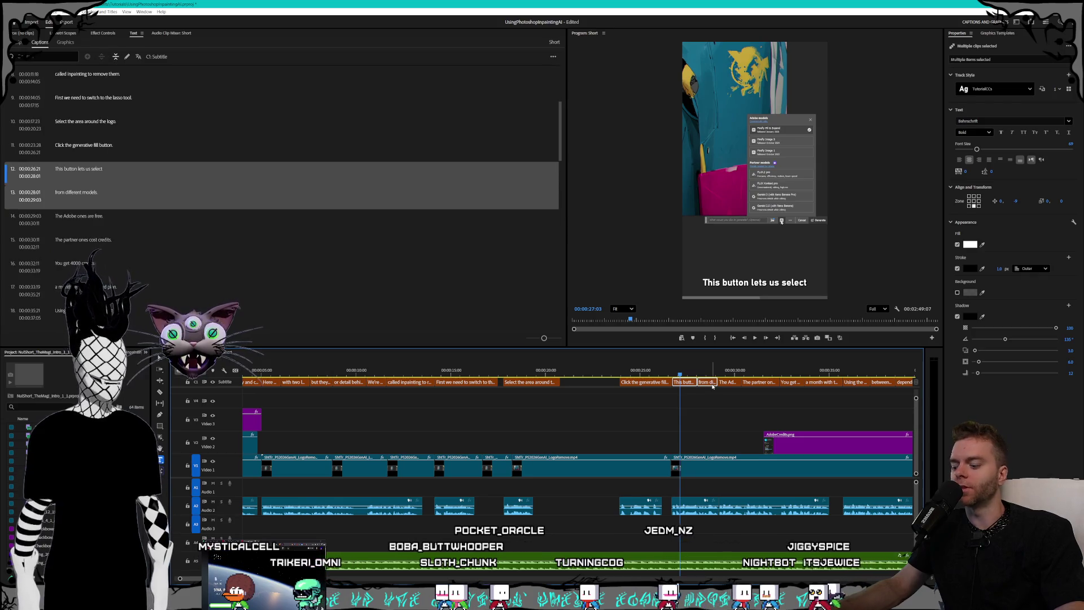
{"action": "key", "text": "alt+m"}
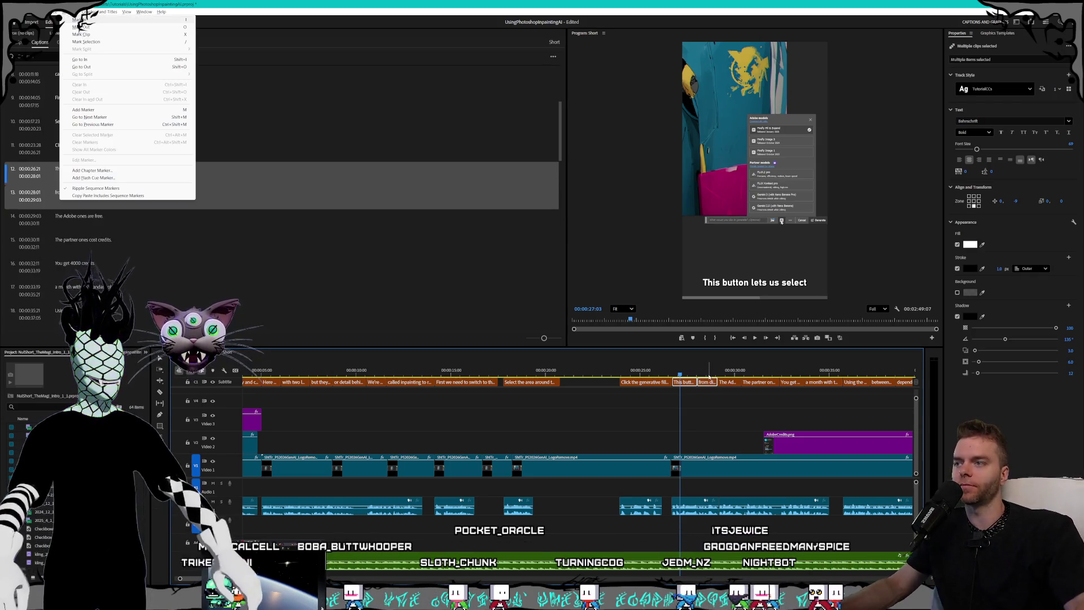
{"action": "key", "text": "Escape"}
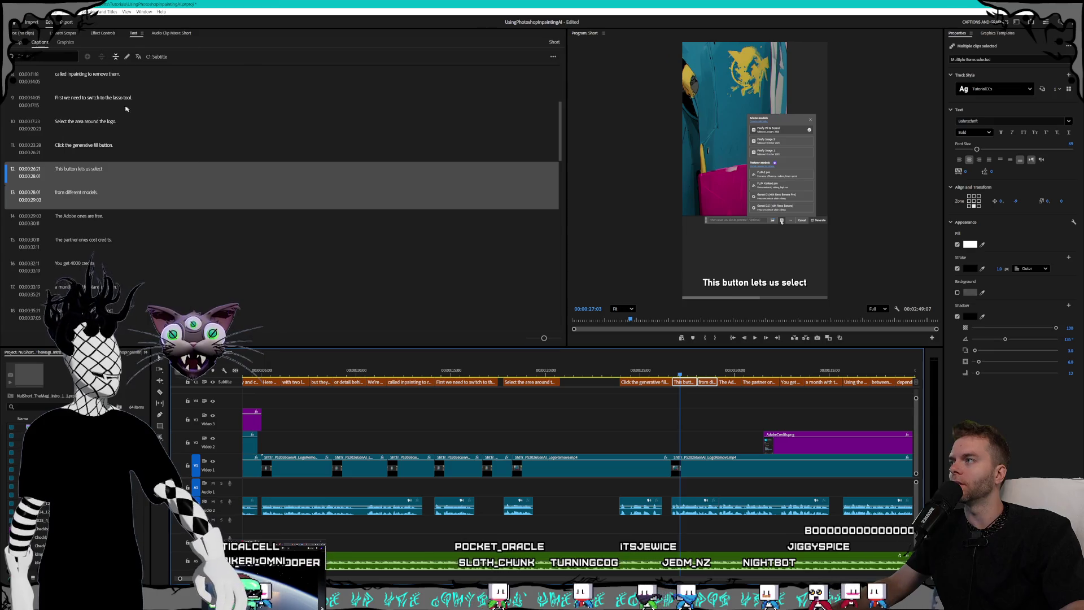
{"action": "left_click", "coordinate": [116, 56]}
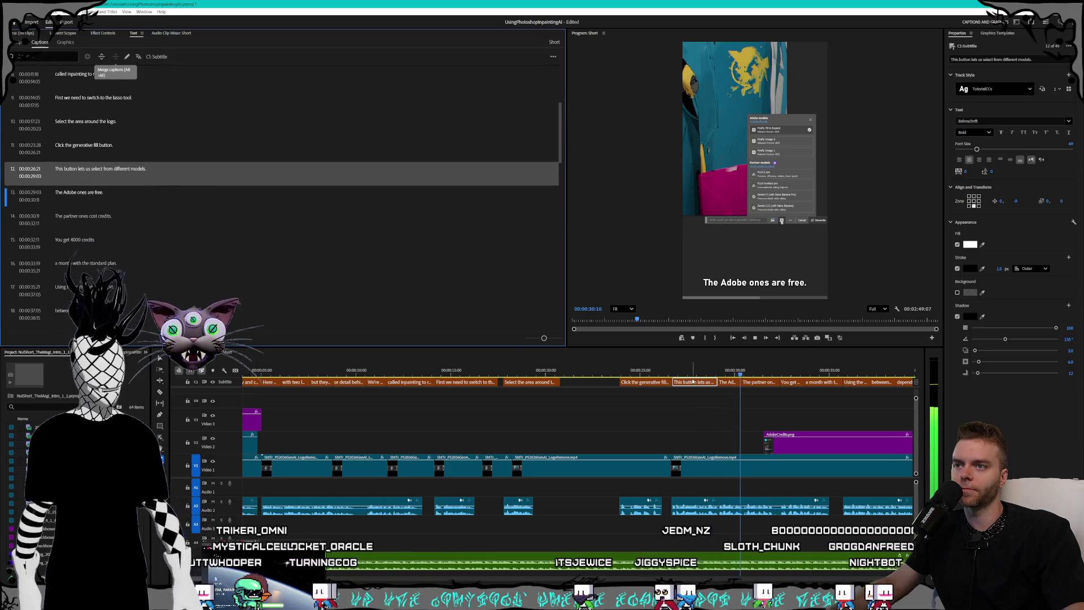
Stop at the 'The Adobe ones are free.' caption and start editing its text.
{"action": "left_click", "coordinate": [728, 371]}
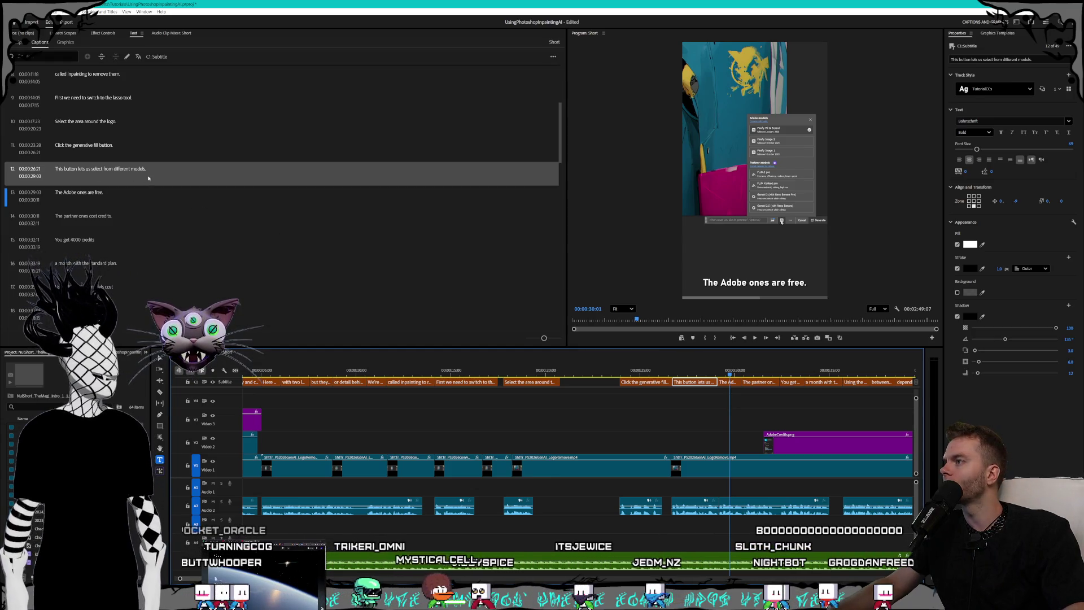
{"action": "left_click", "coordinate": [128, 200]}
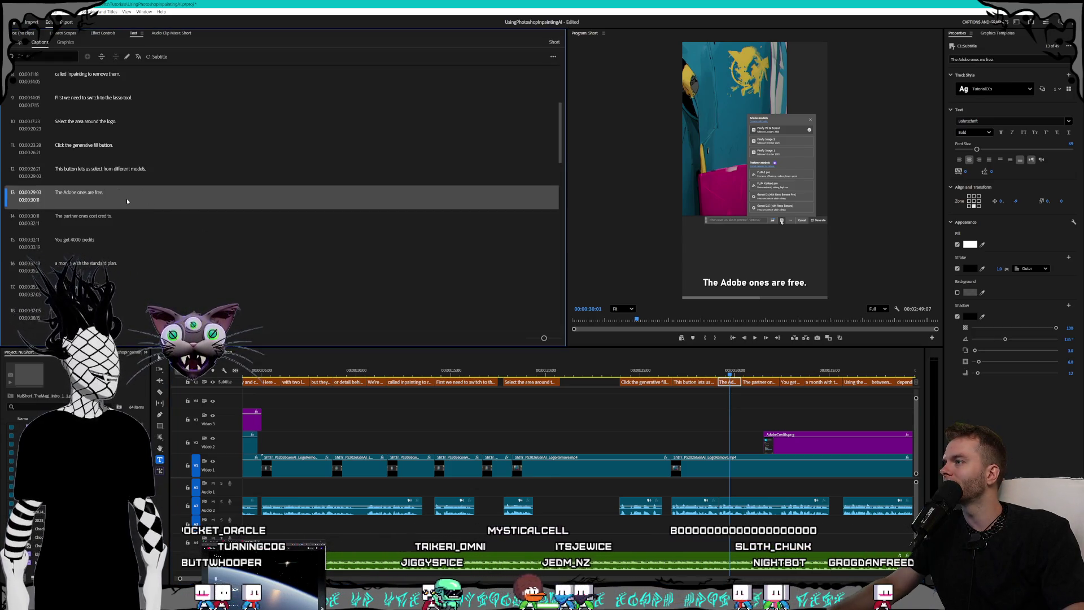
{"action": "double_click", "coordinate": [131, 193]}
Replace the full stop ending 'The Adobe ones are free.' with a comma.
{"action": "left_click", "coordinate": [132, 193]}
{"action": "key", "text": "BackSpace"}
{"action": "type", "text": ","}
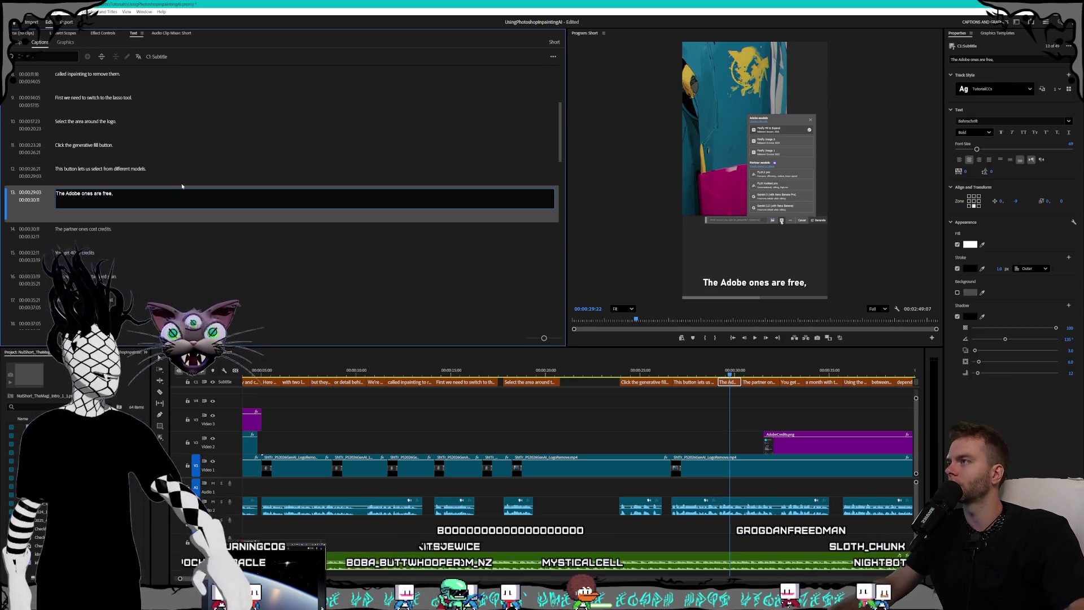
{"action": "key", "text": "Escape"}
{"action": "key", "text": "Down"}
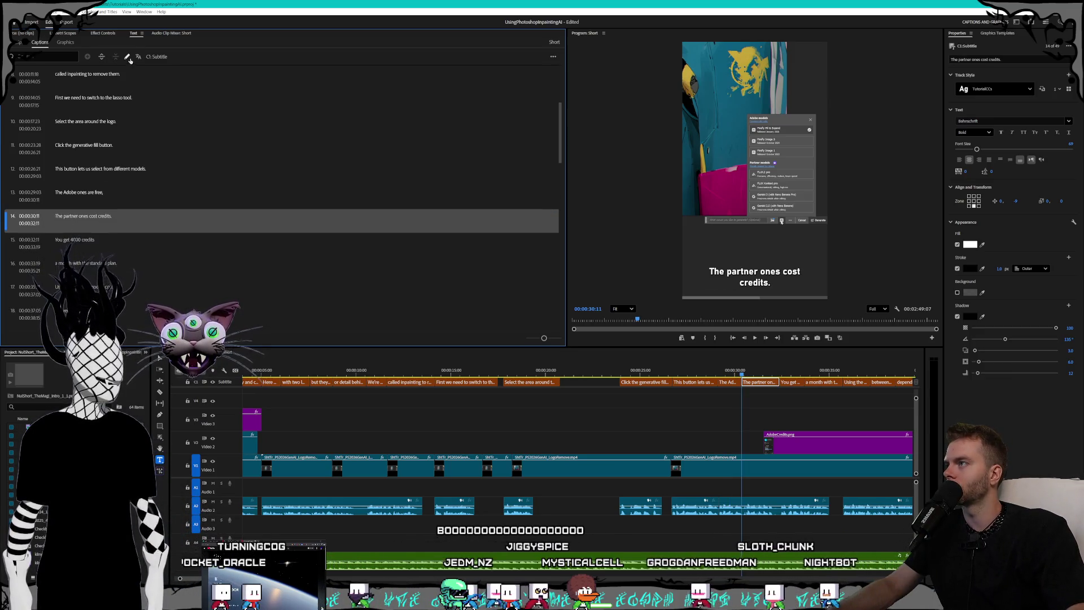
Lowercase 'The partner ones cost credits.' and merge captions 13 and 14 into one sentence.
{"action": "left_click", "coordinate": [128, 57]}
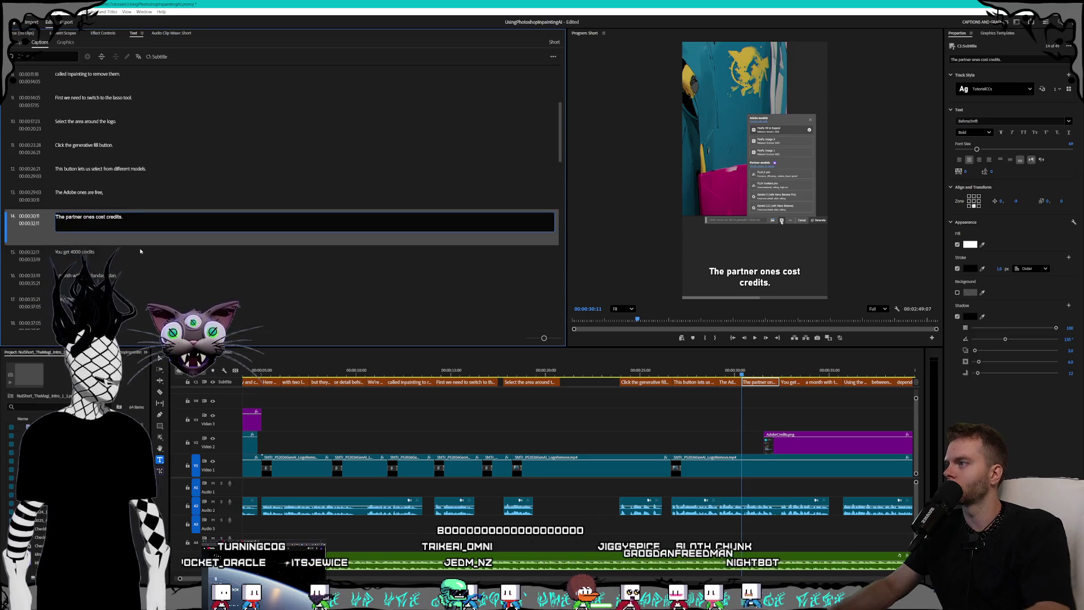
{"action": "key", "text": "Delete"}
{"action": "type", "text": "t"}
{"action": "left_click", "coordinate": [132, 195], "text": "shift"}
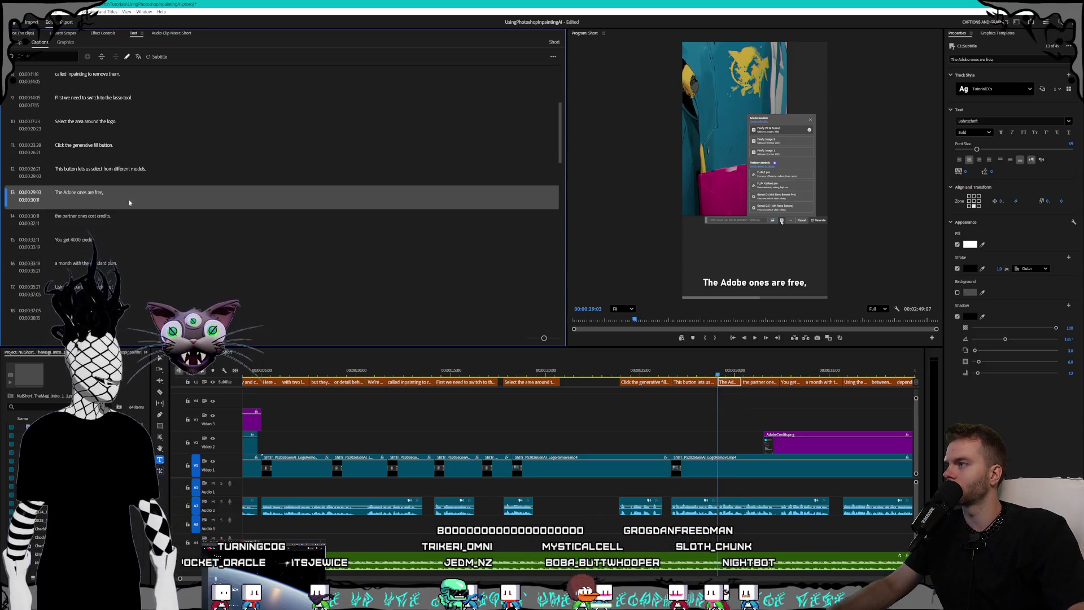
{"action": "scroll", "coordinate": [119, 214], "scroll_direction": "down", "scroll_amount": 1}
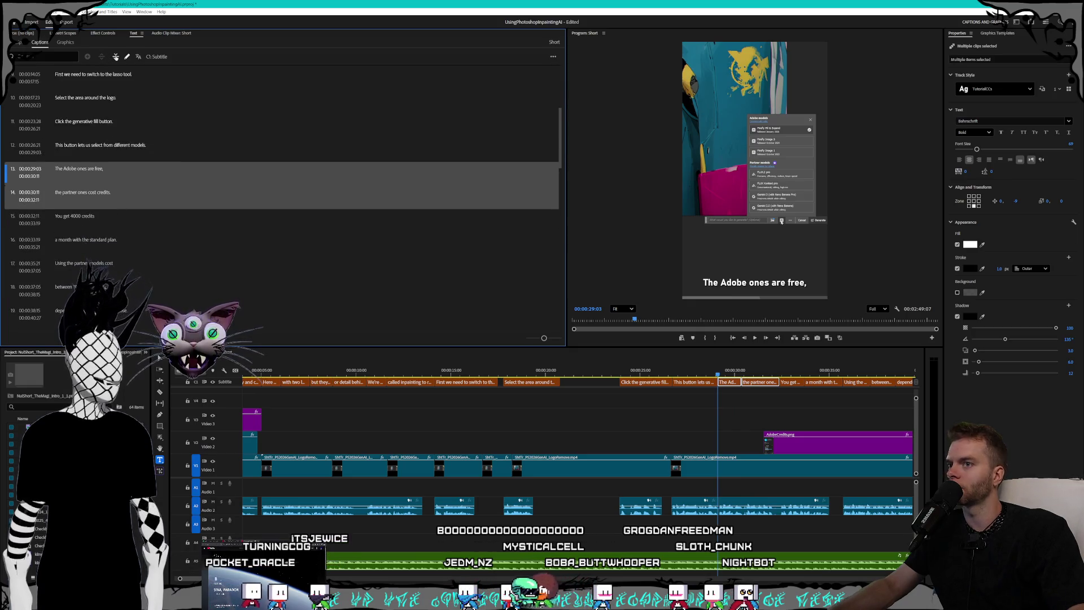
{"action": "left_click", "coordinate": [101, 56]}
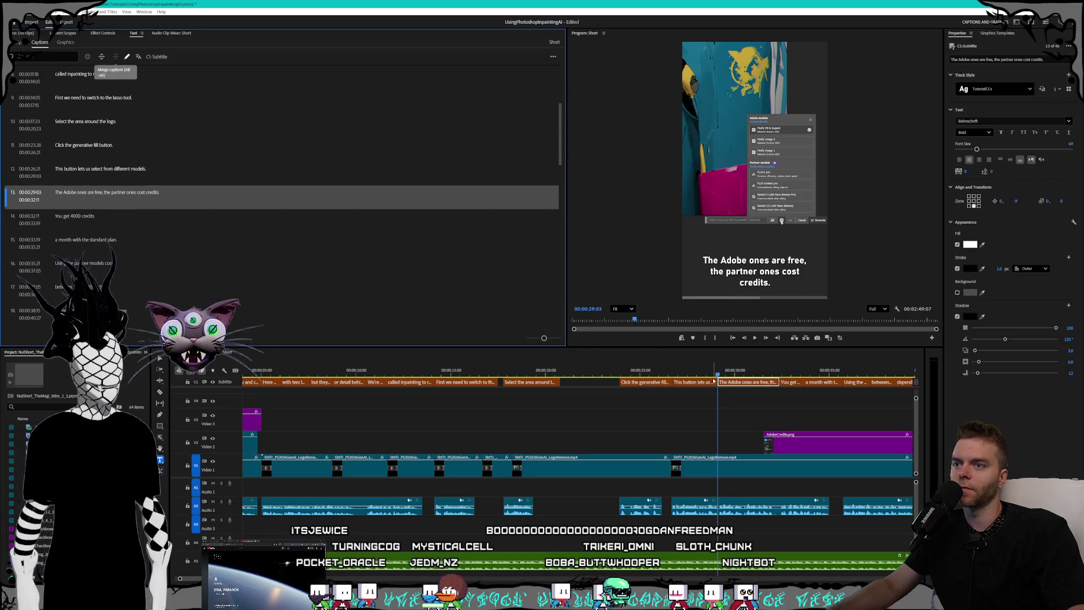
{"action": "key", "text": "space"}
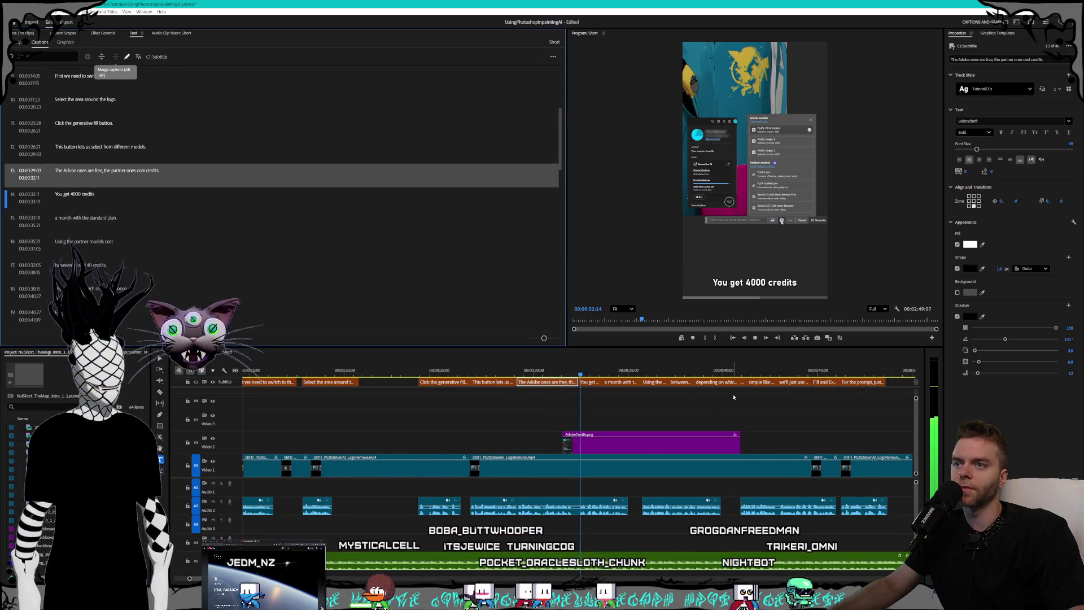
{"action": "key", "text": "space"}
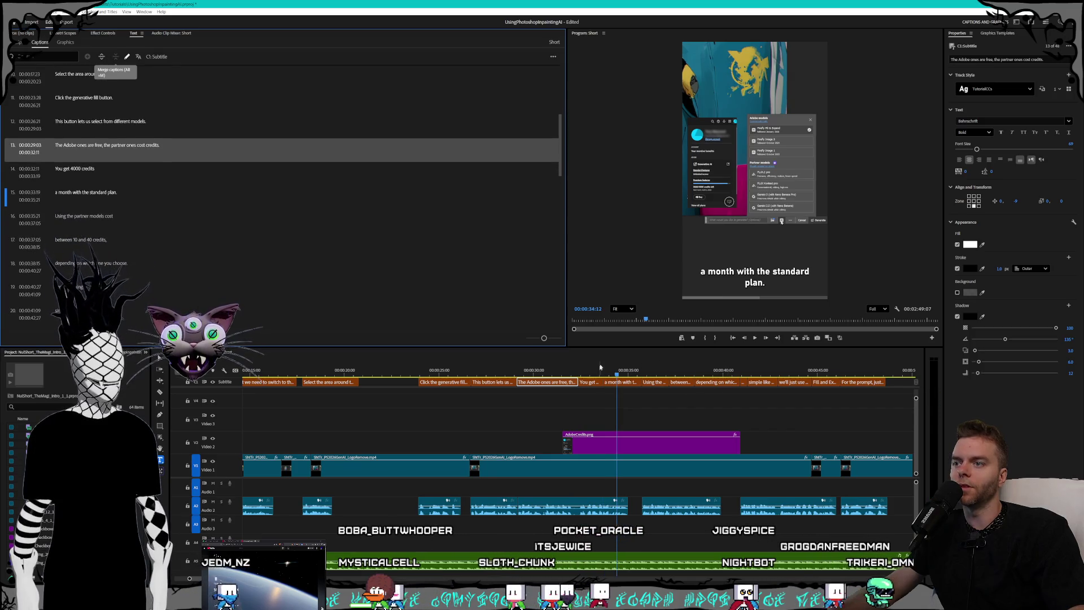
Merge the 'You get 4000 credits' caption with the caption that follows it.
{"action": "left_click", "coordinate": [451, 170]}
{"action": "left_click", "coordinate": [460, 195], "text": "shift"}
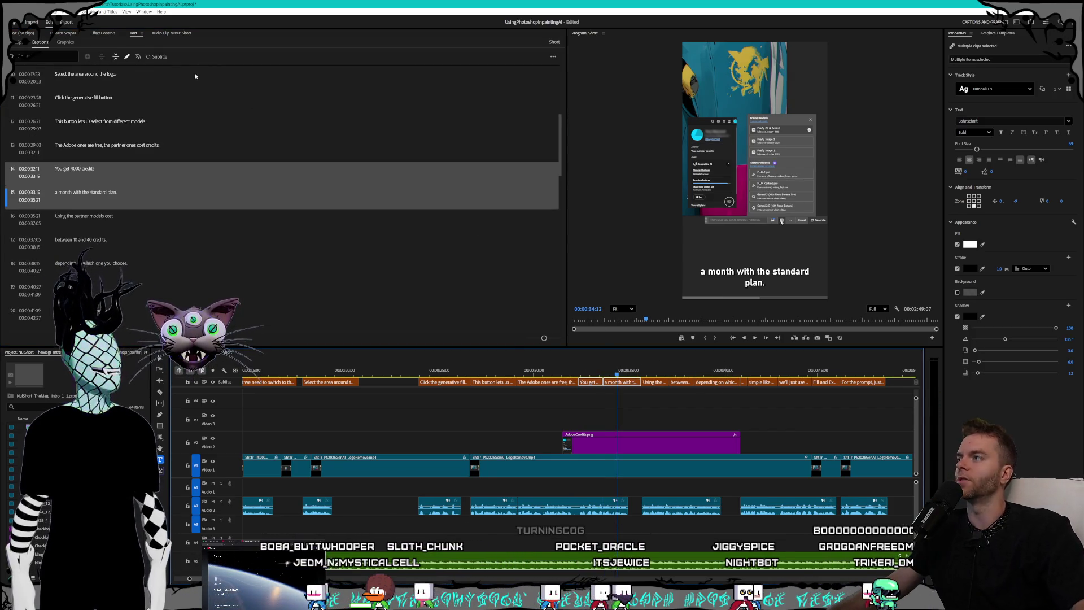
{"action": "left_click", "coordinate": [102, 57]}
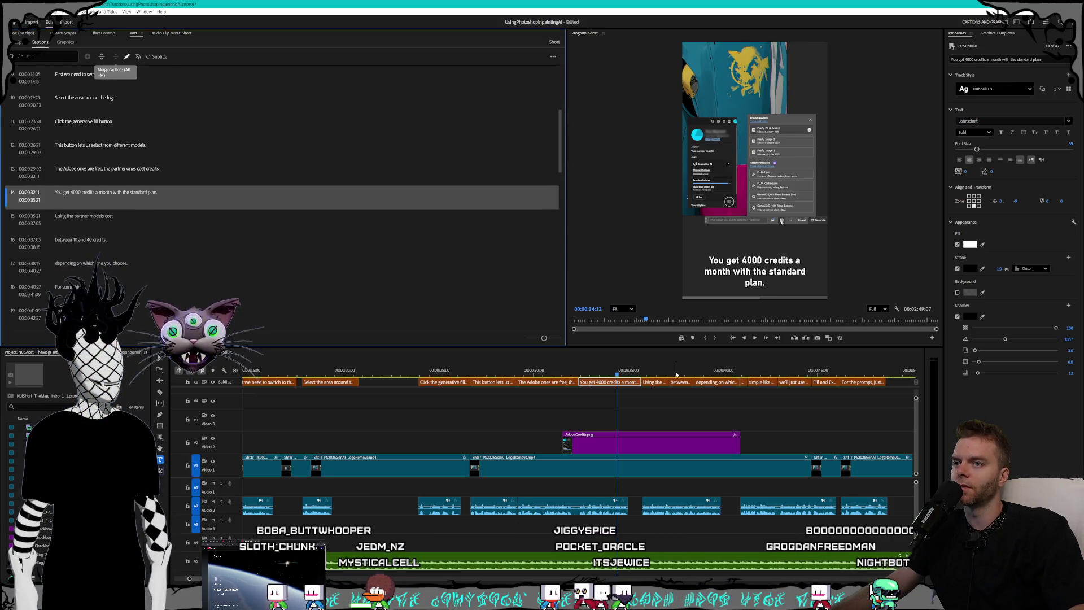
{"action": "left_click", "coordinate": [621, 374]}
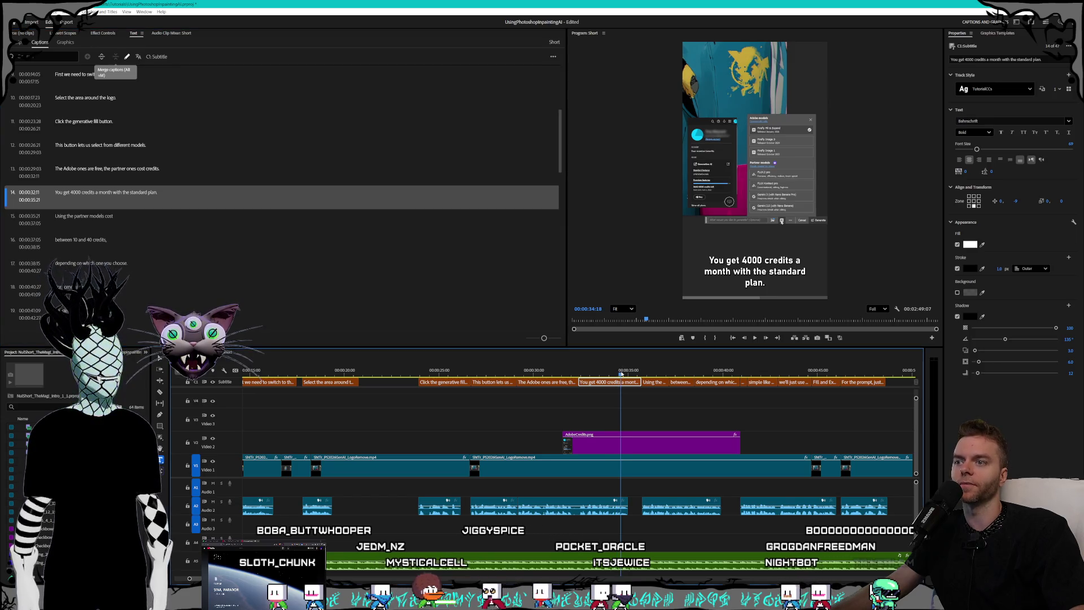
{"action": "mouse_move", "coordinate": [642, 374]}
{"action": "left_mouse_down"}
{"action": "mouse_move", "coordinate": [686, 373]}
{"action": "mouse_move", "coordinate": [655, 374]}
{"action": "left_mouse_up"}
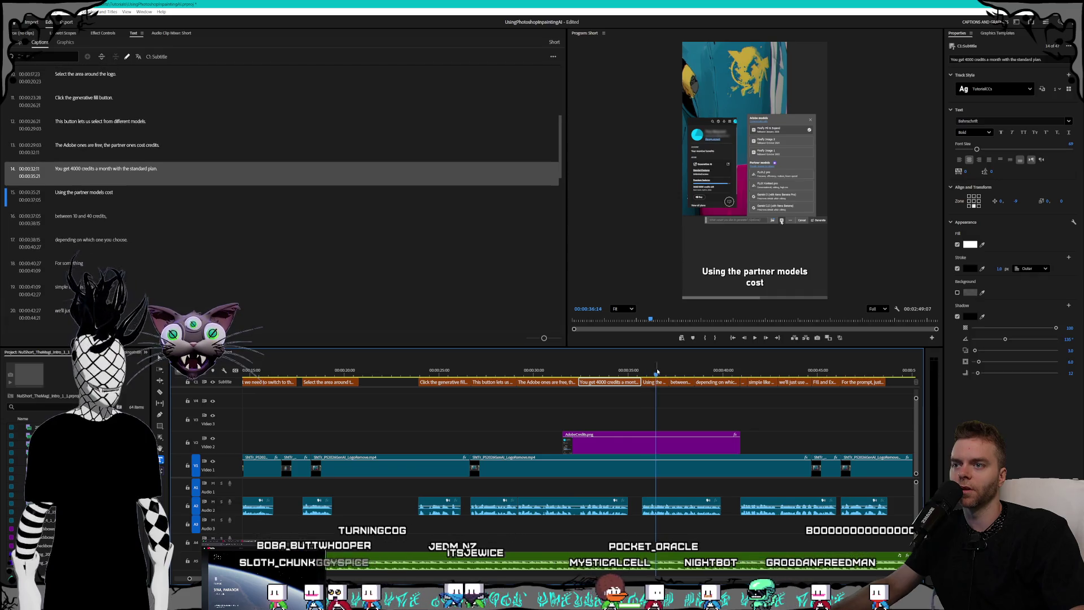
Merge the 'between 10 and 40 credits' and 'Using the partner models' captions.
{"action": "left_click", "coordinate": [684, 385]}
{"action": "left_click", "coordinate": [654, 381], "text": "shift"}
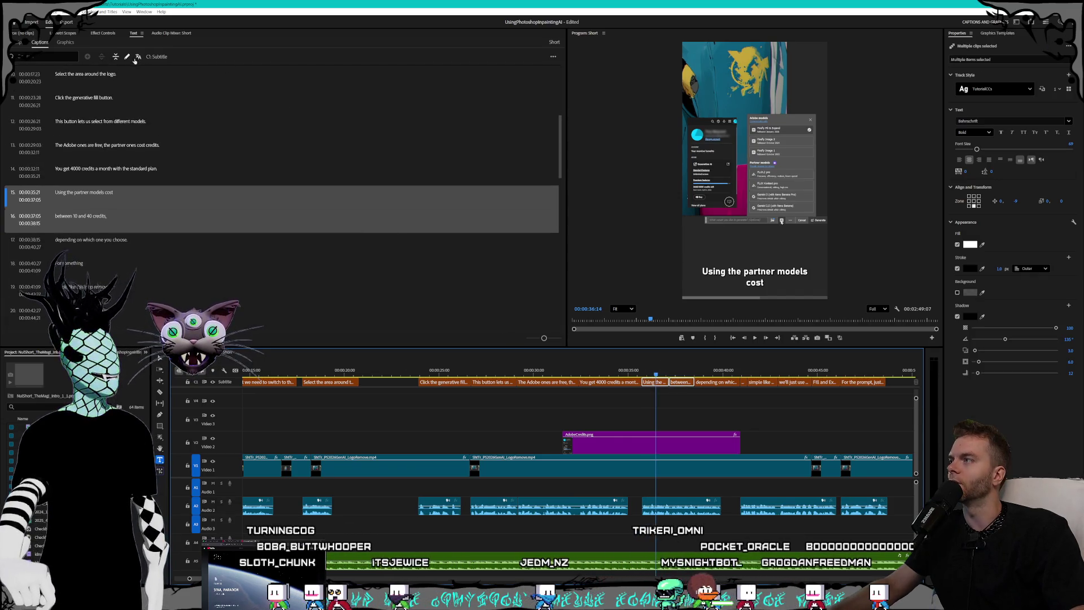
{"action": "left_click", "coordinate": [116, 57]}
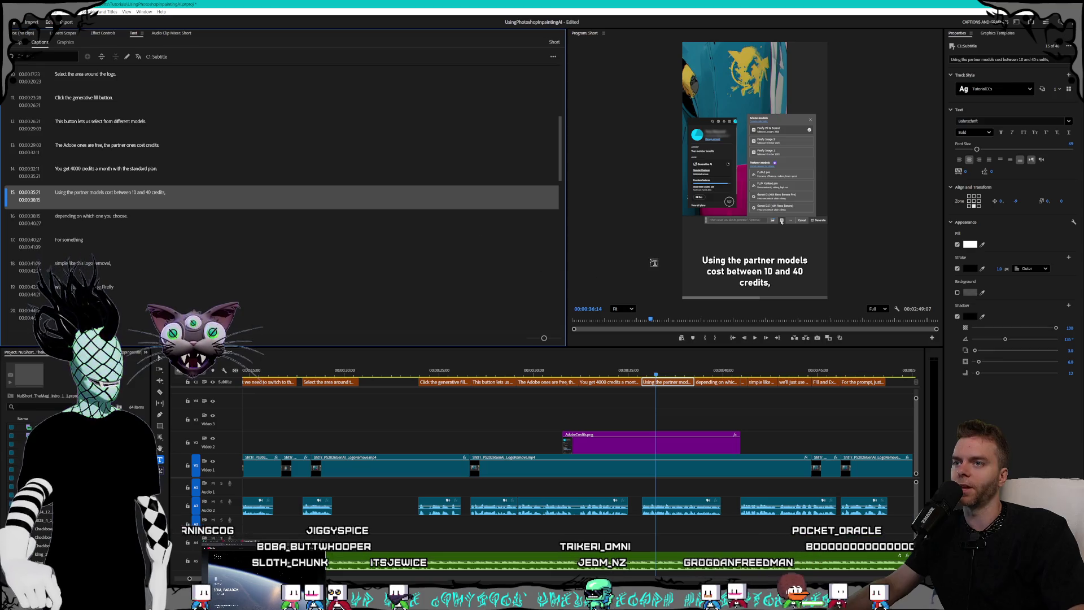
{"action": "left_click", "coordinate": [676, 372]}
{"action": "key", "text": "space"}
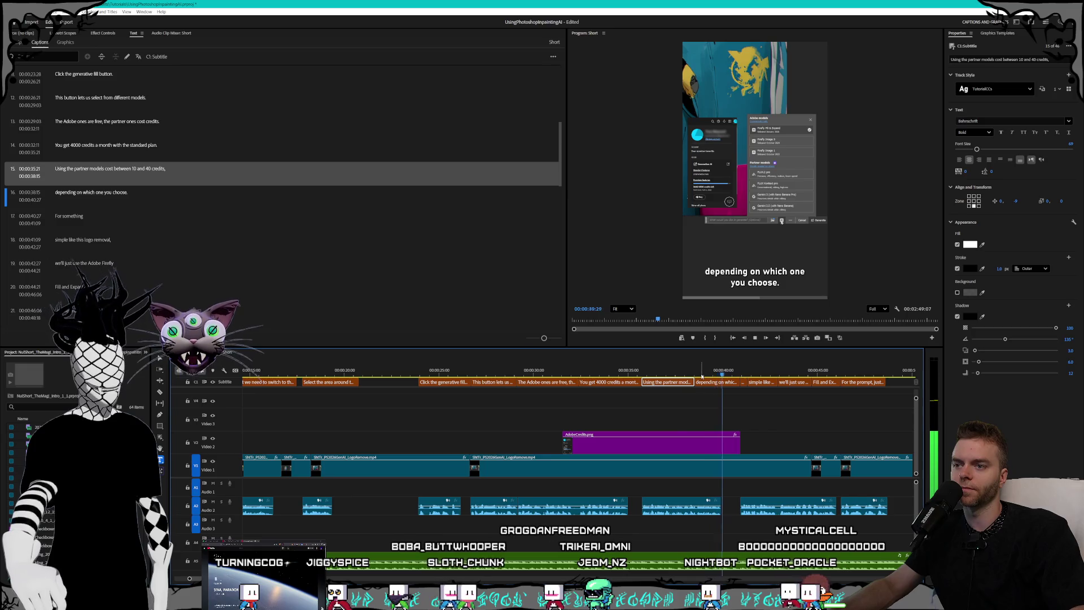
Merge the 'For something' caption with the next caption.
{"action": "left_click", "coordinate": [743, 382]}
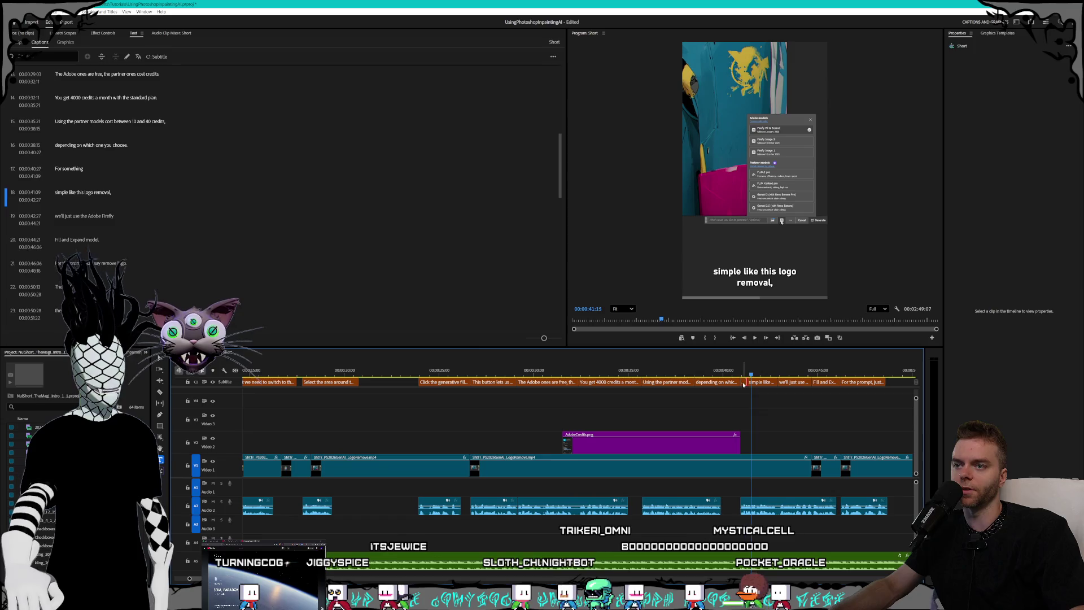
{"action": "left_click", "coordinate": [743, 383]}
{"action": "left_click", "coordinate": [375, 201], "text": "shift"}
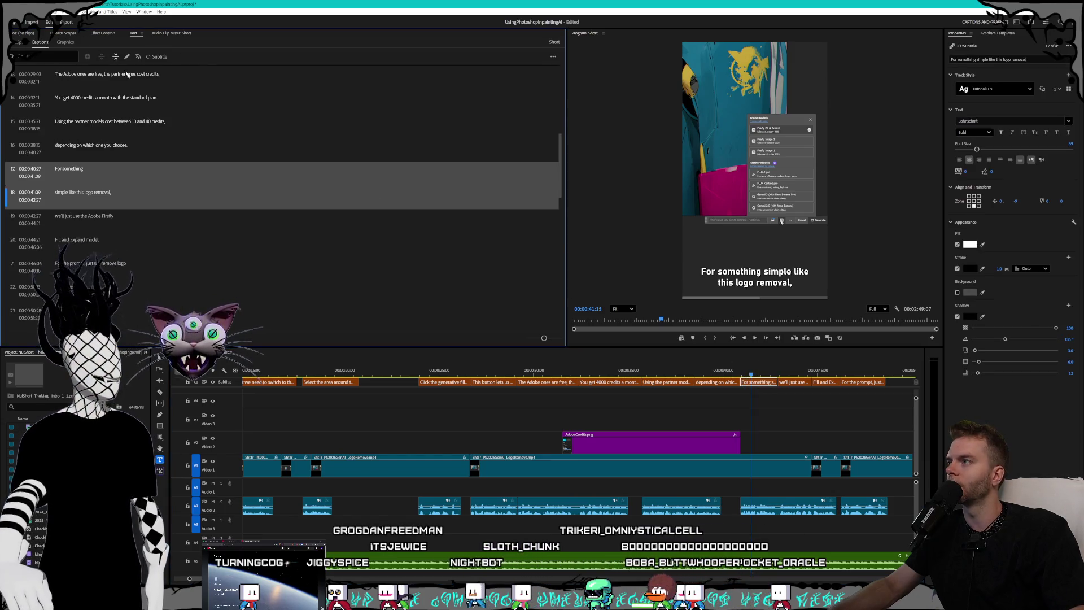
{"action": "left_click", "coordinate": [116, 57]}
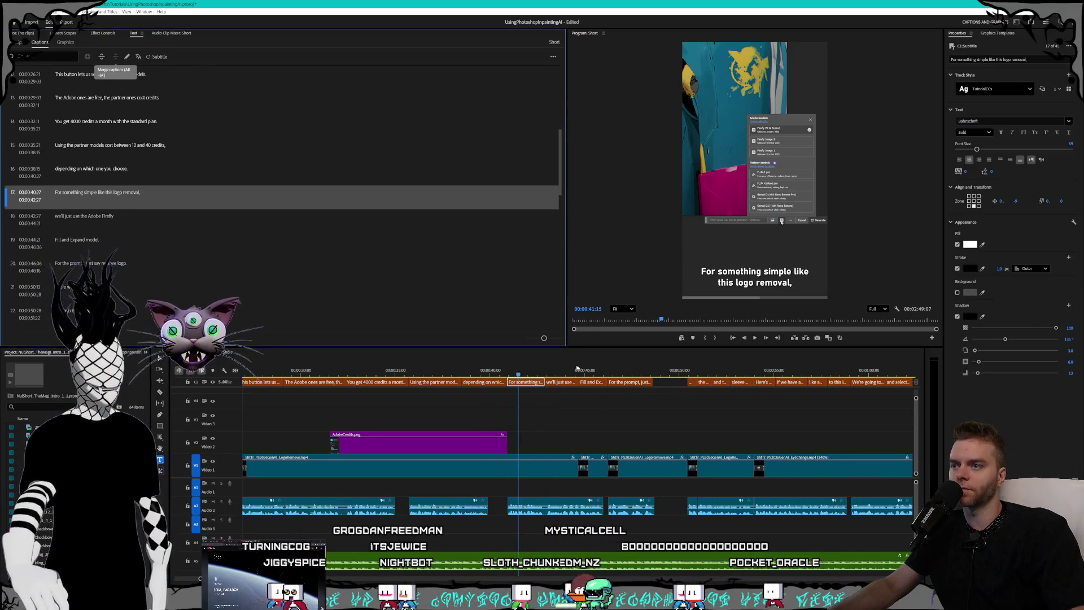
{"action": "key", "text": "space"}
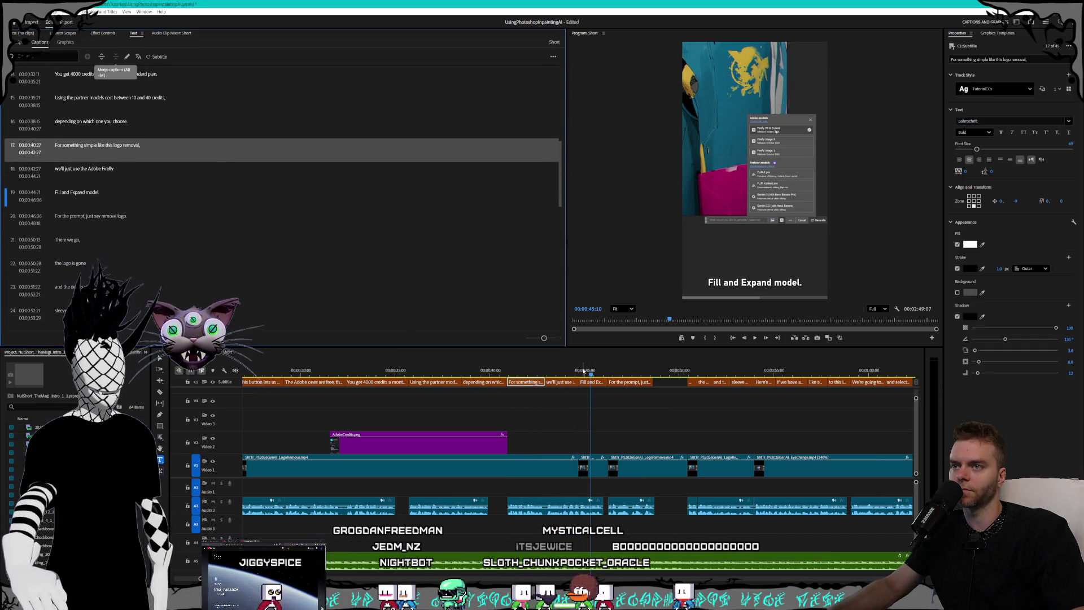
Merge 'we'll just use the Adobe Firefly' with 'Fill and Expand model' into one caption.
{"action": "left_click", "coordinate": [560, 382]}
{"action": "left_click", "coordinate": [591, 383], "text": "shift"}
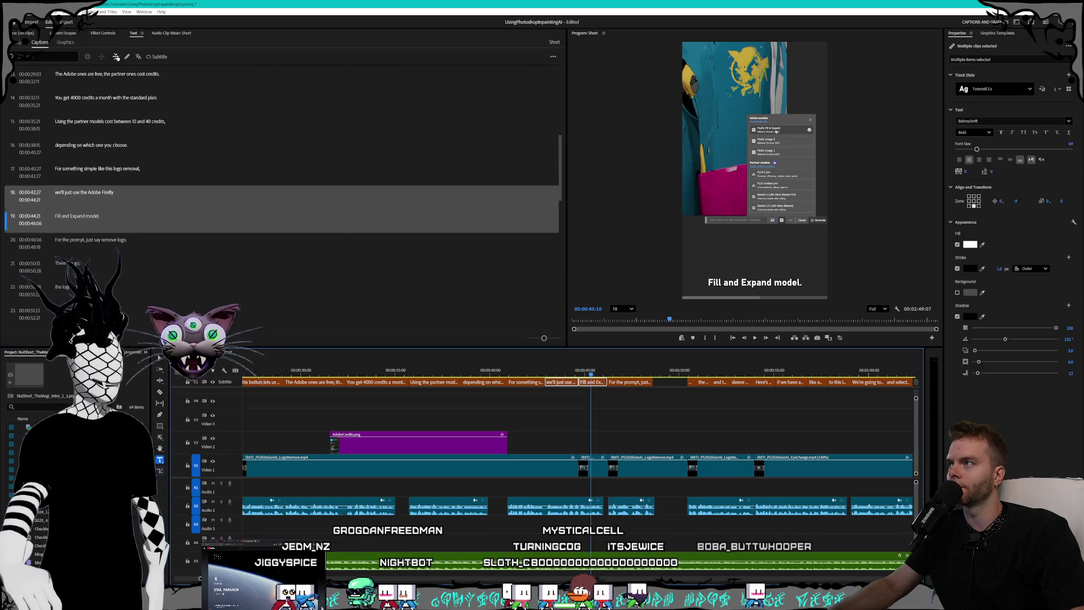
{"action": "left_click", "coordinate": [116, 57]}
{"action": "key", "text": "space"}
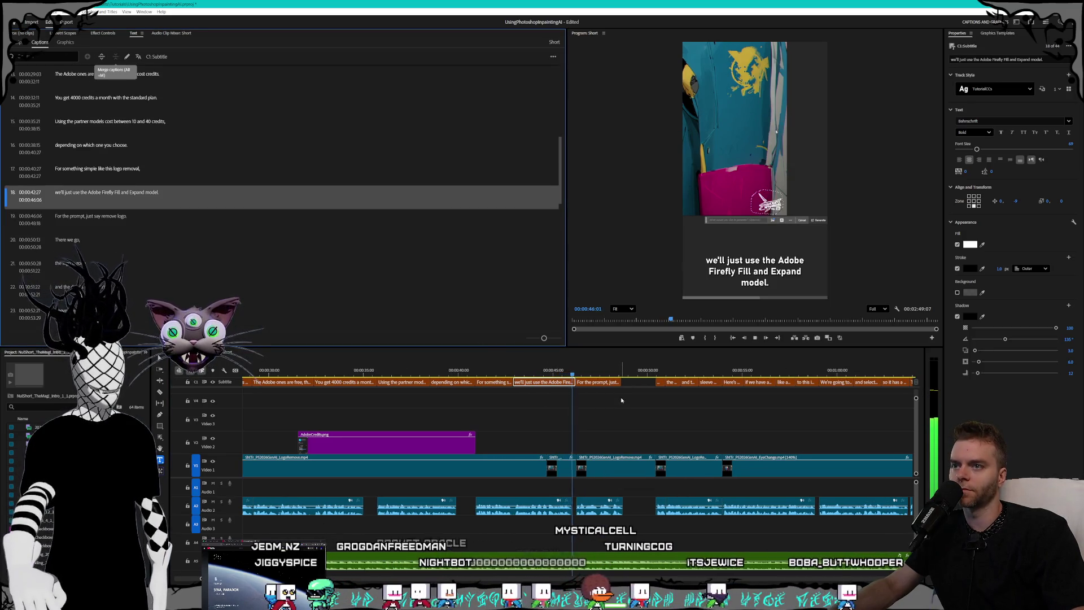
Merge 'There we go' and 'the logo is gone' into 'There we go, the logo is gone'.
{"action": "scroll", "coordinate": [535, 377], "scroll_direction": "down", "scroll_amount": 5}
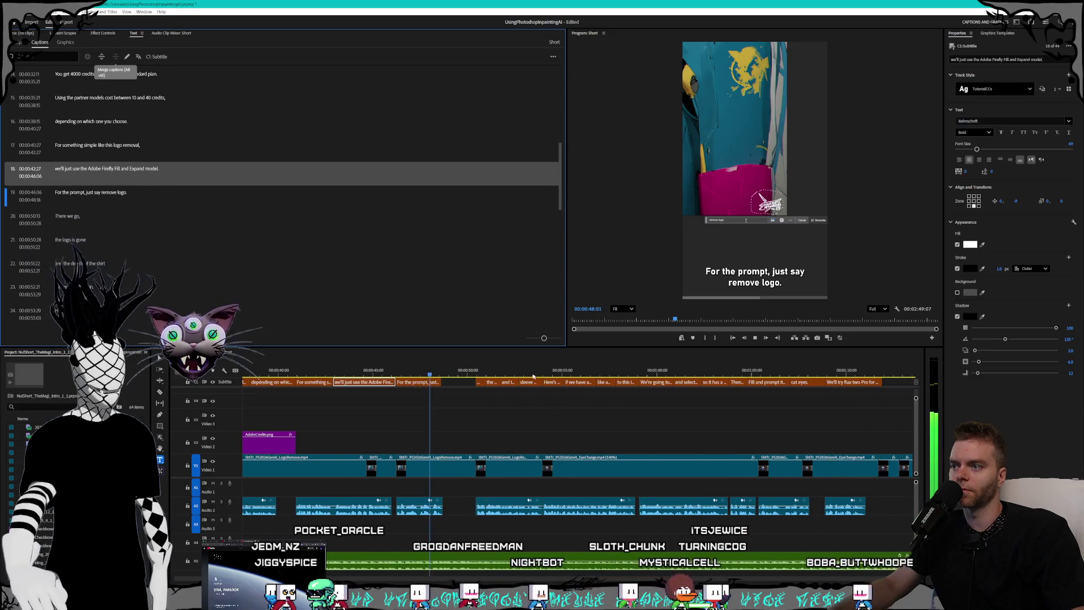
{"action": "scroll", "coordinate": [535, 377], "scroll_direction": "down", "scroll_amount": 3}
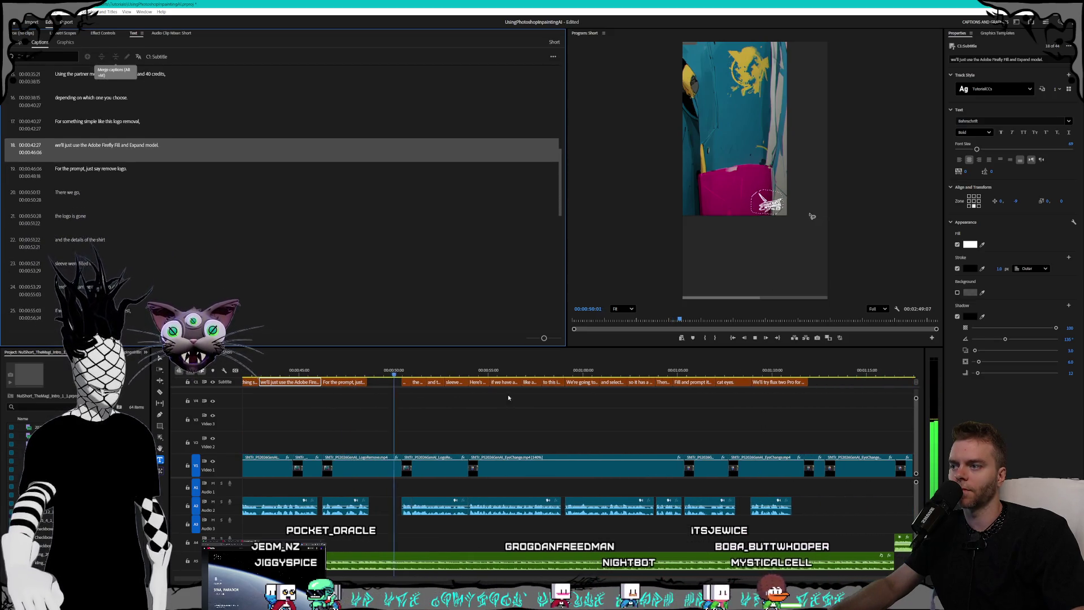
{"action": "scroll", "coordinate": [508, 398], "scroll_direction": "down", "scroll_amount": 2}
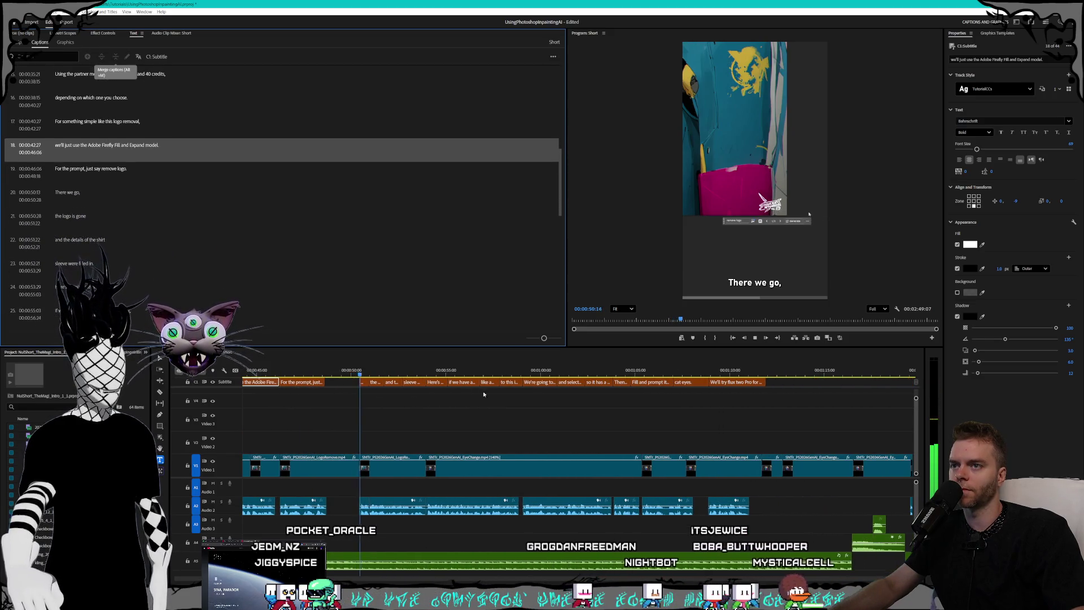
{"action": "left_click", "coordinate": [362, 383]}
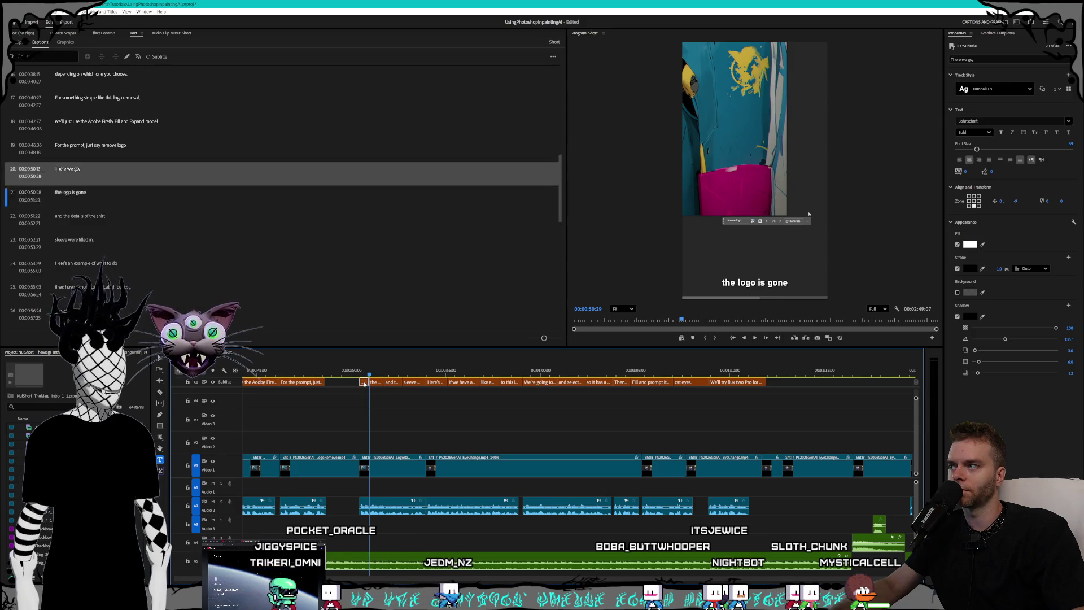
{"action": "left_click", "coordinate": [240, 222], "text": "shift"}
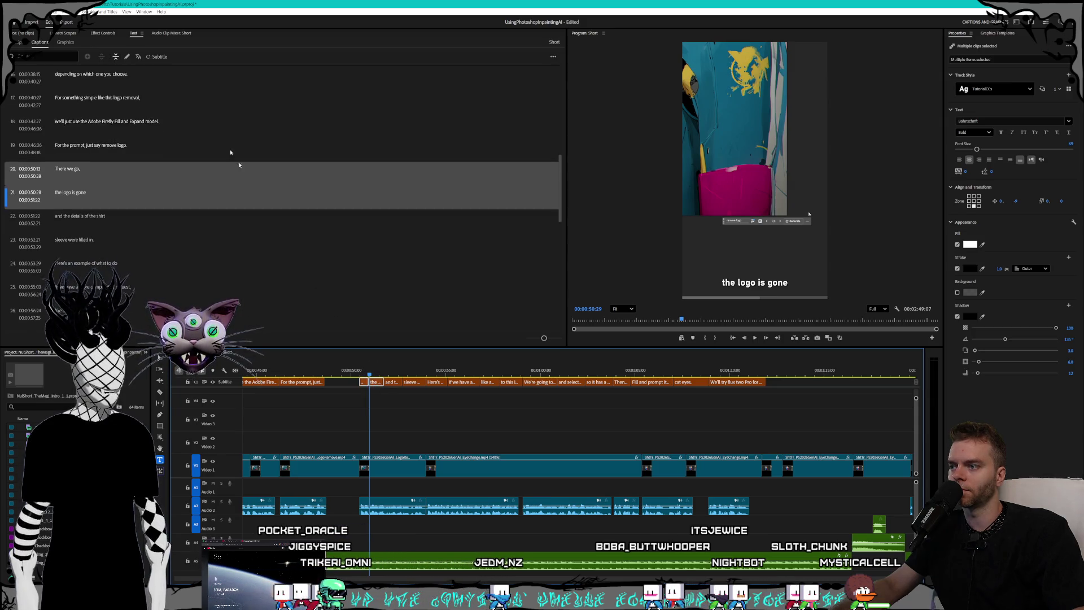
{"action": "left_click", "coordinate": [116, 57]}
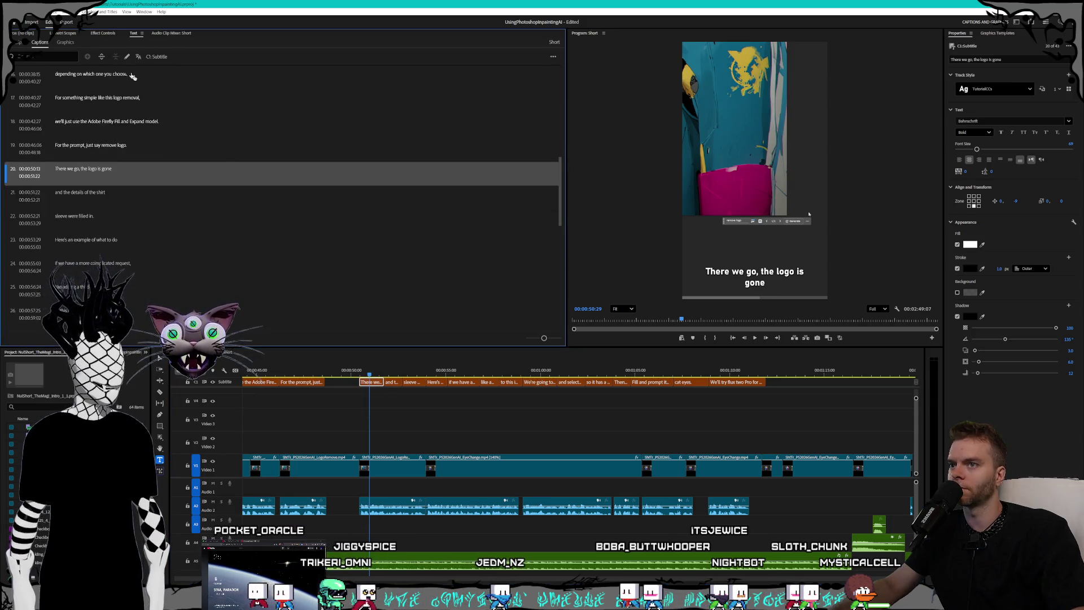
Merge the 'and the details' and sleeve captions into one shirt-sleeve sentence.
{"action": "left_click", "coordinate": [392, 382]}
{"action": "left_click", "coordinate": [410, 382], "text": "shift"}
{"action": "left_click", "coordinate": [116, 57]}
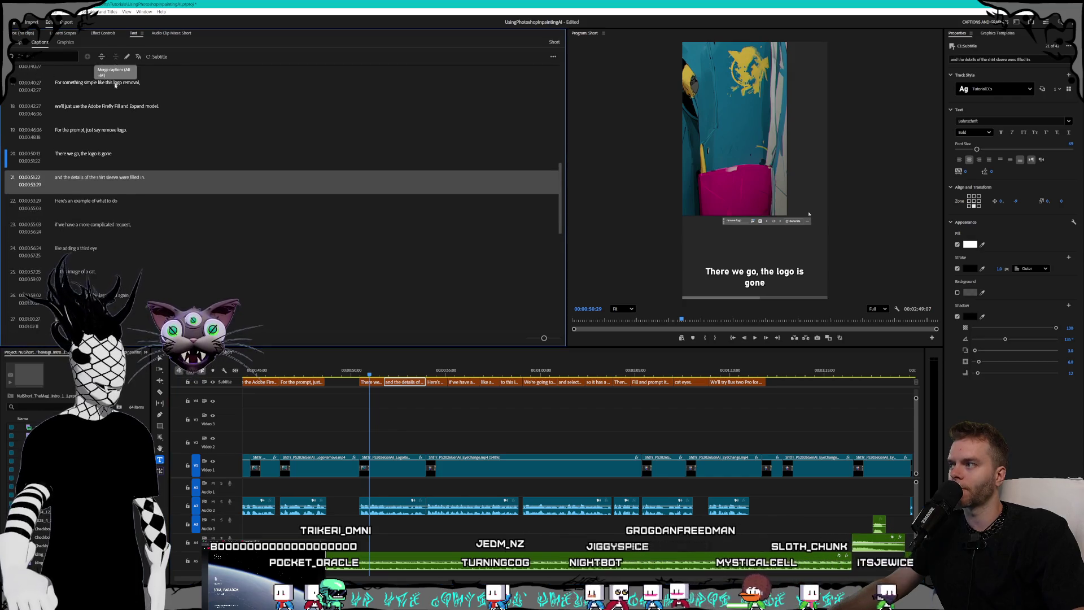
{"action": "scroll", "coordinate": [404, 389], "scroll_direction": "down", "scroll_amount": 1}
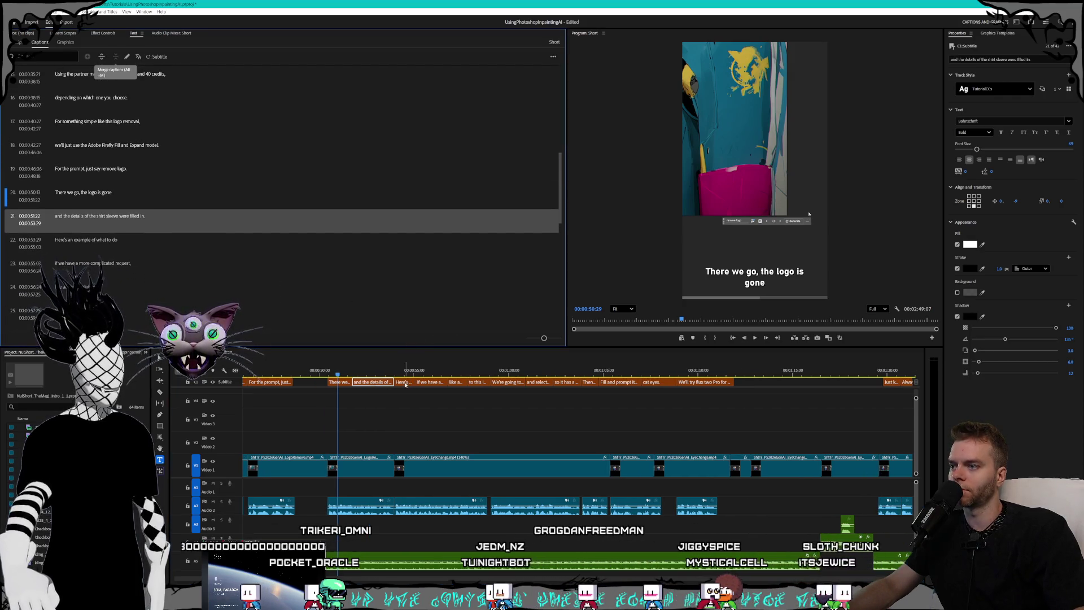
{"action": "left_click", "coordinate": [404, 382]}
{"action": "left_click", "coordinate": [404, 372]}
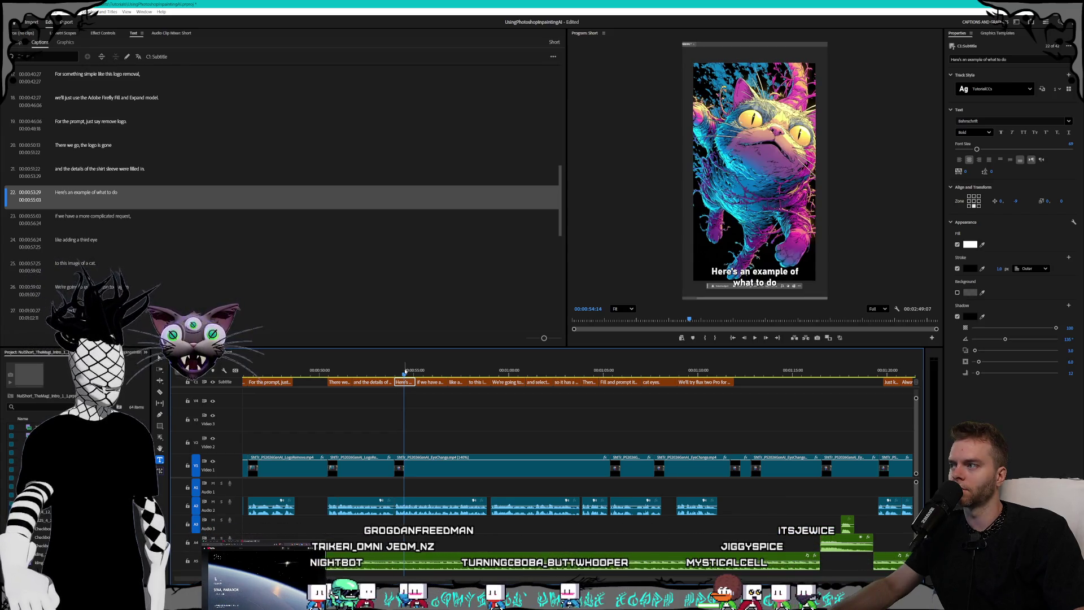
Merge the 'like adding a third eye' fragment and the 'Fill and prompt it' fragment pair.
{"action": "key", "text": "space"}
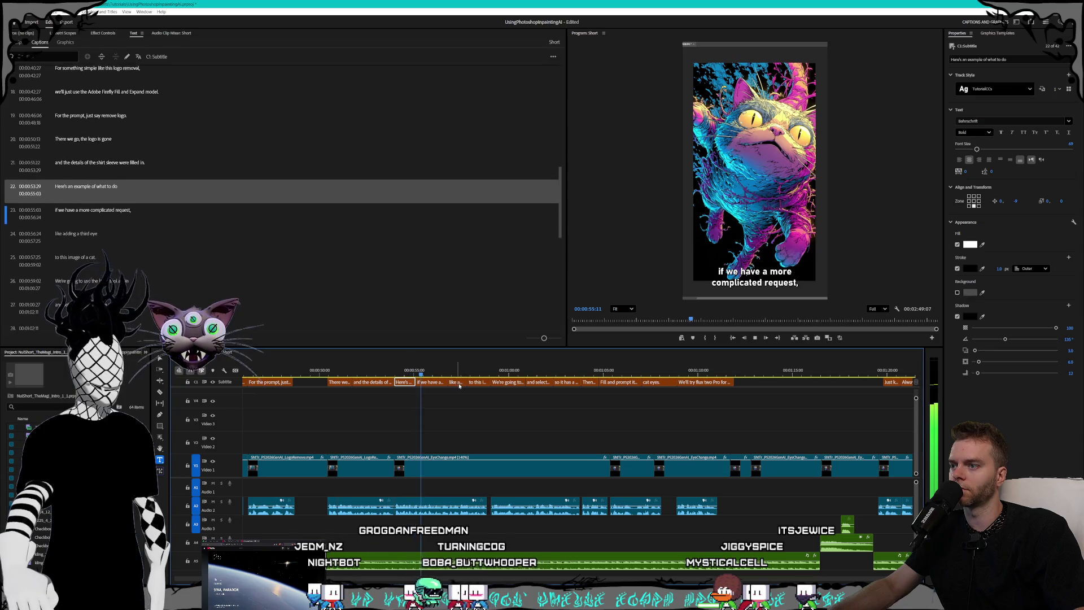
{"action": "left_click", "coordinate": [458, 383]}
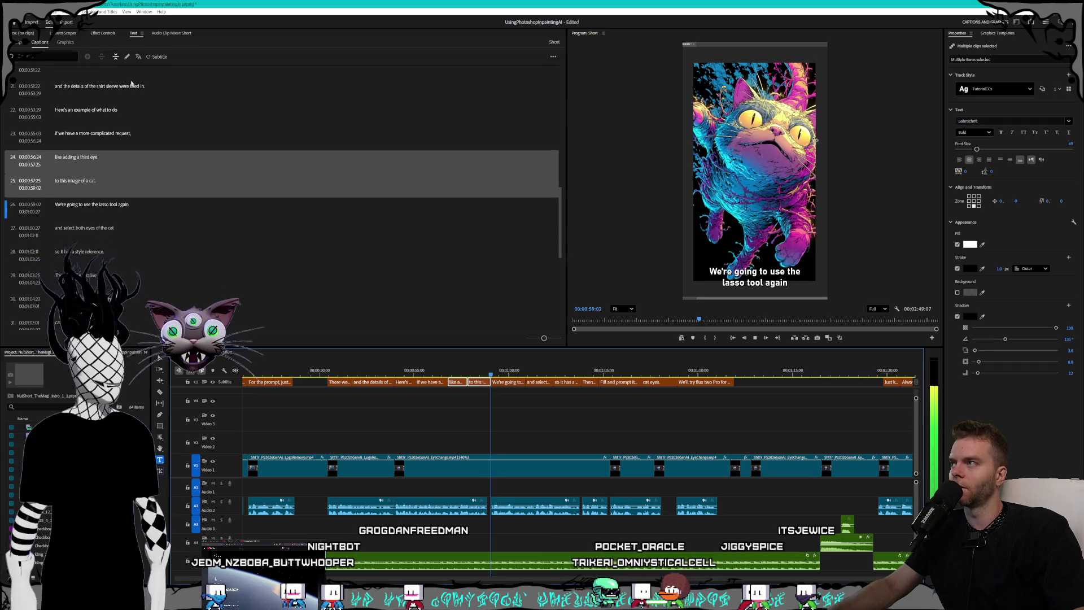
{"action": "left_click", "coordinate": [116, 57]}
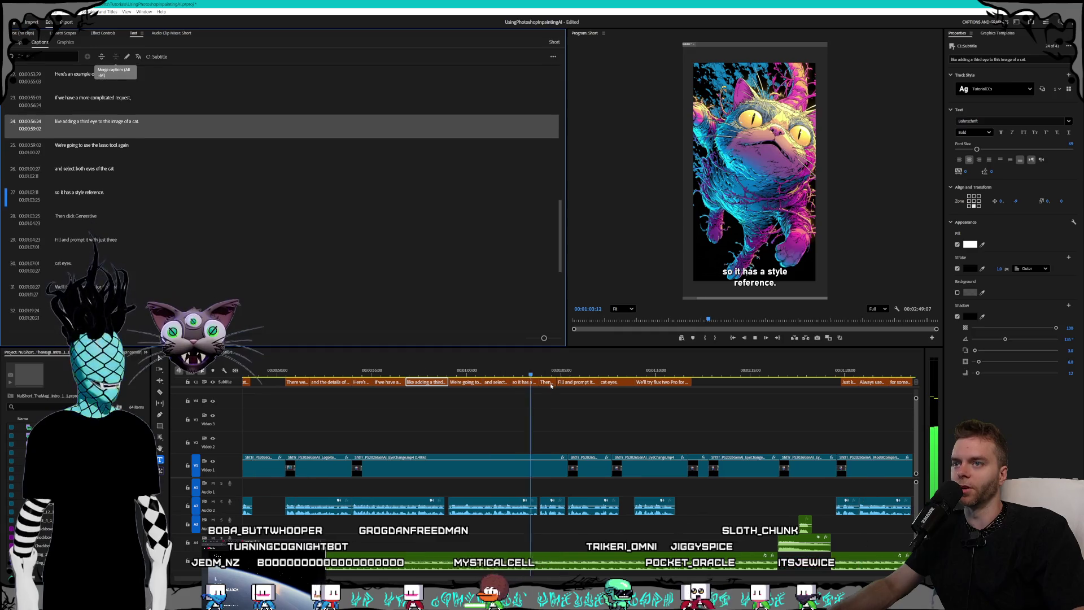
{"action": "left_click", "coordinate": [537, 371]}
{"action": "mouse_move", "coordinate": [497, 370]}
{"action": "left_mouse_down"}
{"action": "mouse_move", "coordinate": [477, 372]}
{"action": "mouse_move", "coordinate": [606, 370]}
{"action": "left_mouse_up"}
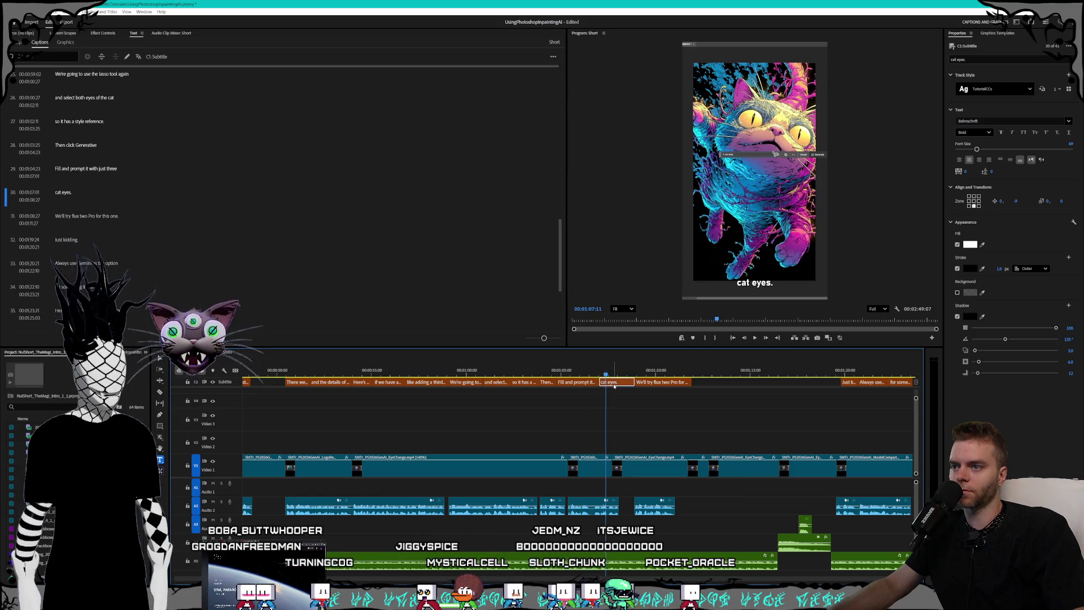
{"action": "left_click", "coordinate": [576, 381], "text": "shift"}
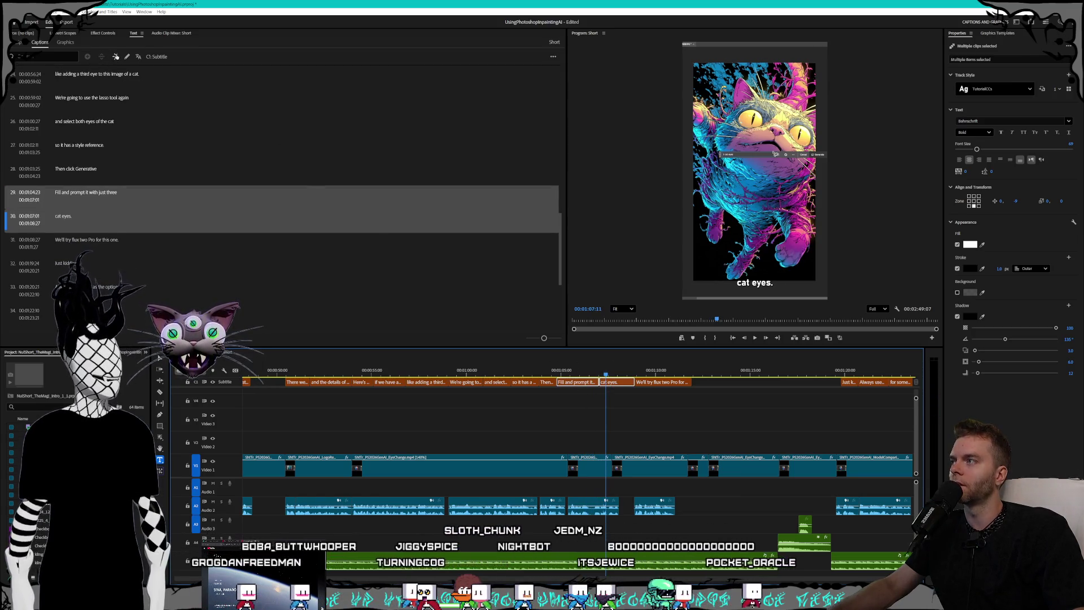
{"action": "left_click", "coordinate": [116, 57]}
Merge 'Always use Gemini' with 'for something like this.' into one sentence.
{"action": "scroll", "coordinate": [592, 370], "scroll_direction": "right", "scroll_amount": 5}
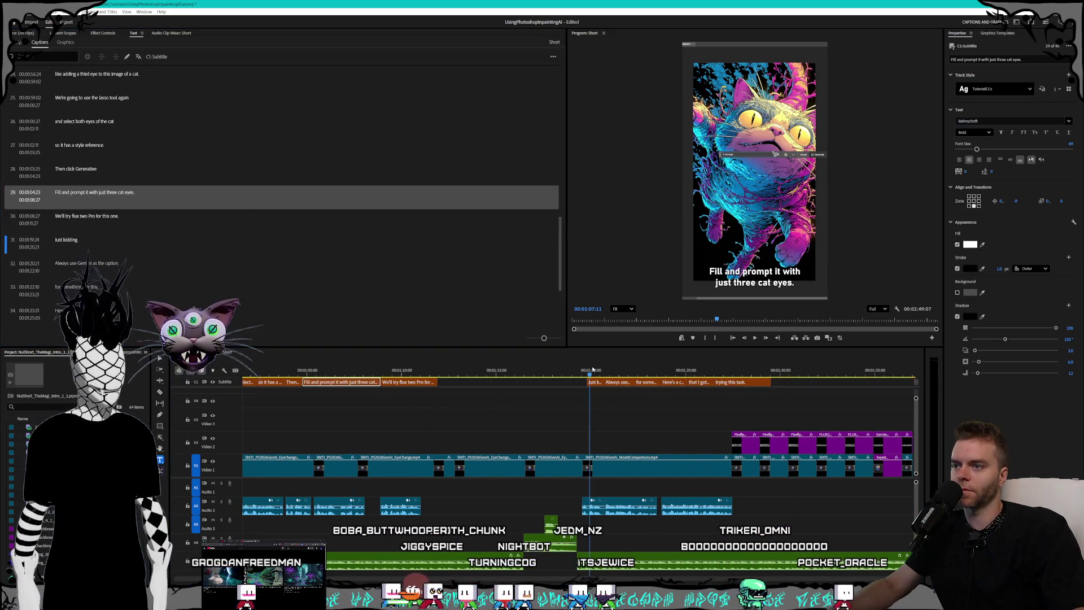
{"action": "key", "text": "space"}
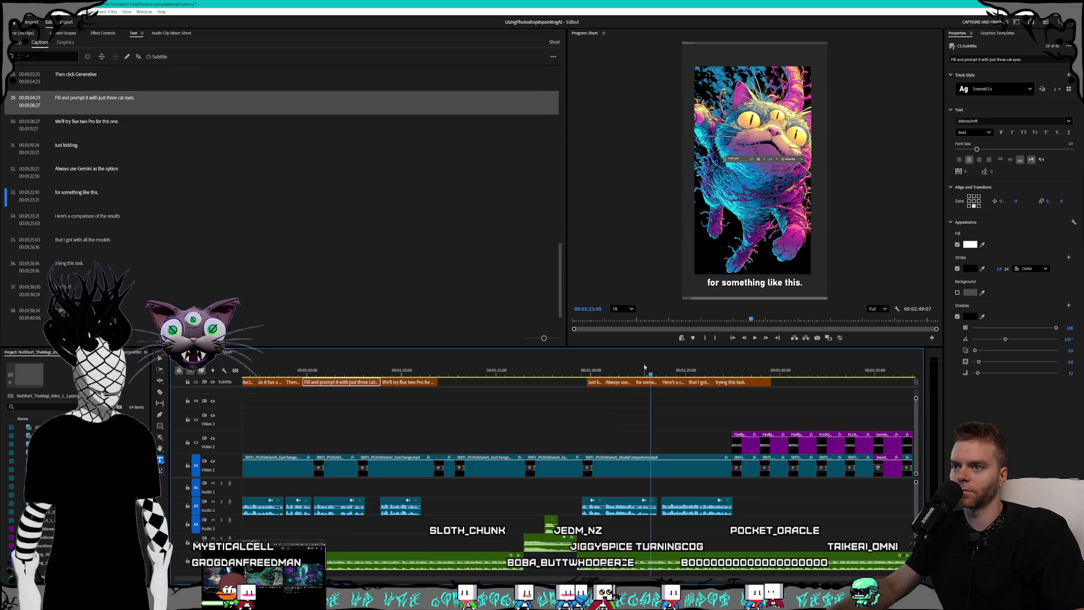
{"action": "left_click", "coordinate": [638, 382]}
{"action": "left_click", "coordinate": [350, 172], "text": "shift"}
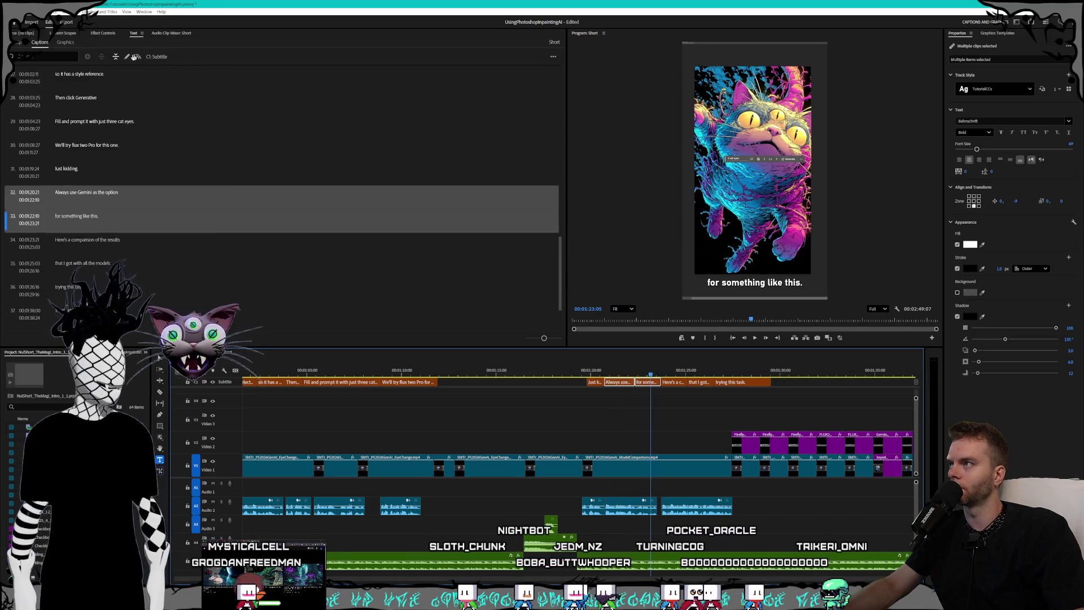
{"action": "left_click", "coordinate": [116, 57]}
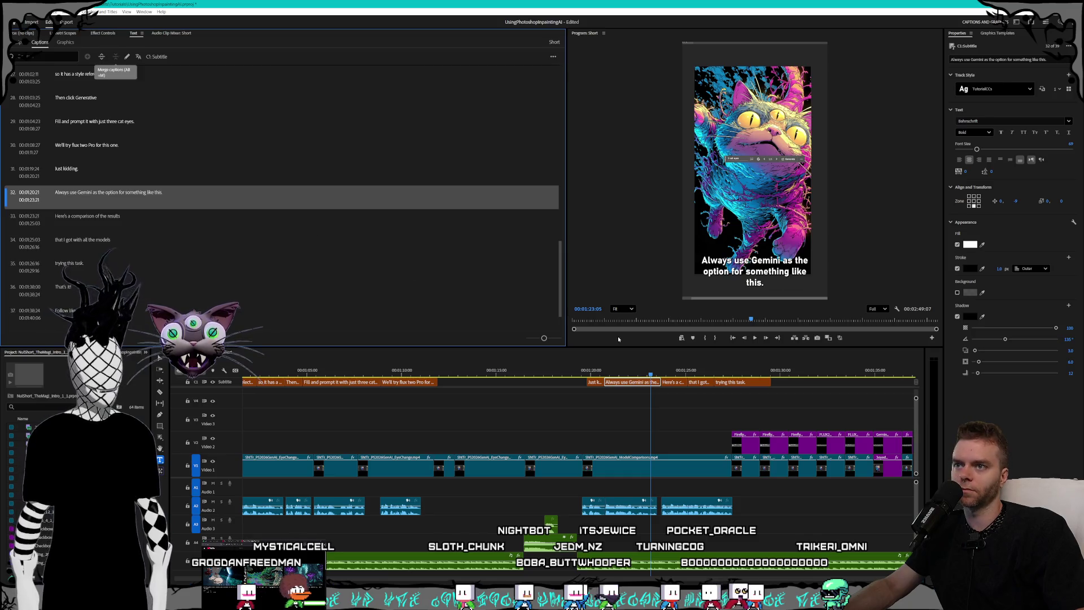
Merge 'that I got with all the models' with 'trying this task.' into one caption.
{"action": "left_click", "coordinate": [676, 375]}
{"action": "left_click", "coordinate": [706, 373]}
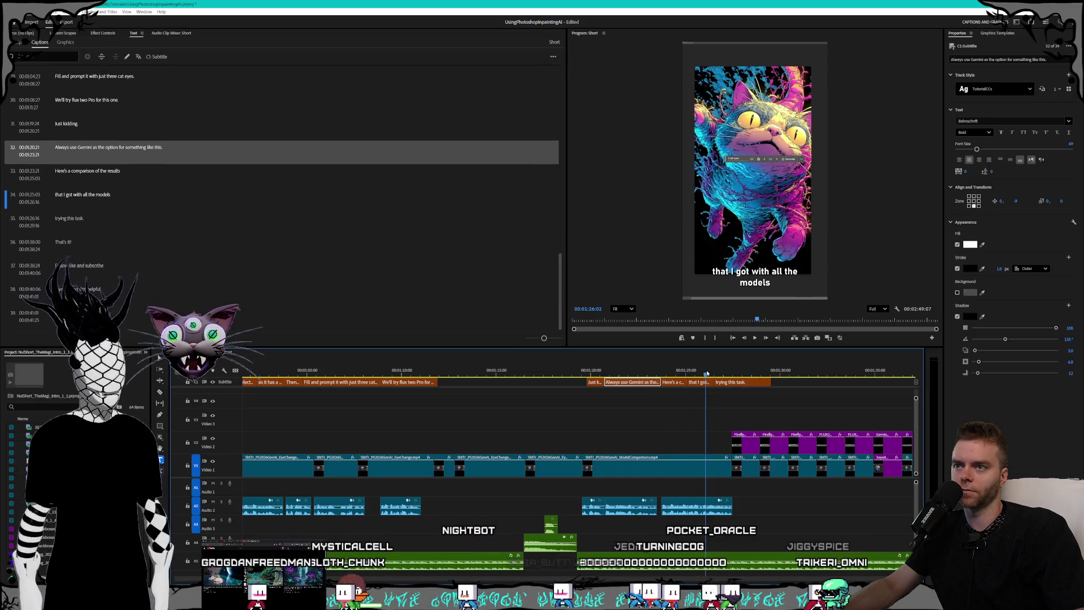
{"action": "key", "text": "space"}
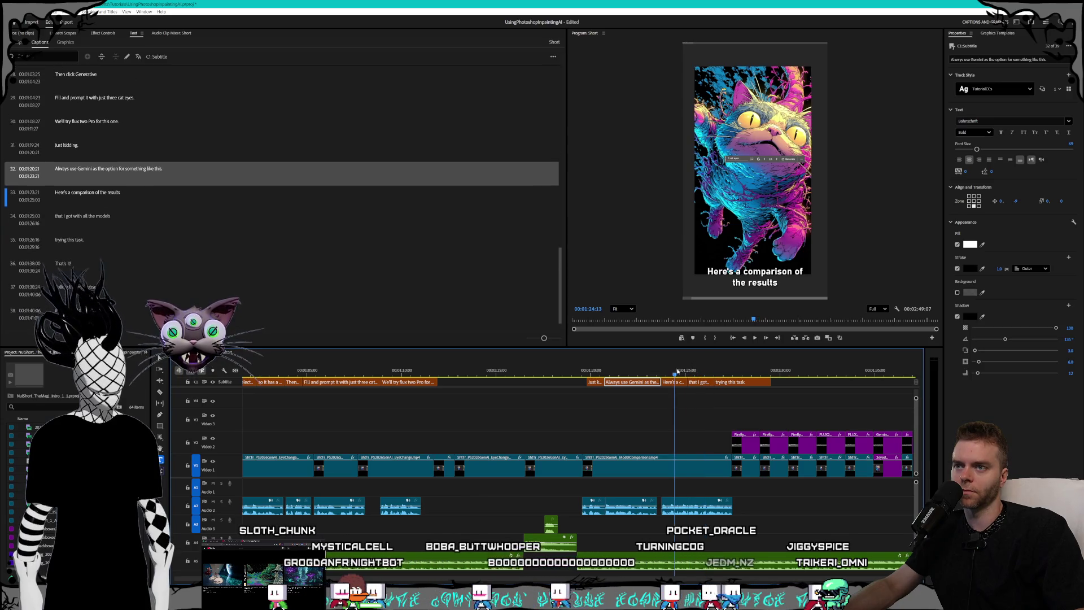
{"action": "left_click", "coordinate": [722, 384]}
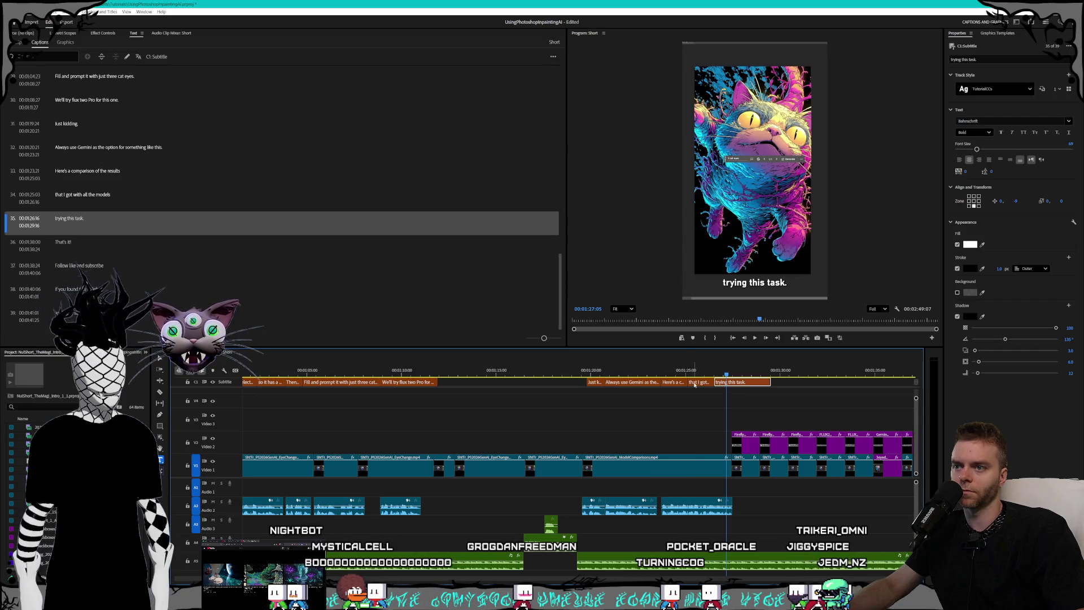
{"action": "left_click", "coordinate": [692, 384]}
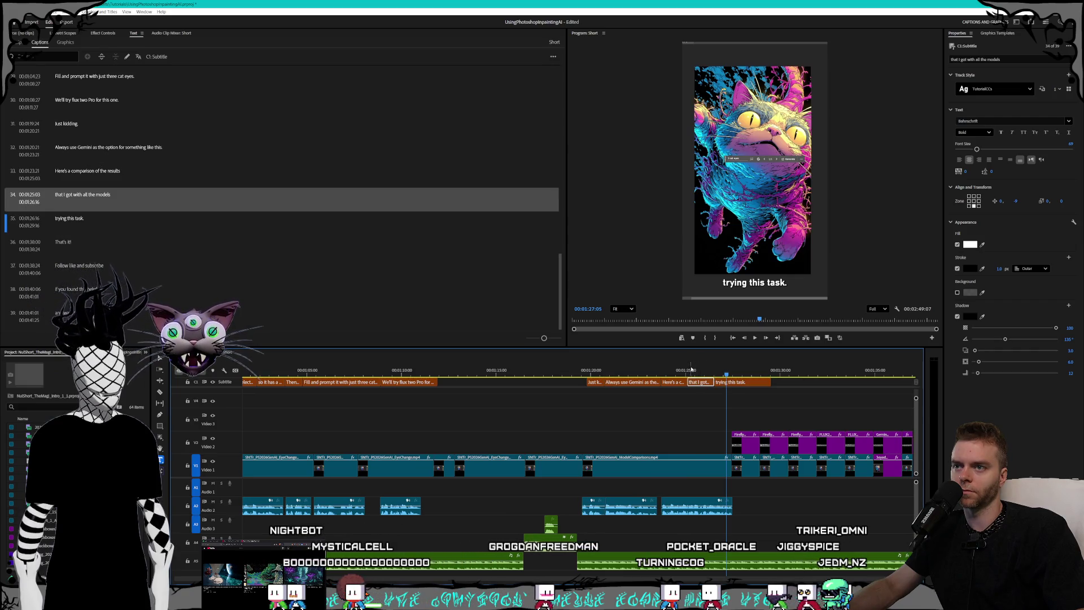
{"action": "left_click", "coordinate": [726, 384], "text": "shift"}
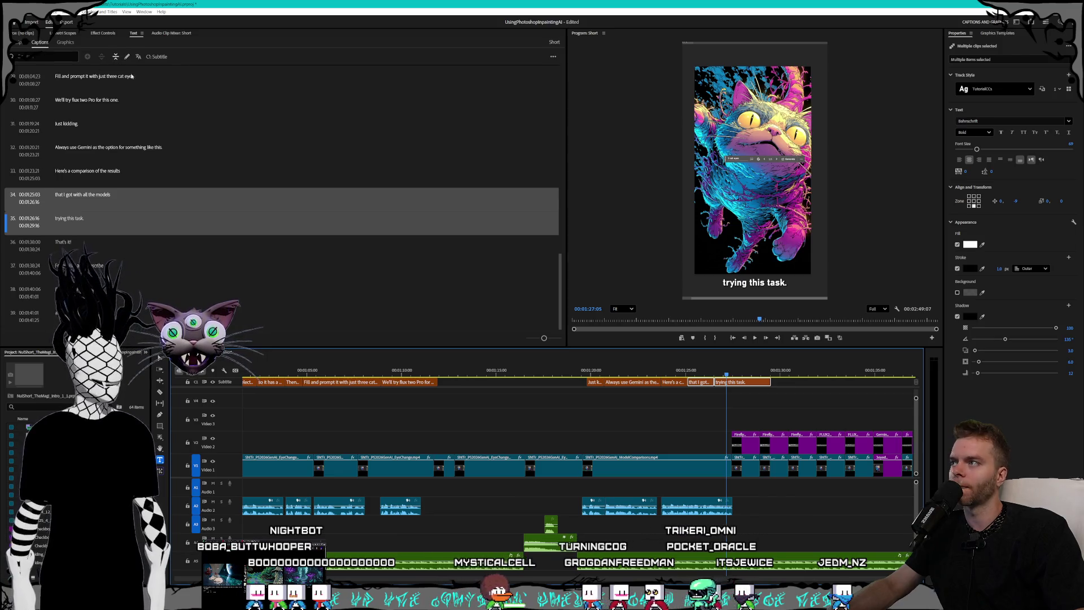
{"action": "left_click", "coordinate": [115, 56]}
{"action": "scroll", "coordinate": [654, 411], "scroll_direction": "down", "scroll_amount": 5}
{"action": "mouse_move", "coordinate": [612, 371]}
{"action": "left_mouse_down"}
{"action": "mouse_move", "coordinate": [651, 367]}
{"action": "mouse_move", "coordinate": [631, 369]}
{"action": "left_mouse_up"}
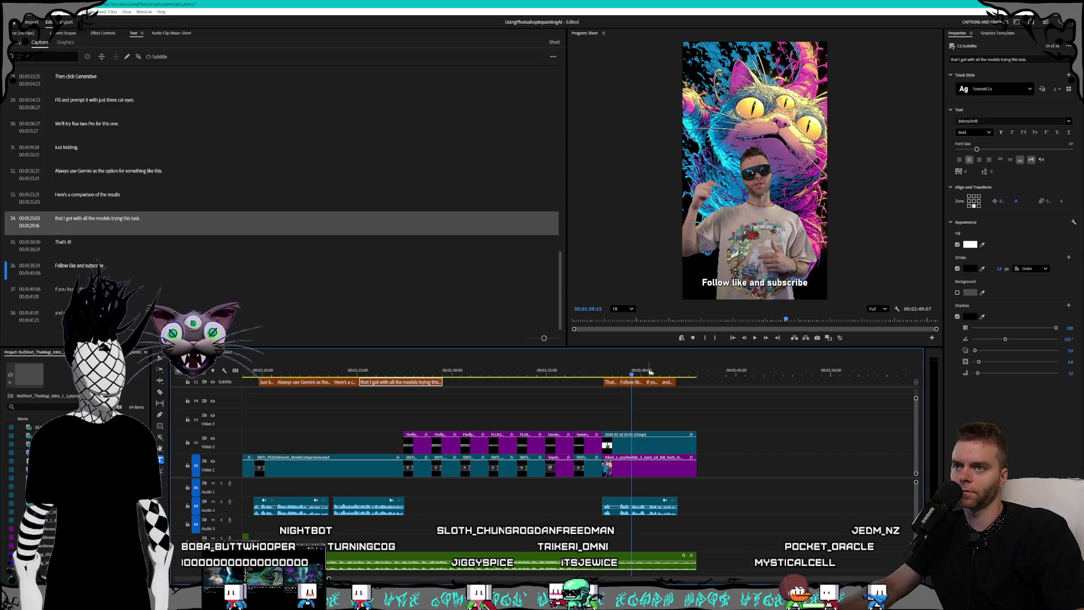
Merge captions 37 'if you found' and 38 into one, then scrub through the ending.
{"action": "left_click", "coordinate": [650, 383]}
{"action": "left_click", "coordinate": [666, 382], "text": "shift"}
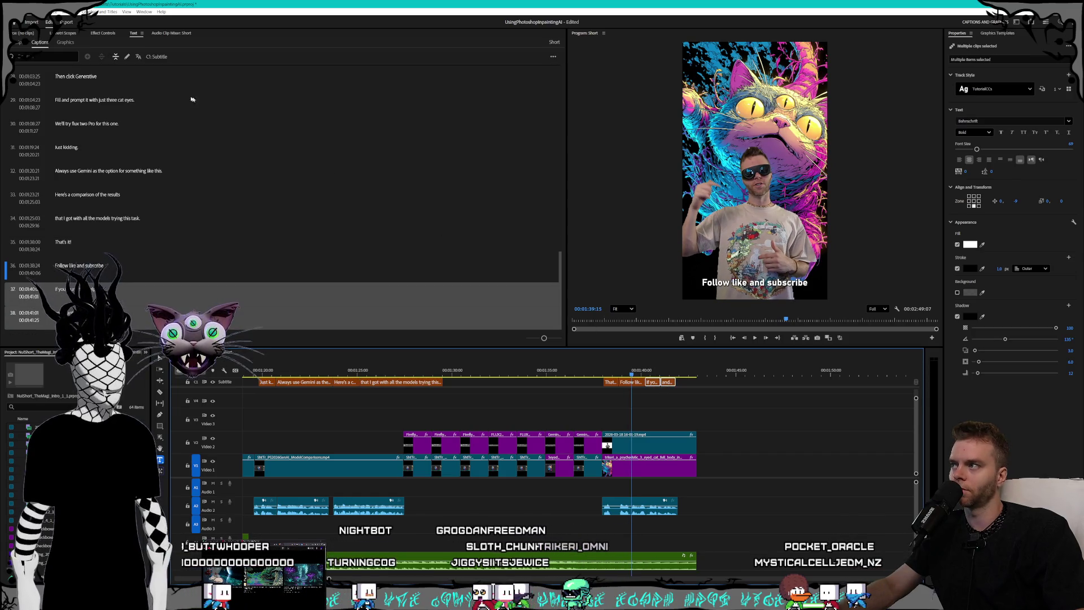
{"action": "left_click", "coordinate": [117, 57]}
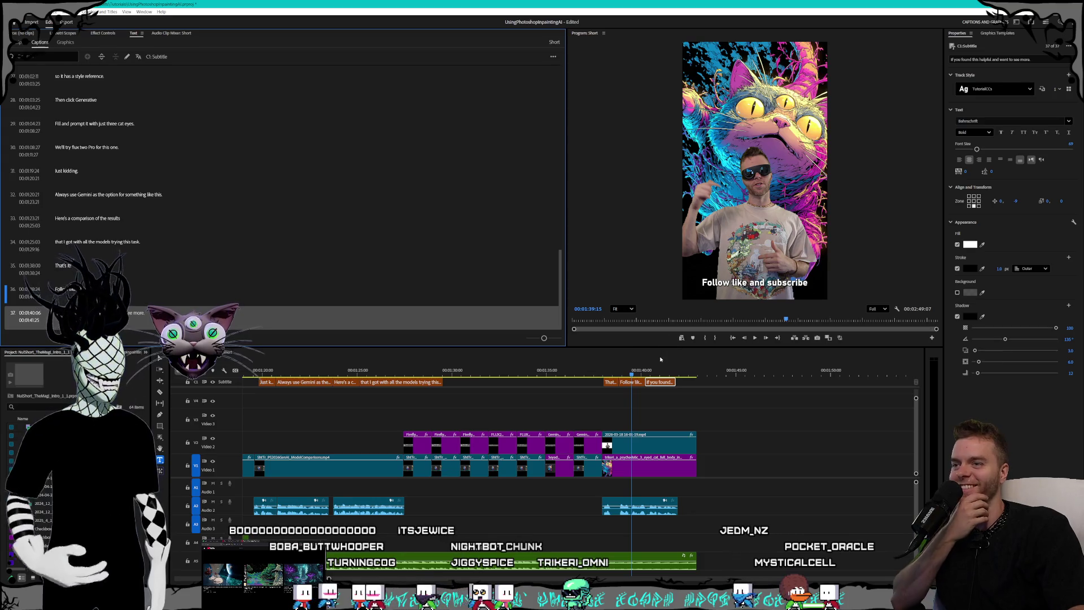
{"action": "left_click_drag", "start_coordinate": [652, 373], "coordinate": [434, 372]}
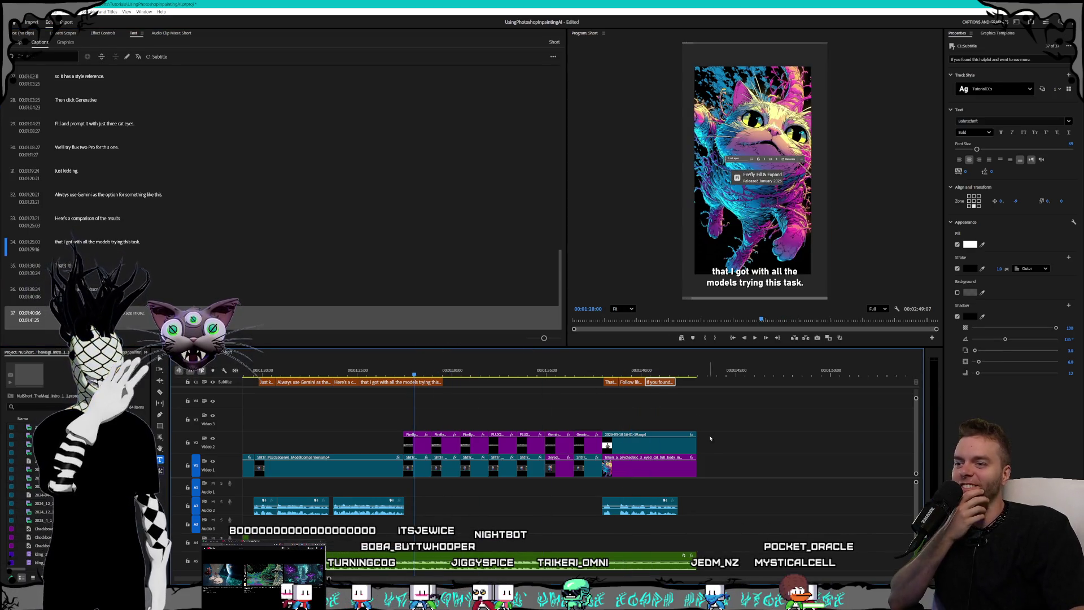
{"action": "left_click_drag", "start_coordinate": [672, 374], "coordinate": [699, 375]}
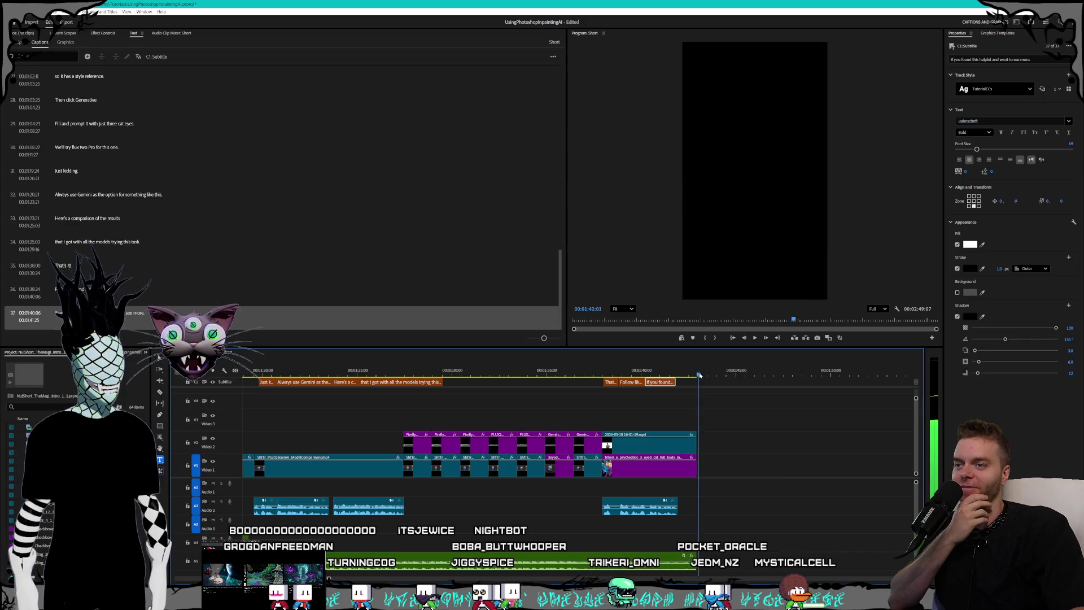
{"action": "scroll", "coordinate": [741, 508], "scroll_direction": "right", "scroll_amount": 3}
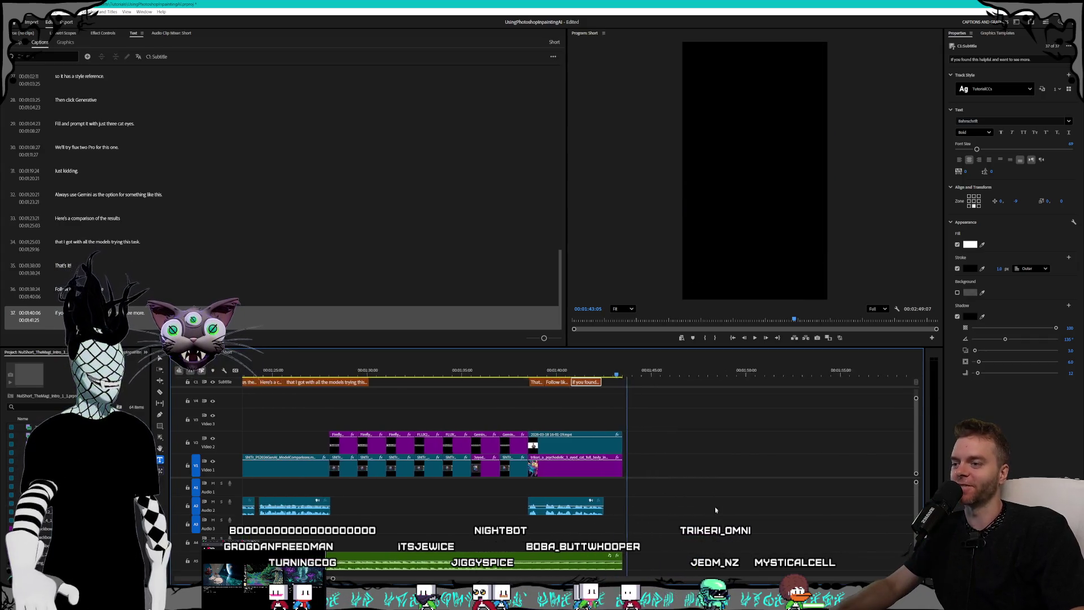
{"action": "scroll", "coordinate": [741, 508], "scroll_direction": "left", "scroll_amount": 4}
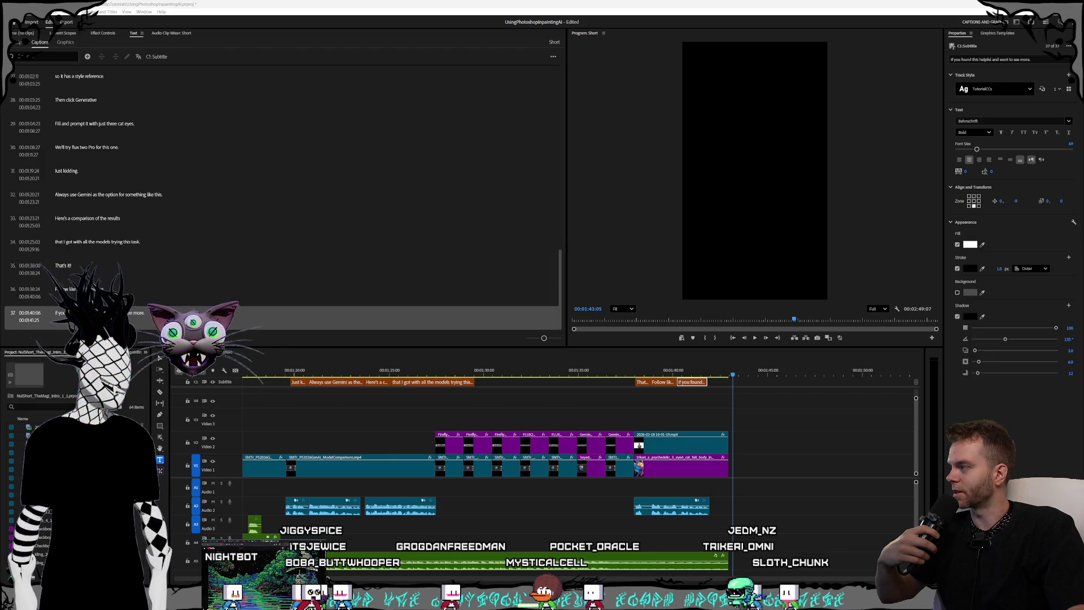
Bring up the YouTube DnB mix video, expand its description, scroll the comments, then drag the window aside.
{"action": "key", "text": "alt+Tab"}
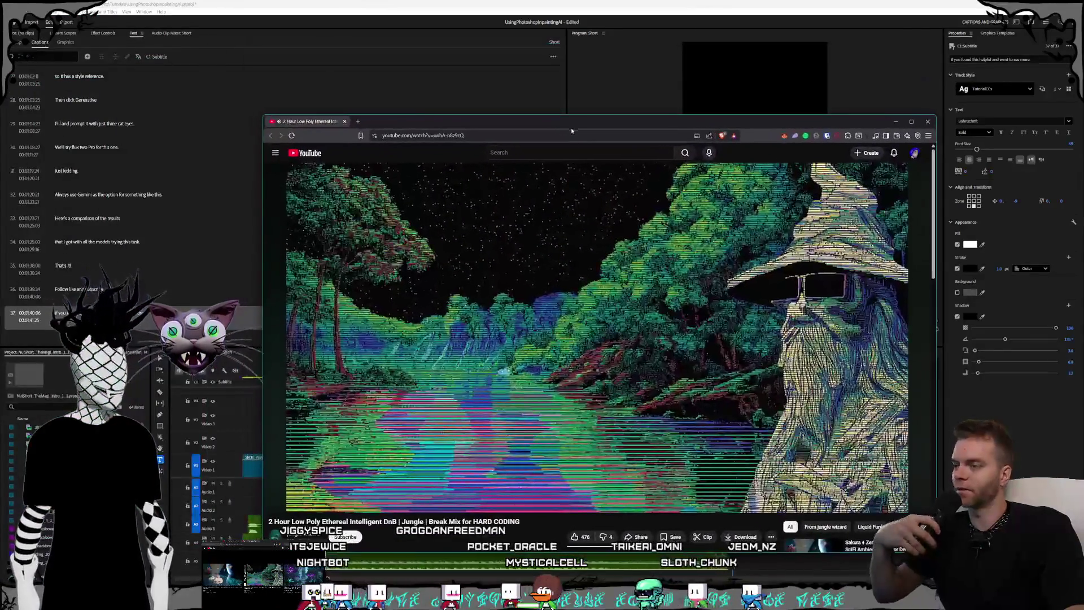
{"action": "mouse_move", "coordinate": [291, 502]}
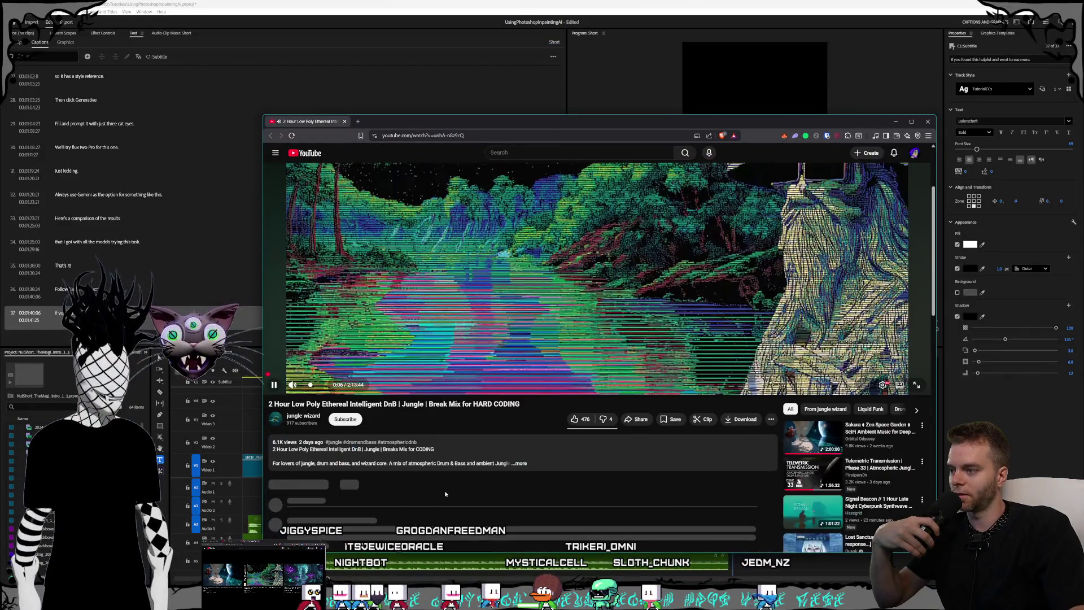
{"action": "scroll", "coordinate": [395, 479], "scroll_direction": "down", "scroll_amount": 2}
{"action": "left_click", "coordinate": [497, 446]}
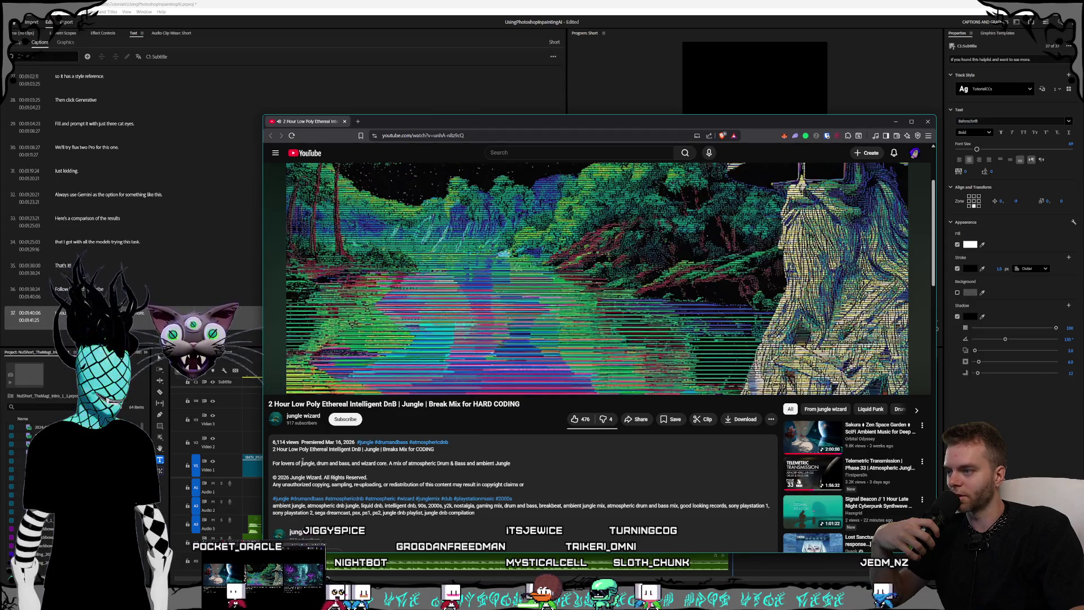
{"action": "scroll", "coordinate": [430, 468], "scroll_direction": "down", "scroll_amount": 1}
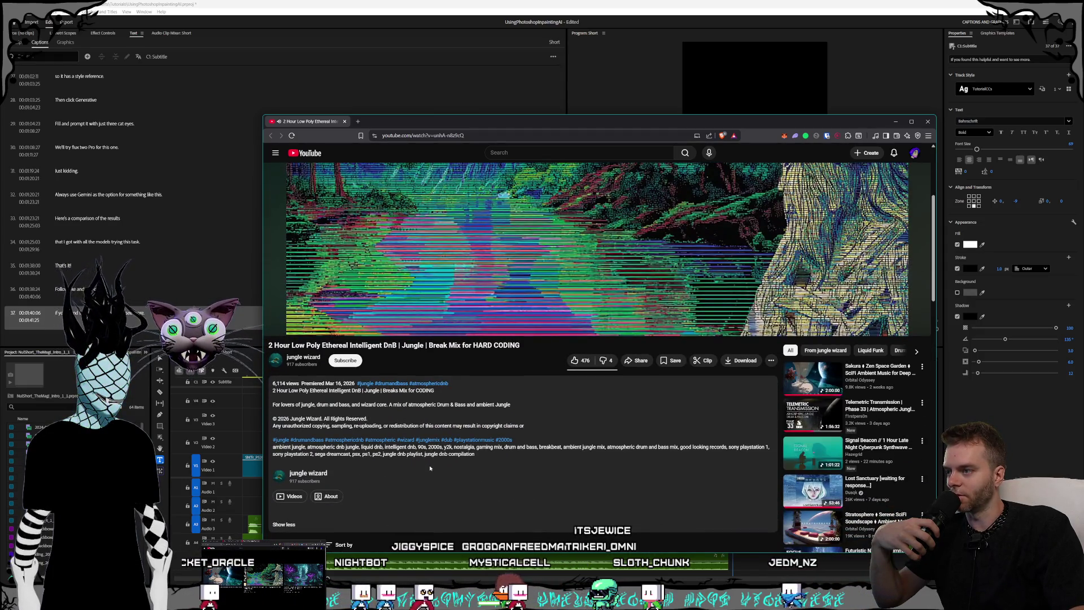
{"action": "scroll", "coordinate": [430, 468], "scroll_direction": "up", "scroll_amount": 3}
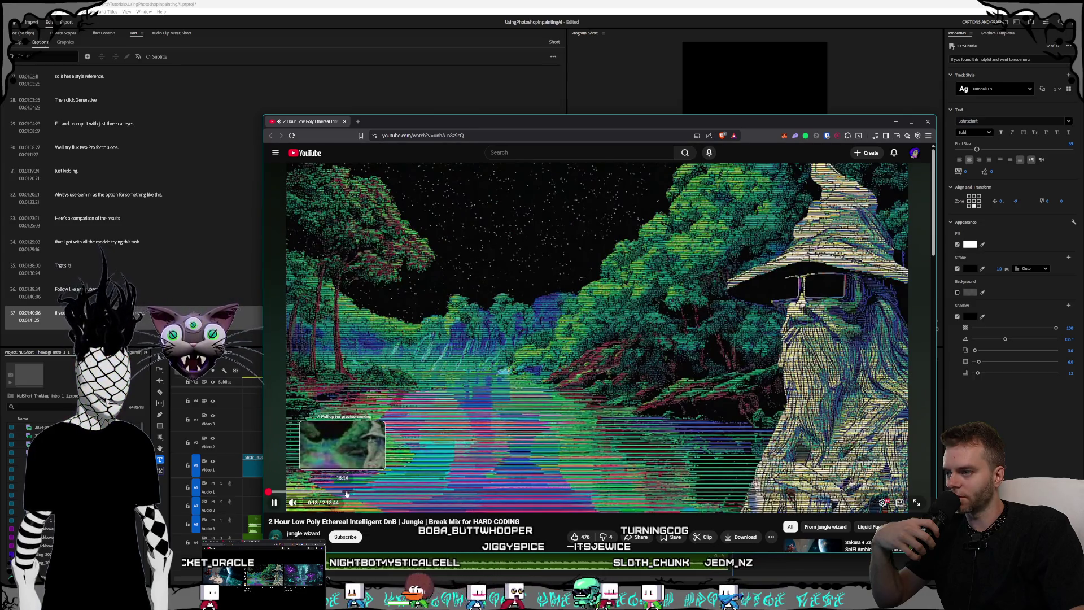
{"action": "scroll", "coordinate": [534, 482], "scroll_direction": "down", "scroll_amount": 6}
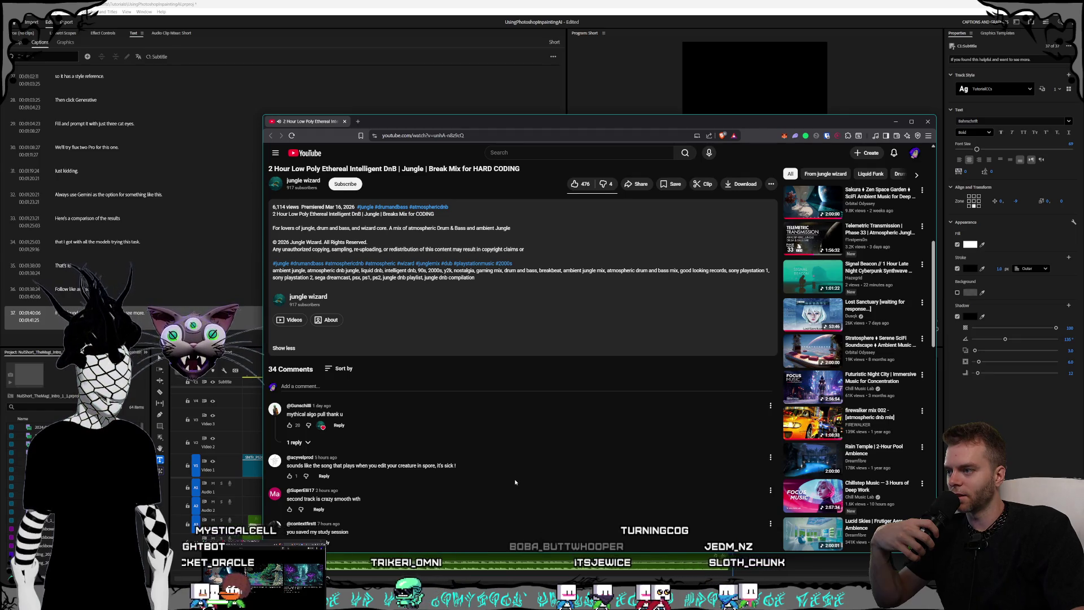
{"action": "scroll", "coordinate": [515, 481], "scroll_direction": "down", "scroll_amount": 2}
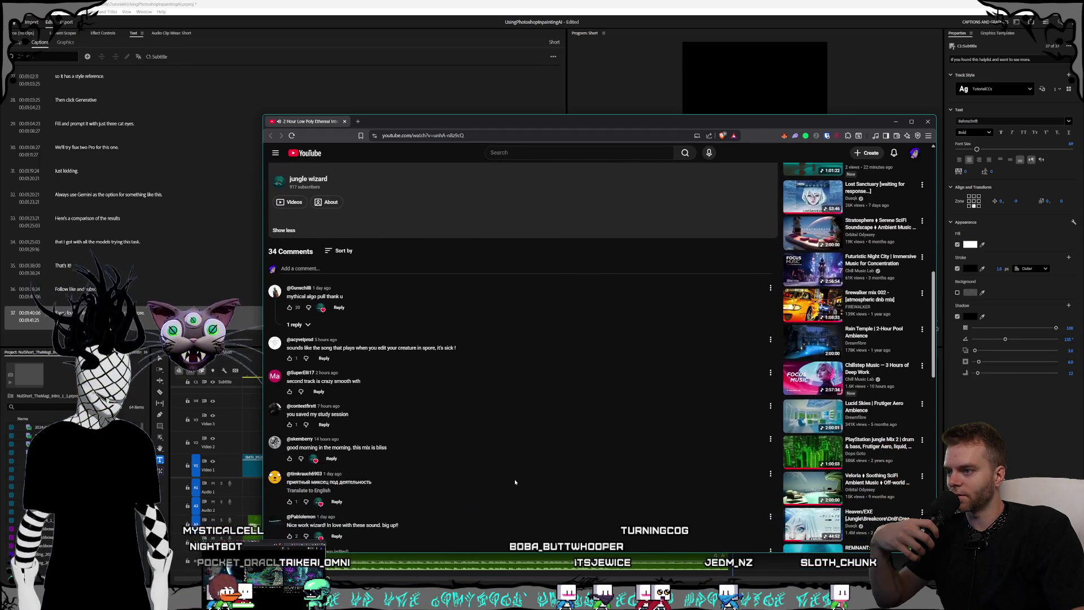
{"action": "scroll", "coordinate": [515, 482], "scroll_direction": "up", "scroll_amount": 10}
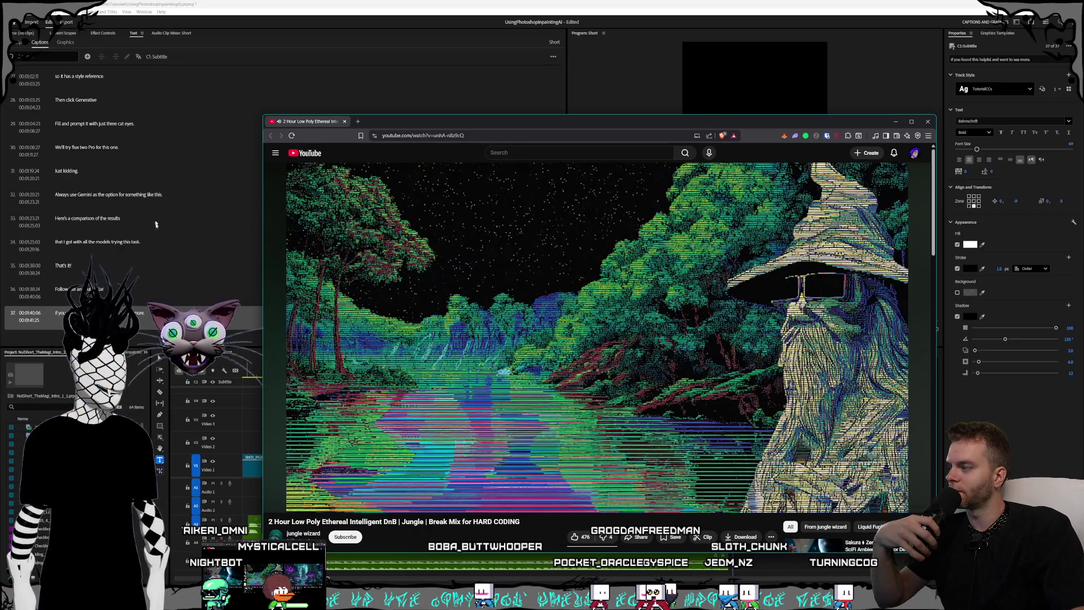
{"action": "left_click_drag", "start_coordinate": [288, 119], "coordinate": [0, 119]}
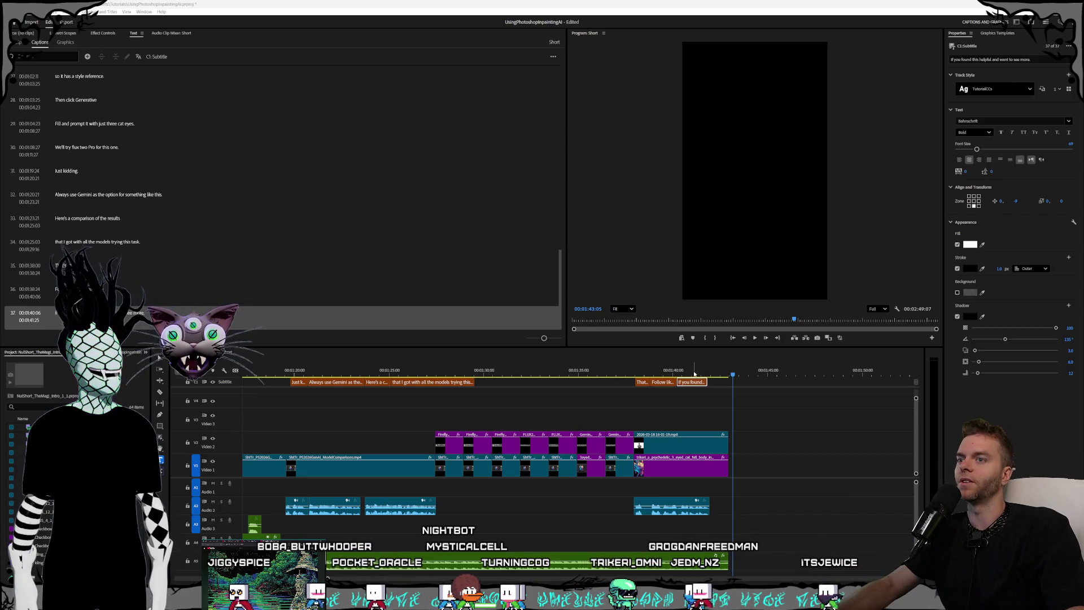
Scrub the playhead back to the Gemini comparison frame and scroll the timeline toward 00:00.
{"action": "left_click", "coordinate": [684, 371]}
{"action": "left_click_drag", "start_coordinate": [674, 369], "coordinate": [580, 368]}
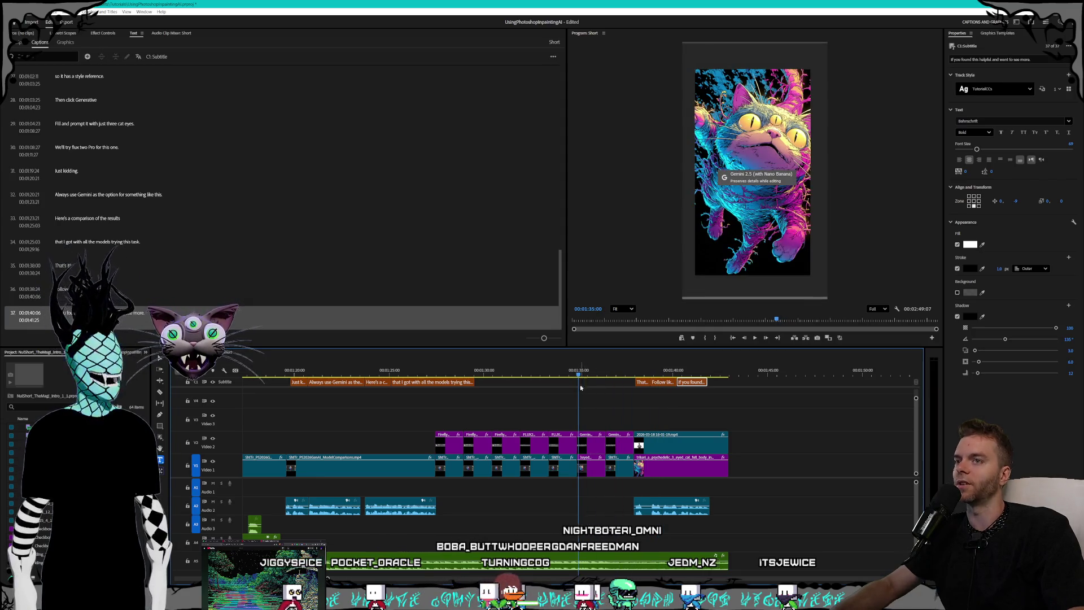
{"action": "scroll", "coordinate": [610, 412], "scroll_direction": "up", "scroll_amount": 3}
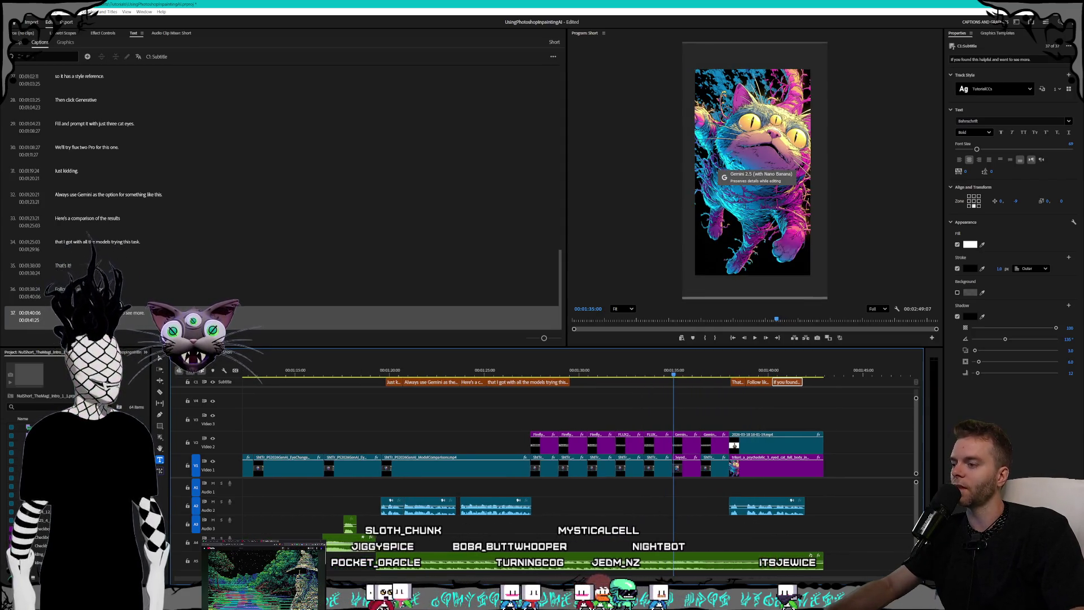
{"action": "scroll", "coordinate": [333, 577], "scroll_direction": "down", "scroll_amount": 3}
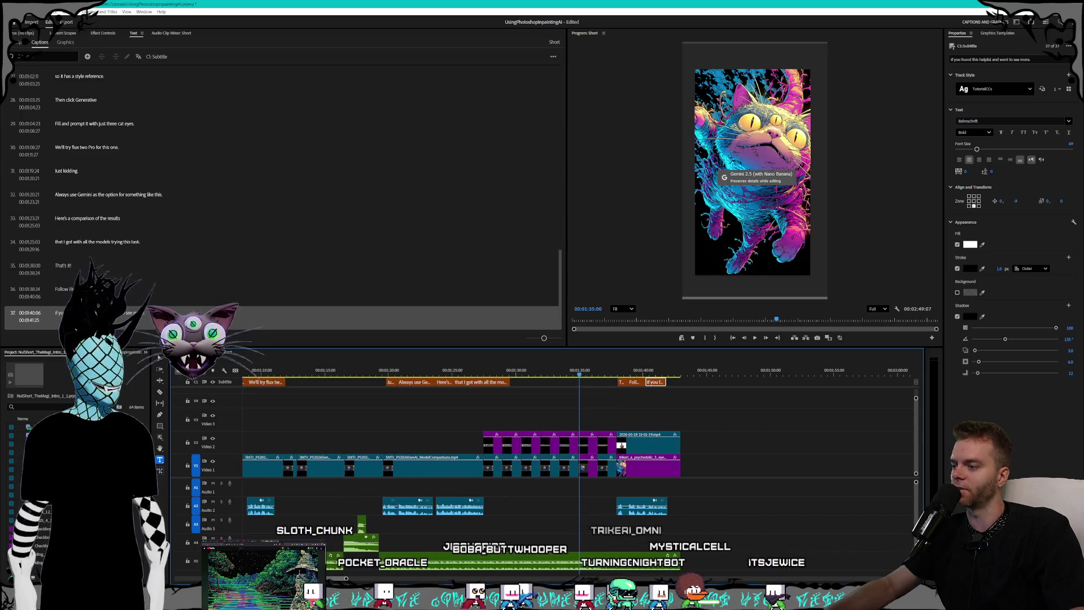
{"action": "left_click_drag", "start_coordinate": [346, 578], "coordinate": [176, 578]}
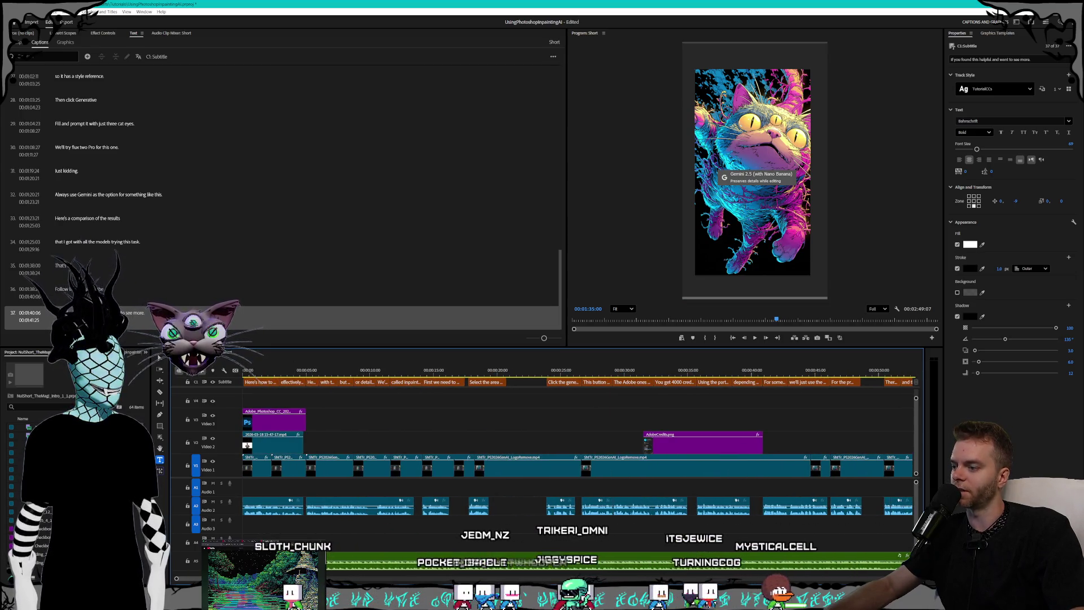
{"action": "scroll", "coordinate": [359, 576], "scroll_direction": "down", "scroll_amount": 5}
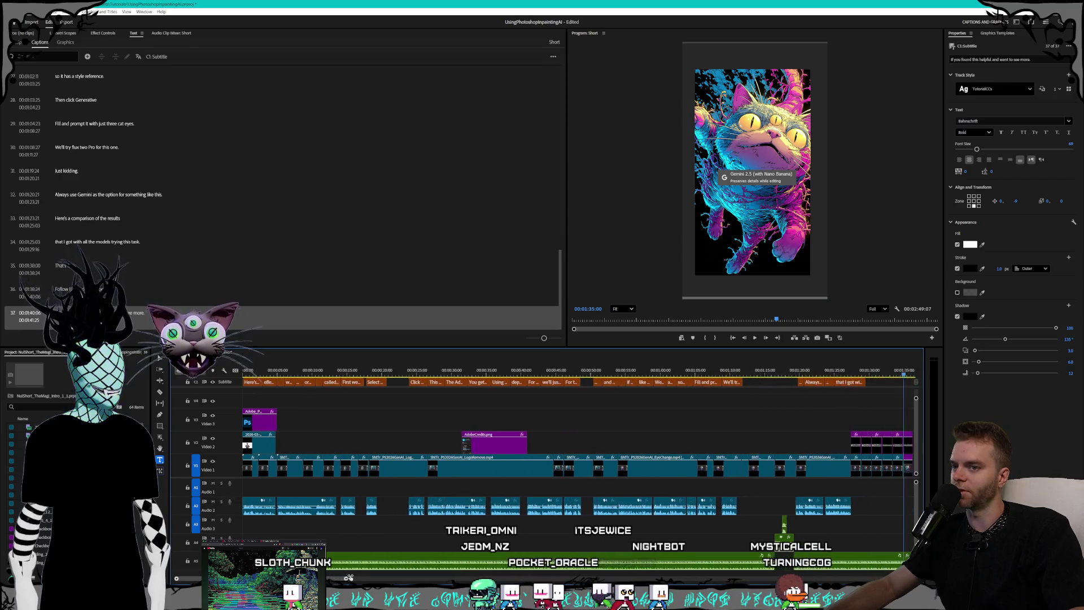
{"action": "left_click", "coordinate": [248, 370]}
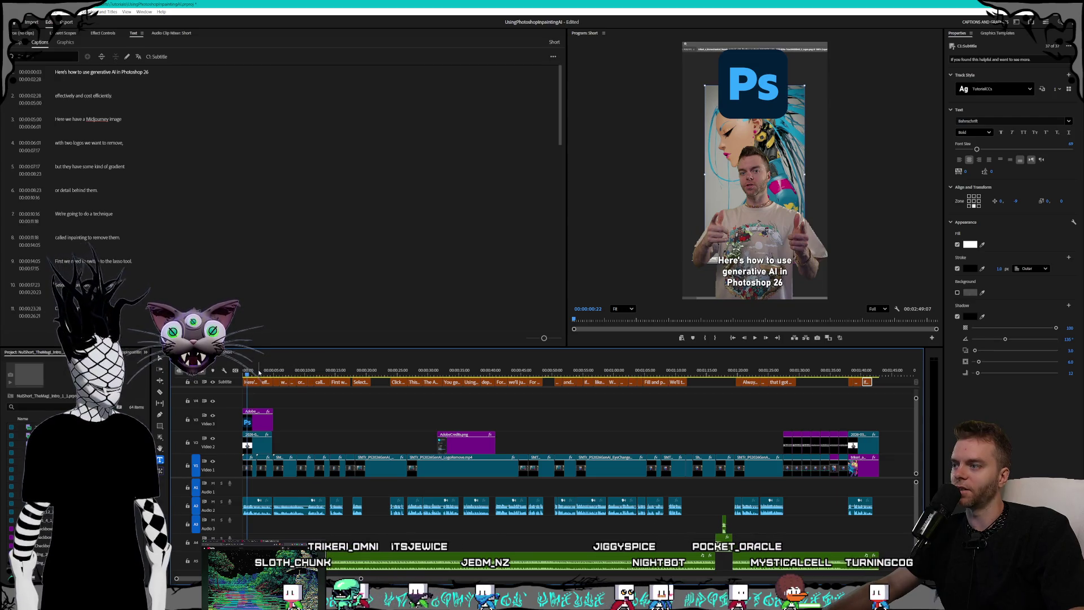
{"action": "left_click", "coordinate": [274, 371]}
{"action": "left_click_drag", "start_coordinate": [275, 373], "coordinate": [285, 373]}
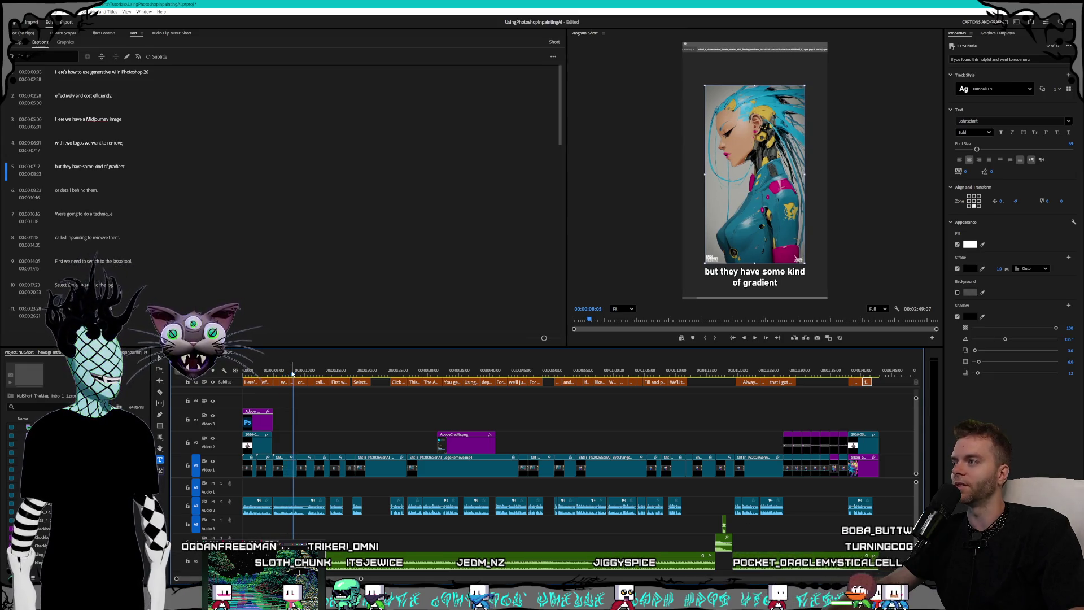
{"action": "mouse_move", "coordinate": [293, 373]}
{"action": "left_mouse_down"}
{"action": "mouse_move", "coordinate": [255, 369]}
{"action": "mouse_move", "coordinate": [363, 362]}
{"action": "mouse_move", "coordinate": [266, 362]}
{"action": "mouse_move", "coordinate": [311, 353]}
{"action": "mouse_move", "coordinate": [298, 358]}
{"action": "mouse_move", "coordinate": [295, 390]}
{"action": "left_mouse_up"}
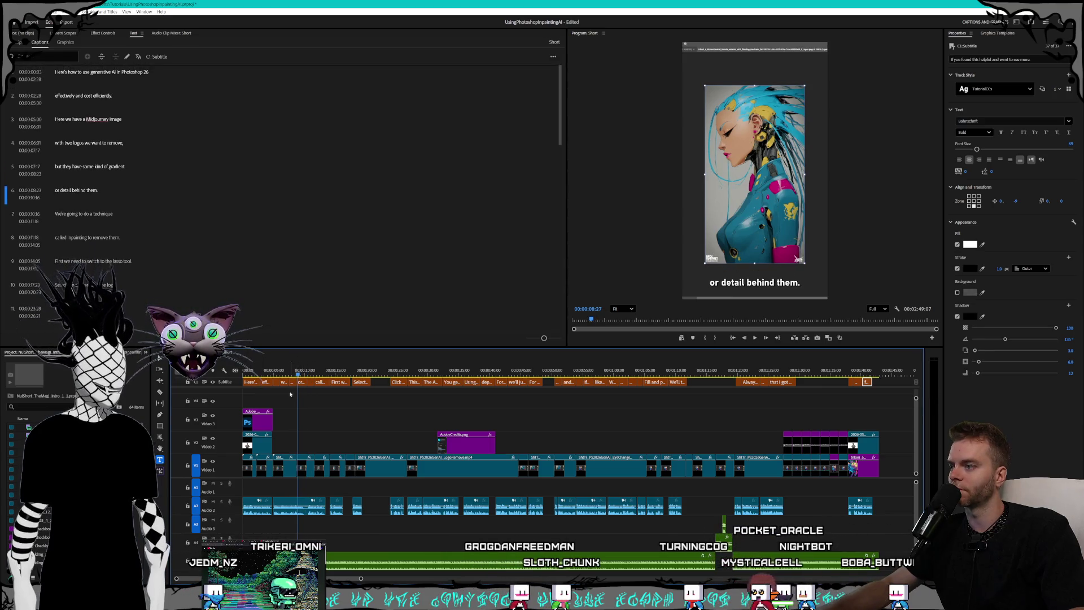
Select the gradient caption 5 and caption 6, merge them, then zoom out to the sequence start.
{"action": "key", "text": "equal"}
{"action": "key", "text": "equal"}
{"action": "key", "text": "equal"}
{"action": "left_click", "coordinate": [279, 383]}
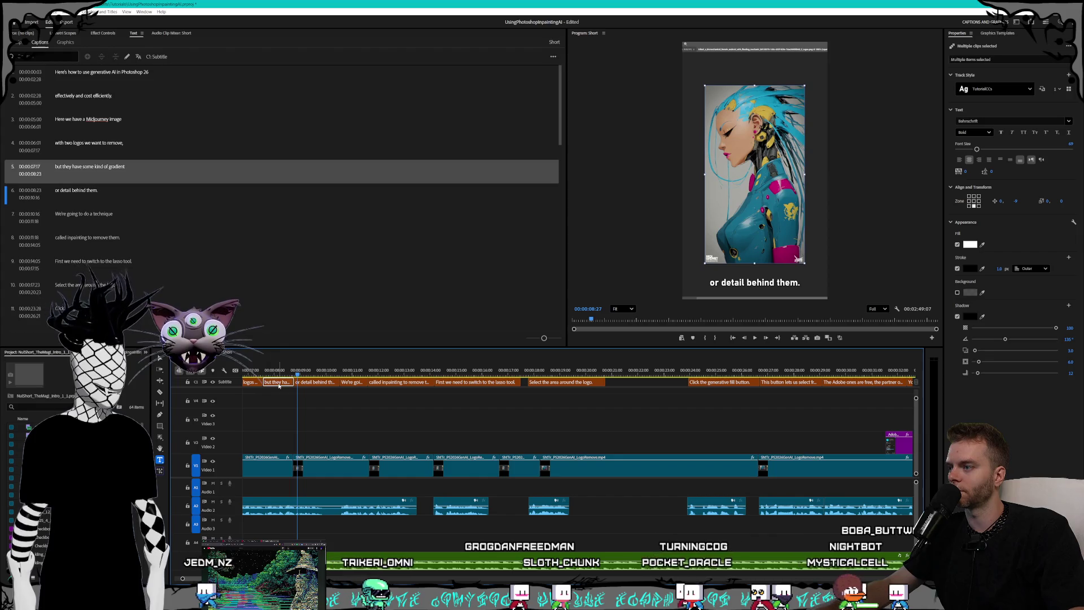
{"action": "left_click", "coordinate": [305, 382], "text": "shift"}
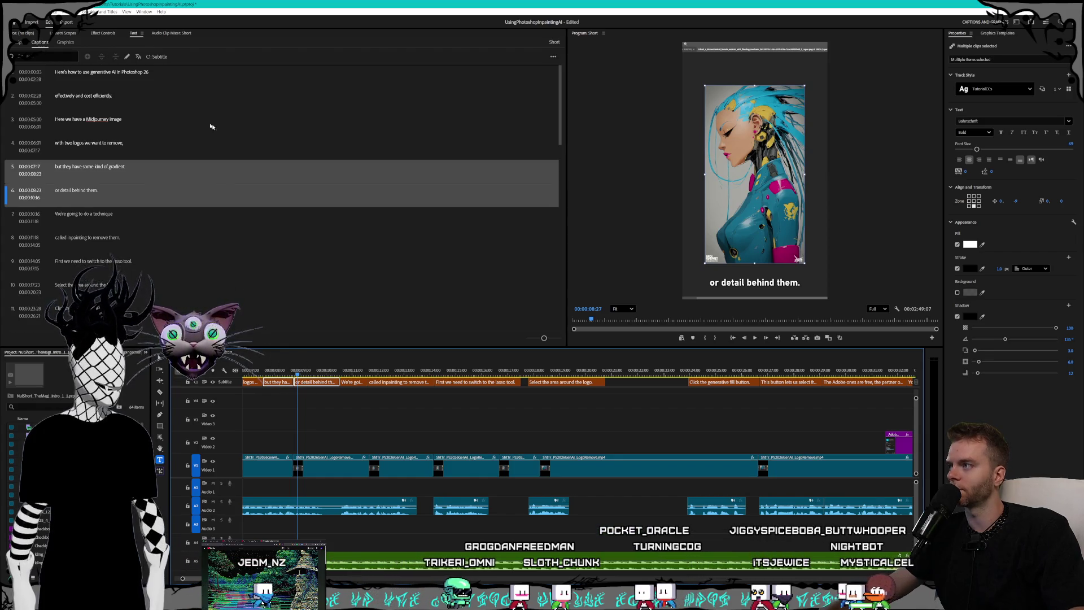
{"action": "left_click", "coordinate": [128, 164]}
{"action": "left_click", "coordinate": [105, 197], "text": "shift"}
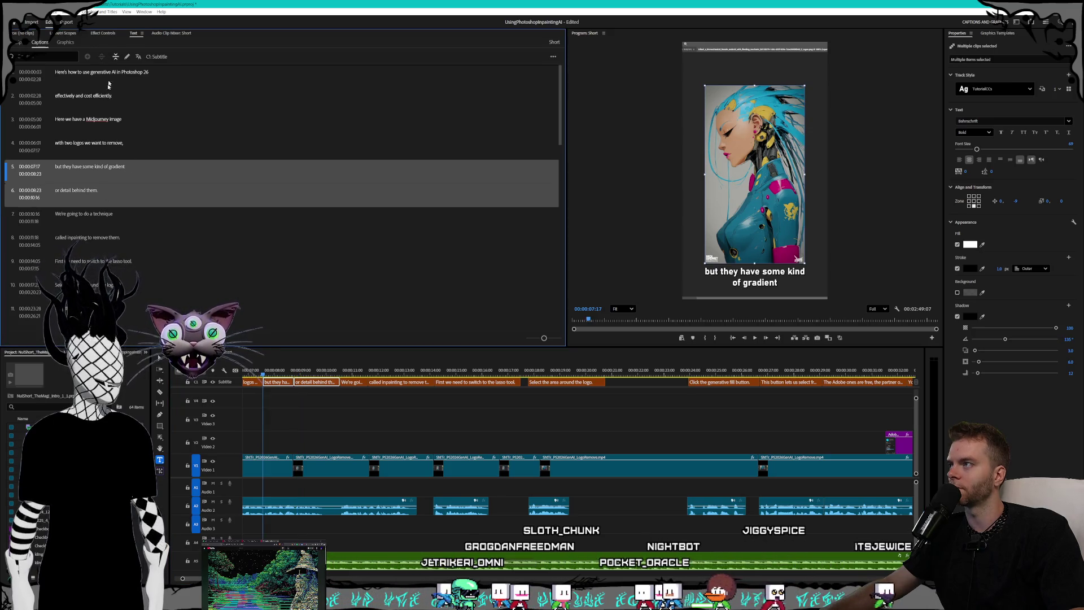
{"action": "left_click", "coordinate": [116, 57]}
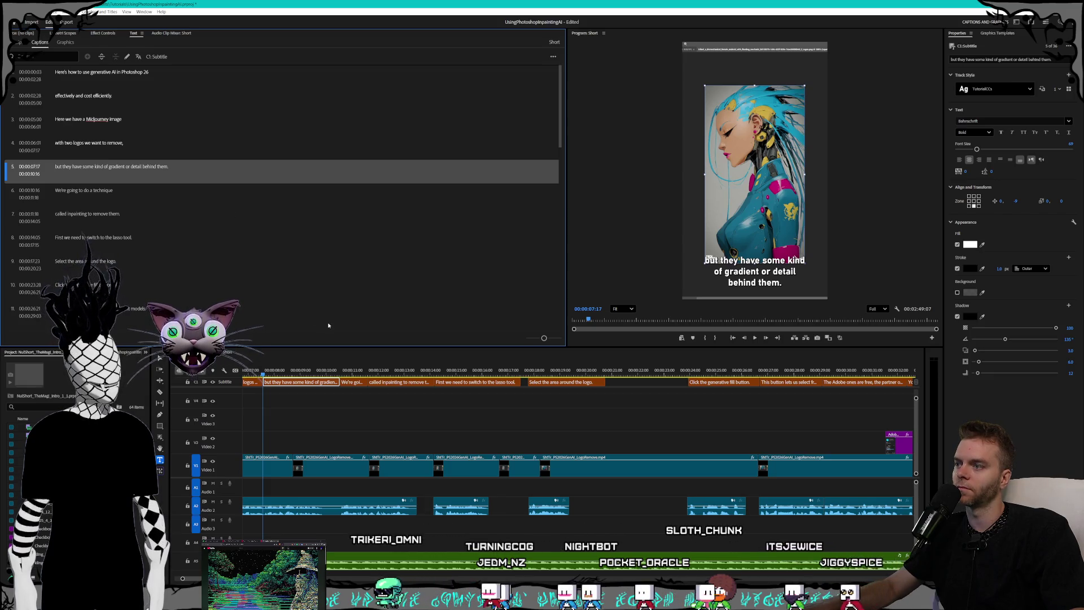
{"action": "key", "text": "Up"}
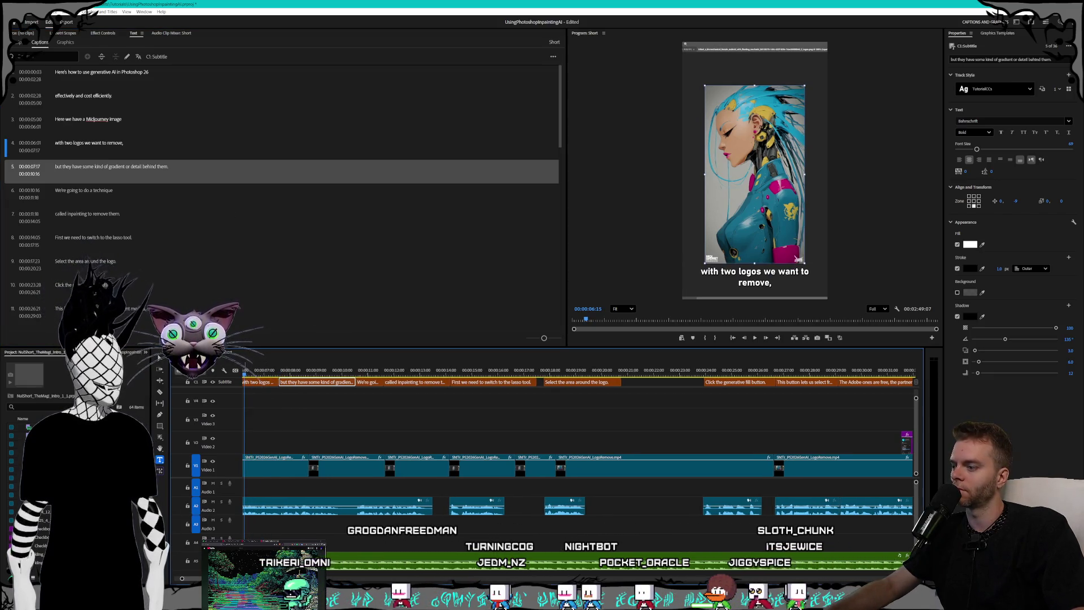
{"action": "key", "text": "minus"}
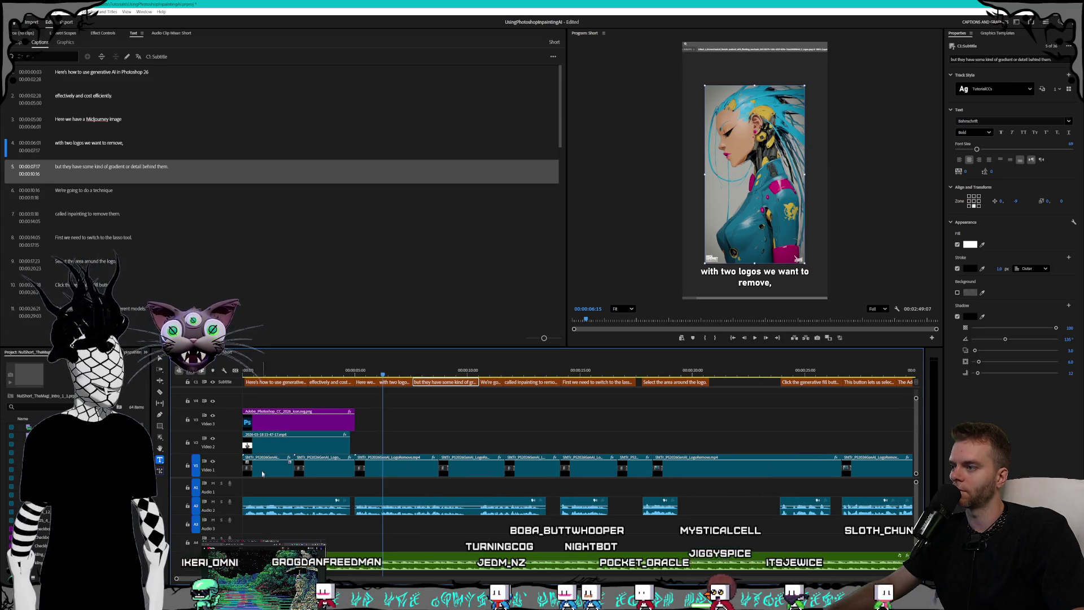
{"action": "key", "text": "Home"}
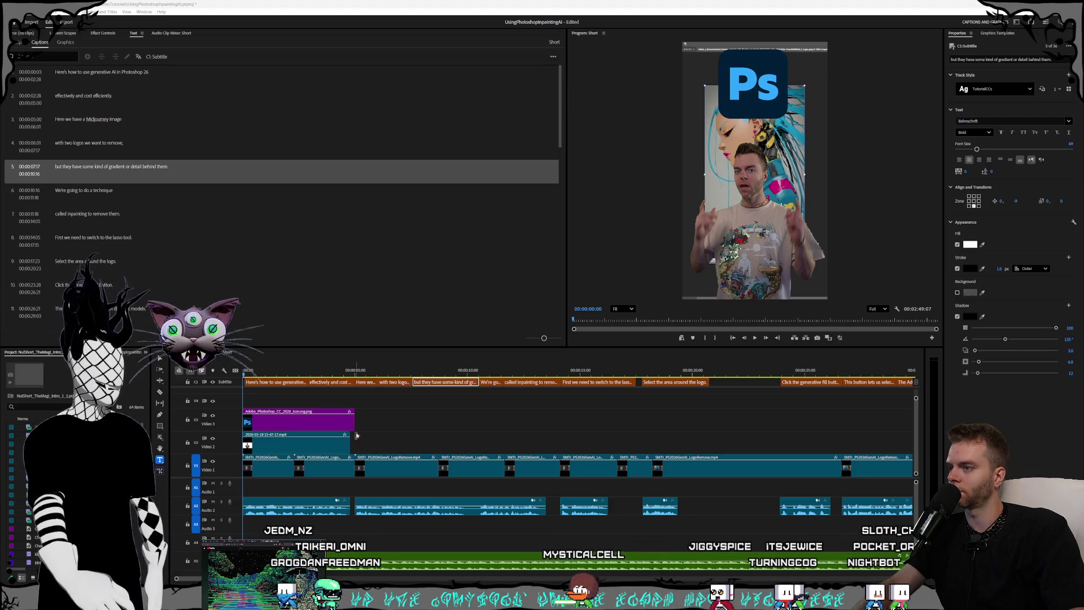
Save the Premiere Pro project with File > Save.
{"action": "scroll", "coordinate": [422, 428], "scroll_direction": "down", "scroll_amount": 5}
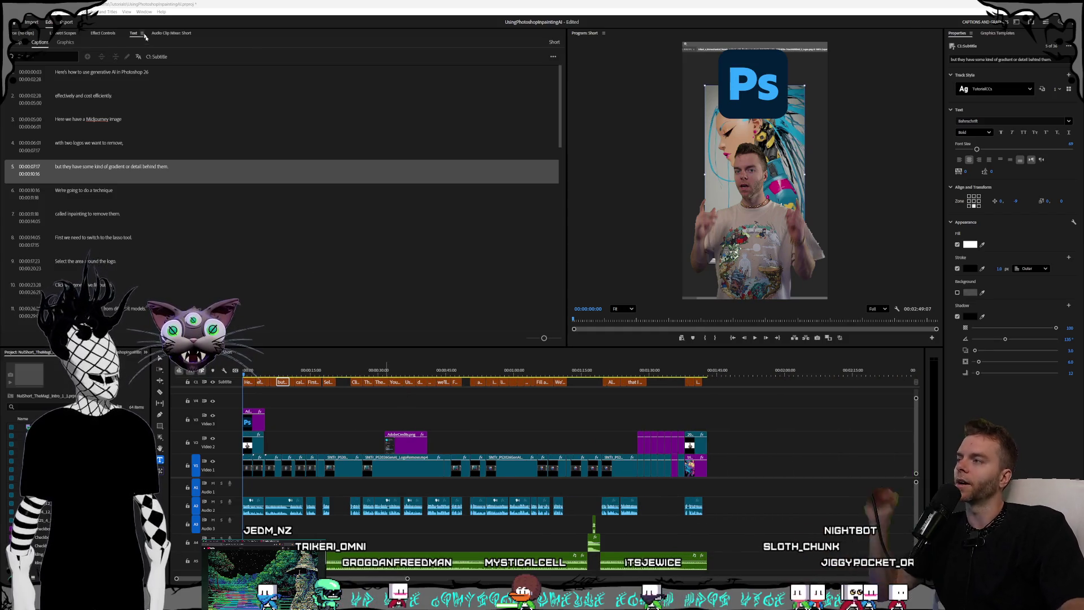
{"action": "left_click", "coordinate": [10, 11]}
{"action": "left_click", "coordinate": [17, 103]}
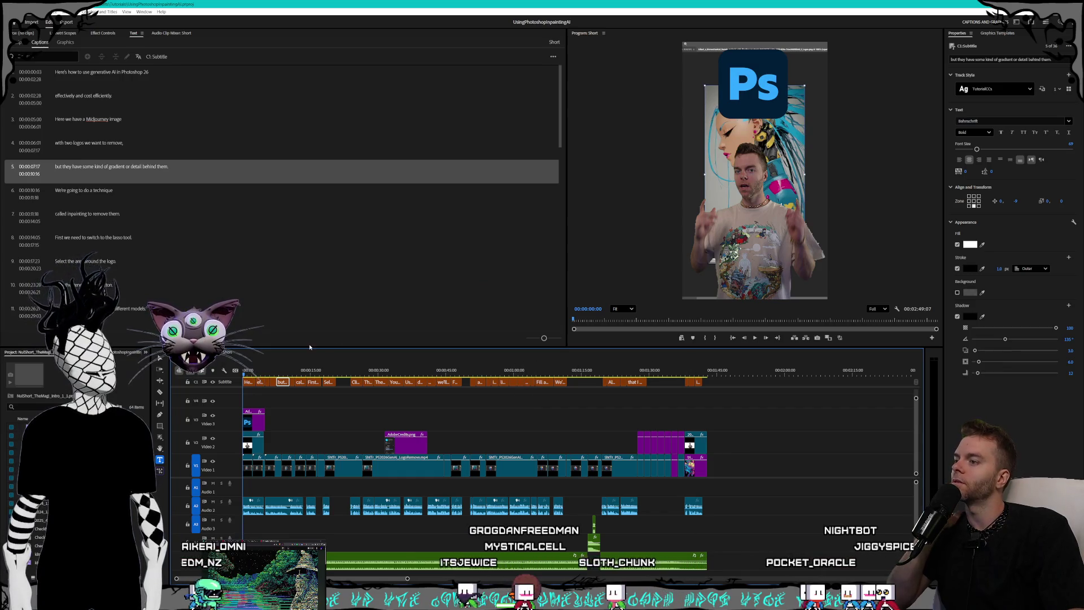
Scrub the timeline through the later captions and back, then return to the Chrome search results.
{"action": "left_click", "coordinate": [292, 371]}
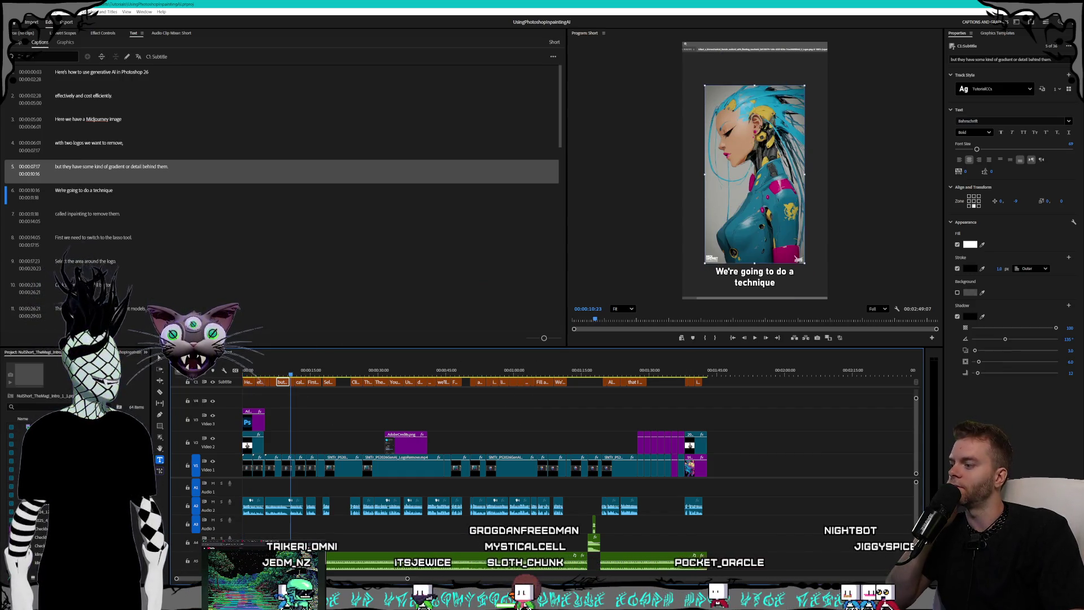
{"action": "mouse_move", "coordinate": [38, 559]}
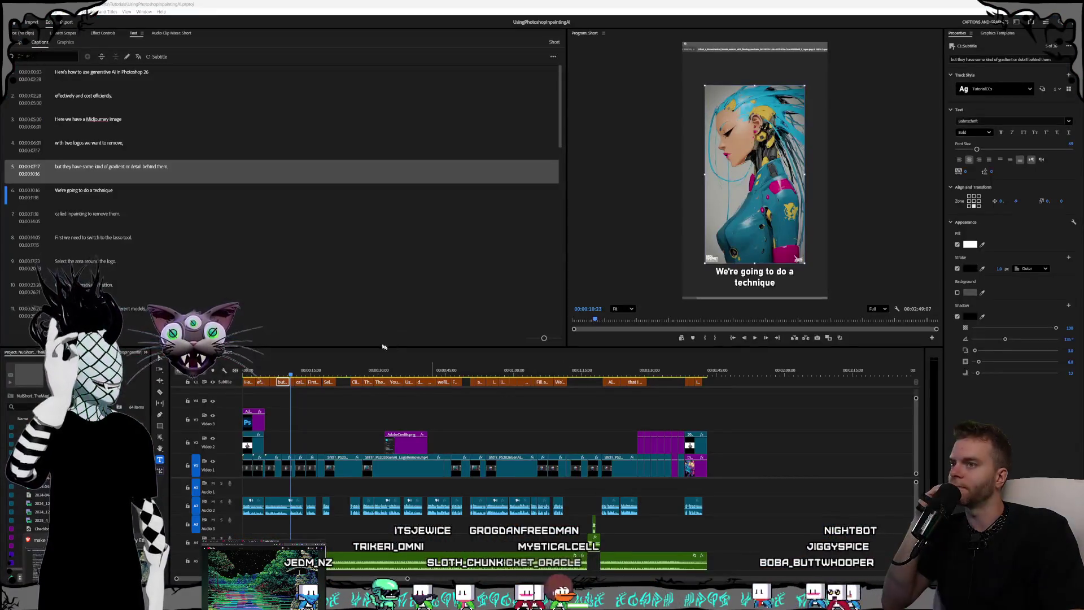
{"action": "left_click", "coordinate": [418, 3]}
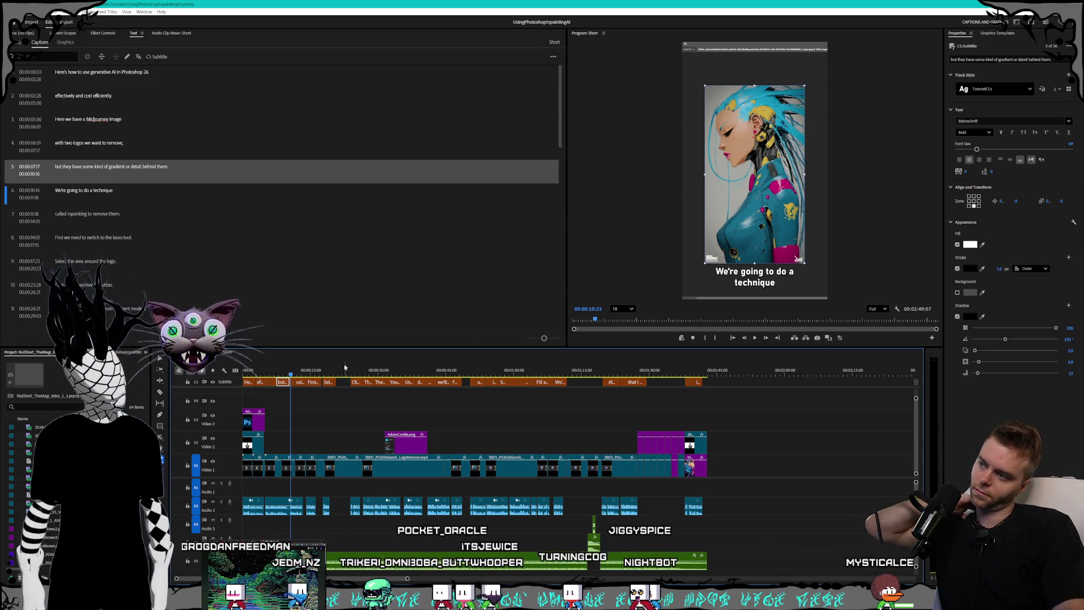
{"action": "left_click_drag", "start_coordinate": [332, 375], "coordinate": [528, 367]}
{"action": "left_click_drag", "start_coordinate": [409, 371], "coordinate": [256, 374]}
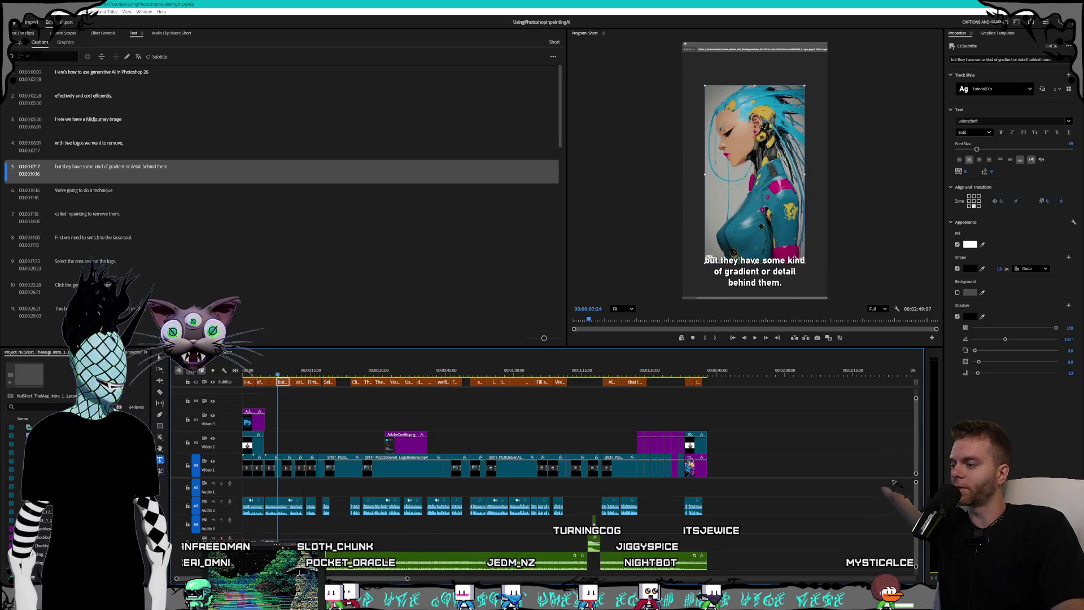
{"action": "key", "text": "alt+Tab"}
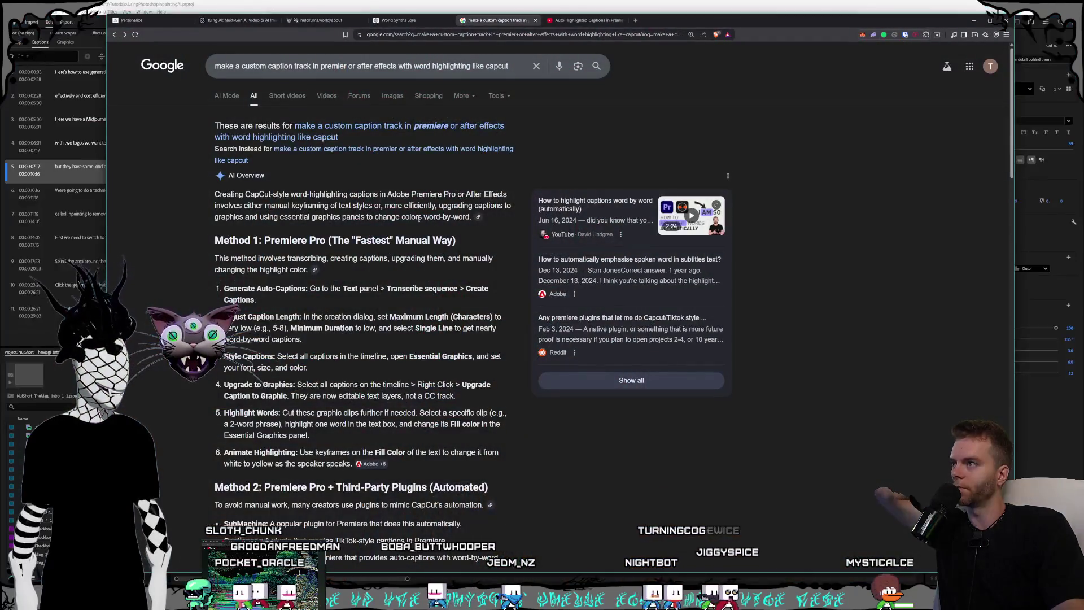
Bring up the YouTube 'Auto Highlighted Captions' tutorial and rewind it to its Premiere Pro caption setup.
{"action": "left_click", "coordinate": [583, 23]}
{"action": "left_click_drag", "start_coordinate": [329, 512], "coordinate": [185, 512]}
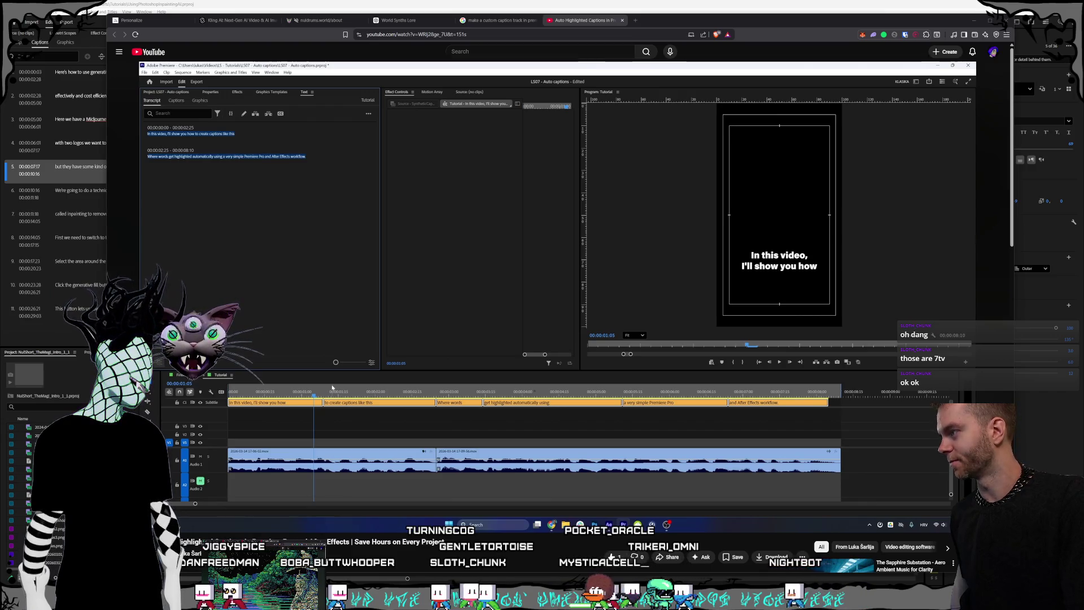
{"action": "key", "text": "alt+Tab"}
Move the stream chat popup to the right edge and go to the Streamlabs Chat Box widget settings.
{"action": "left_click_drag", "start_coordinate": [570, 166], "coordinate": [1083, 164]}
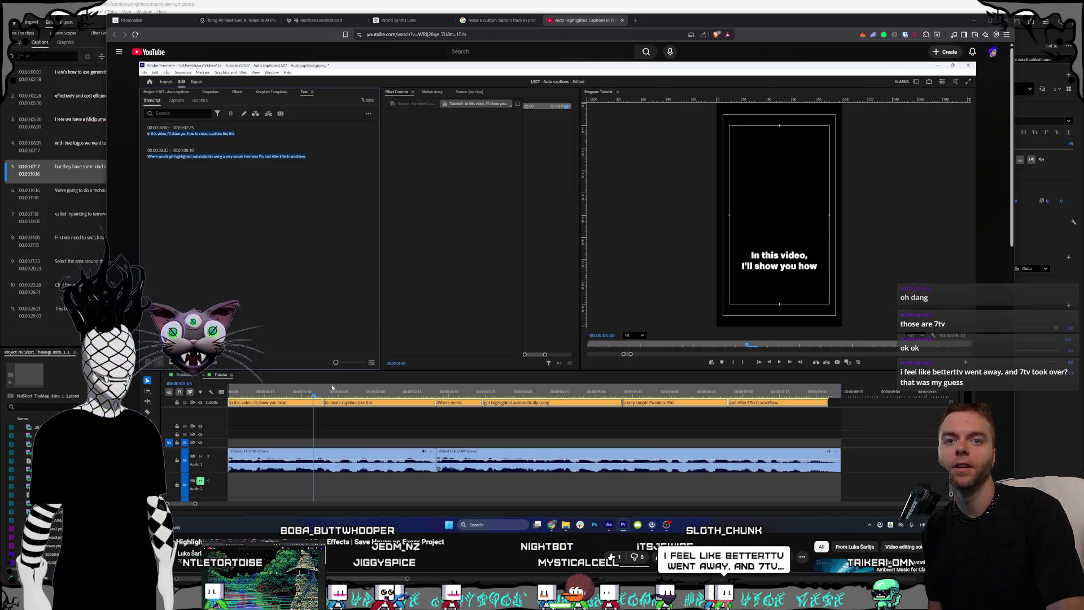
{"action": "left_click", "coordinate": [764, 20]}
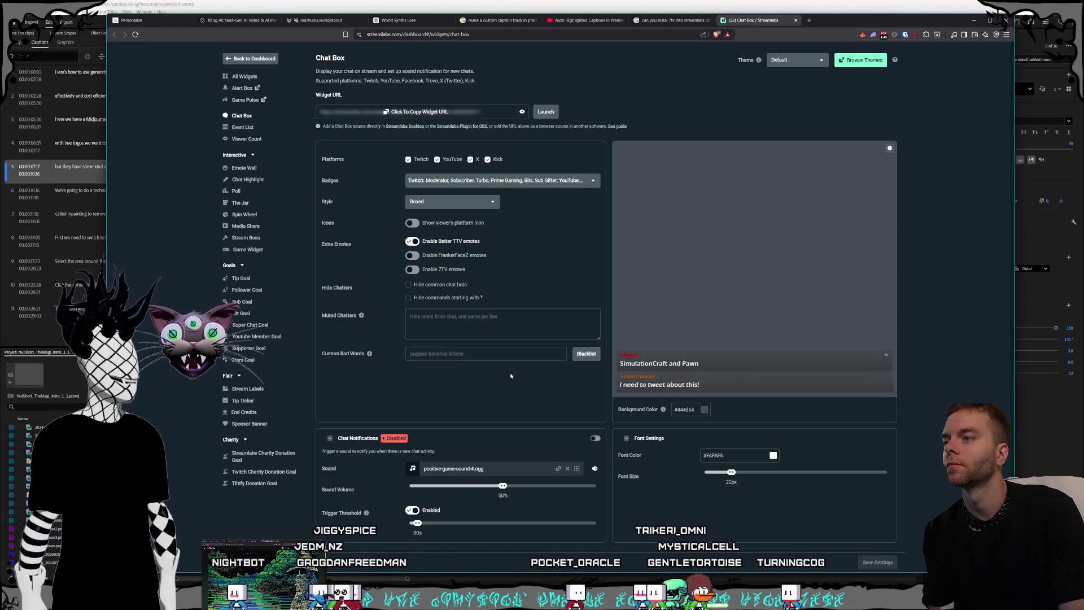
Enable 7TV and FrankerFaceZ emotes in the Streamlabs Chat Box, save, and close the Streamlabs and search tabs.
{"action": "left_click", "coordinate": [413, 270]}
{"action": "left_click", "coordinate": [412, 256]}
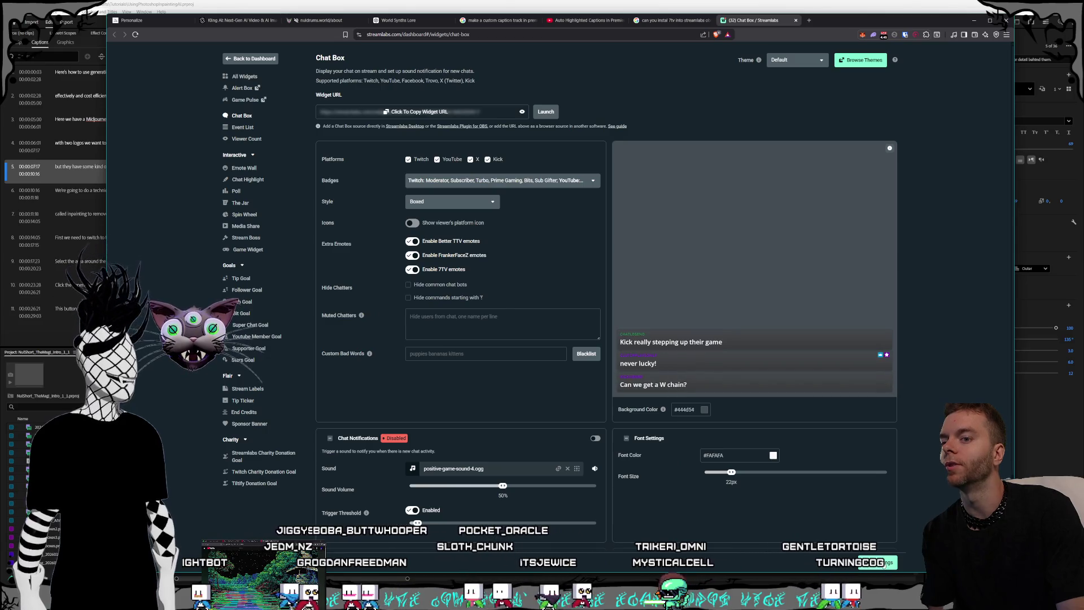
{"action": "left_click", "coordinate": [878, 562]}
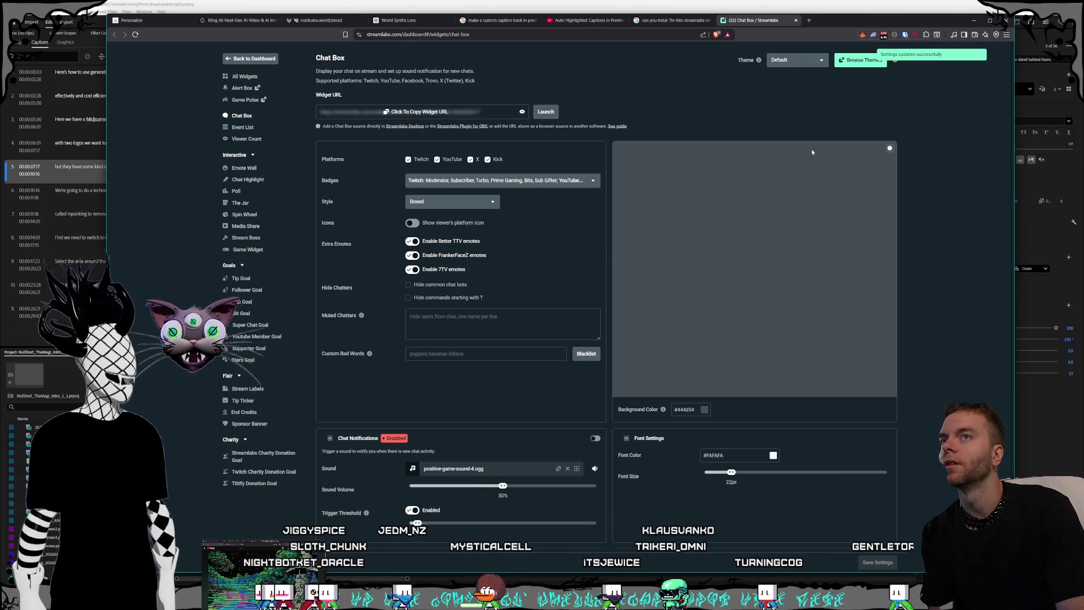
{"action": "left_click", "coordinate": [796, 21]}
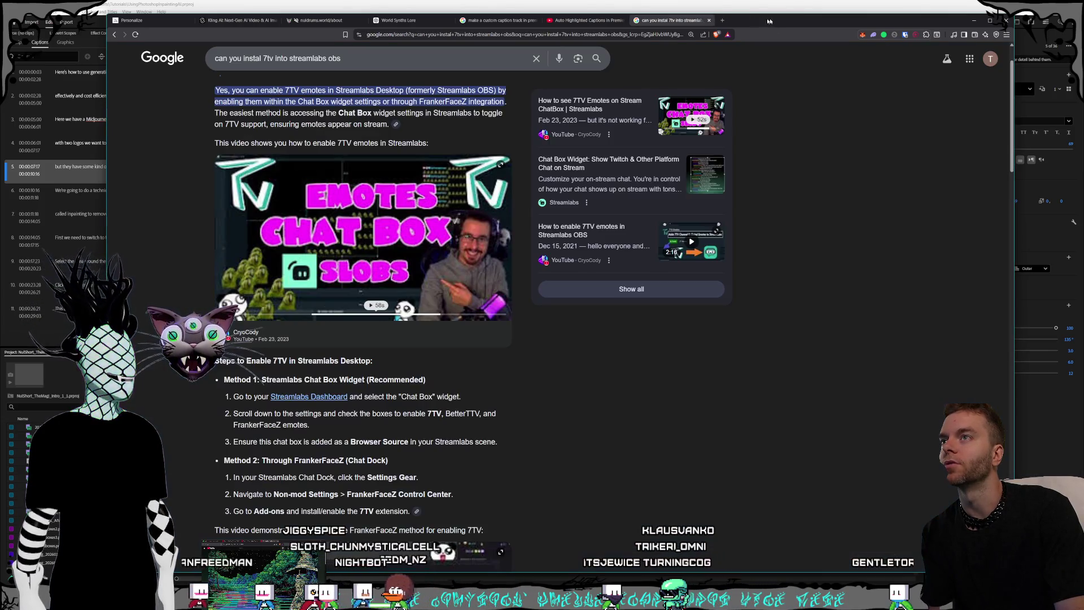
{"action": "key", "text": "ctrl+w"}
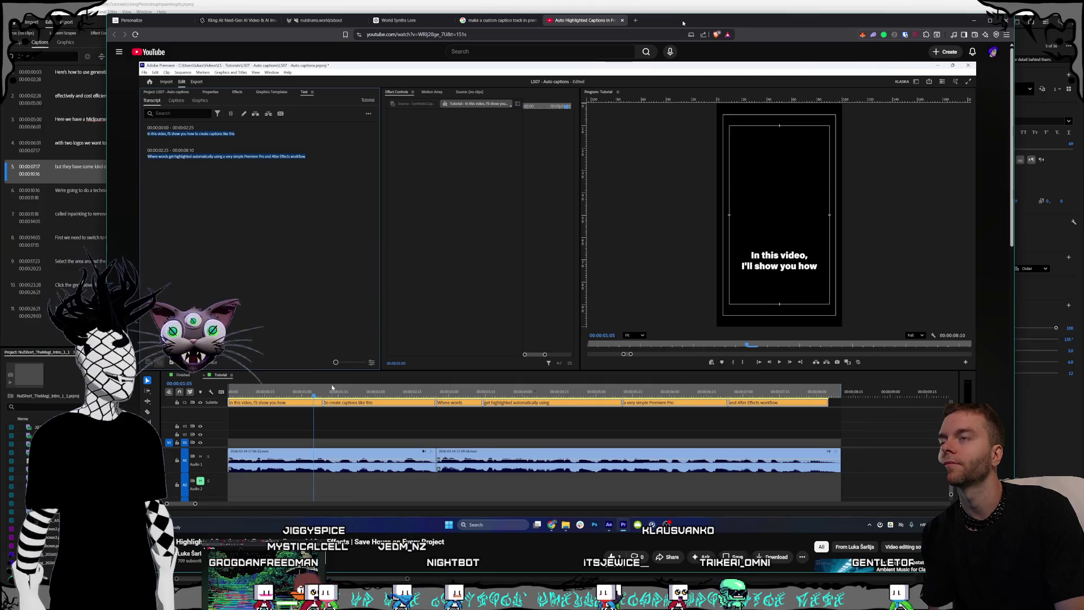
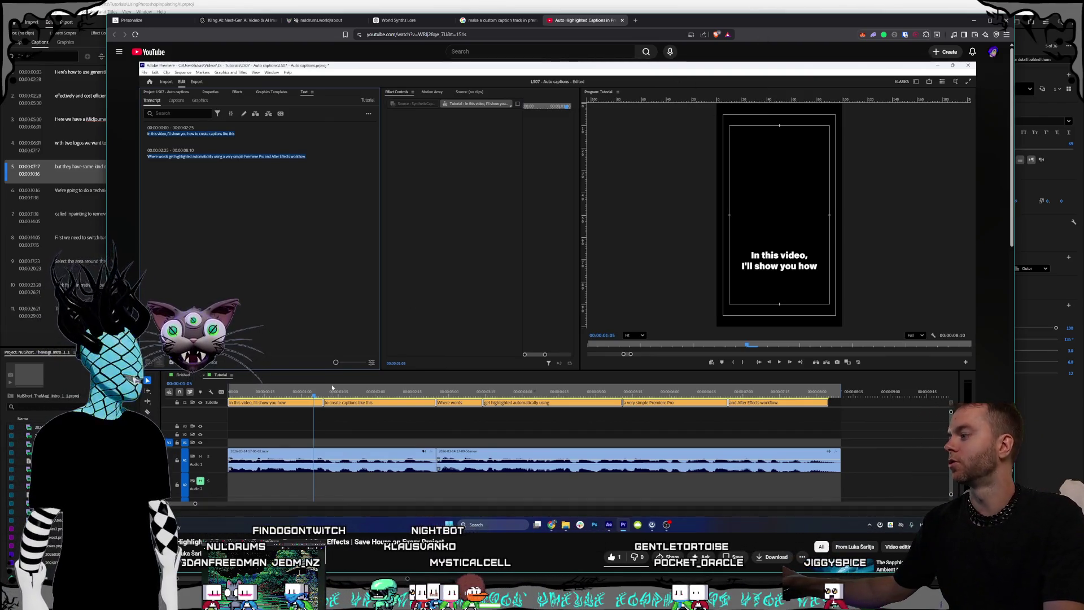
Resume the YouTube auto-captions tutorial so it plays on to its After Effects part.
{"action": "key", "text": "space"}
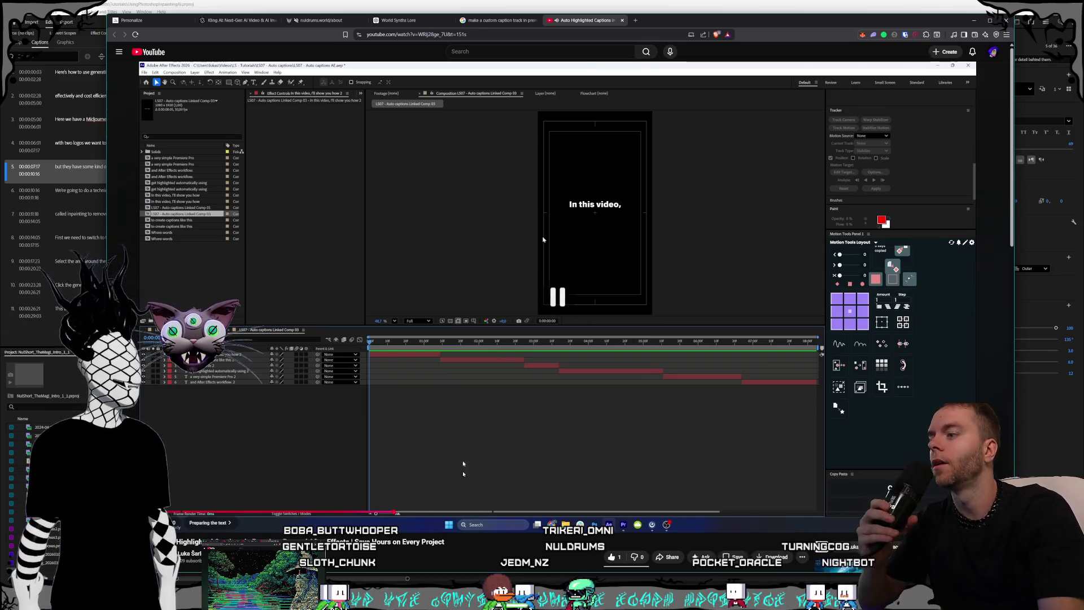
Read through the tutorial's description and links, then start a 'motion tools' search in a new tab.
{"action": "scroll", "coordinate": [366, 498], "scroll_direction": "down", "scroll_amount": 4}
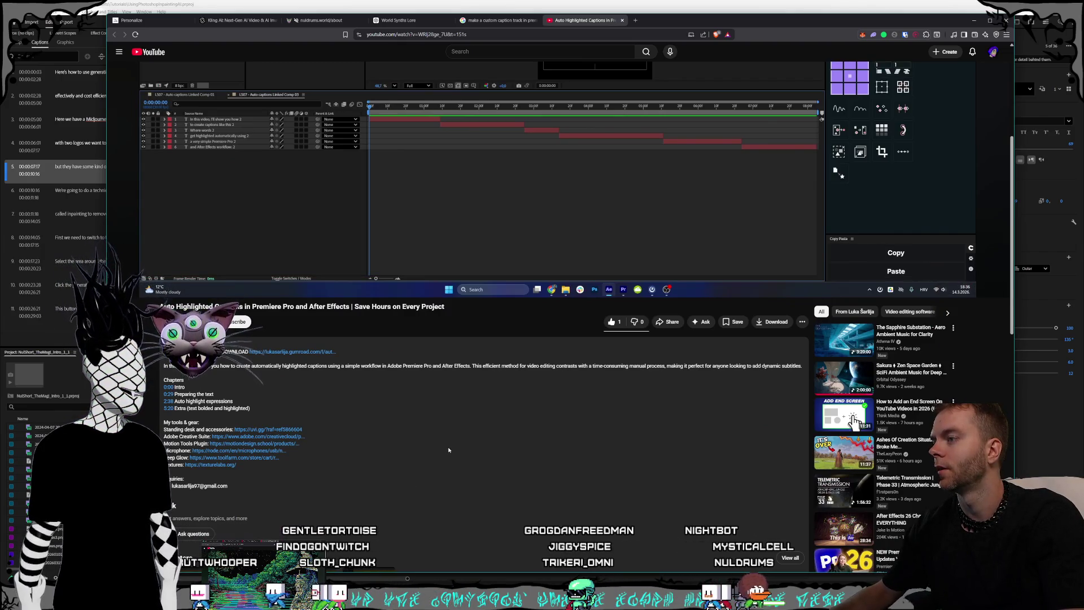
{"action": "scroll", "coordinate": [448, 450], "scroll_direction": "down", "scroll_amount": 1}
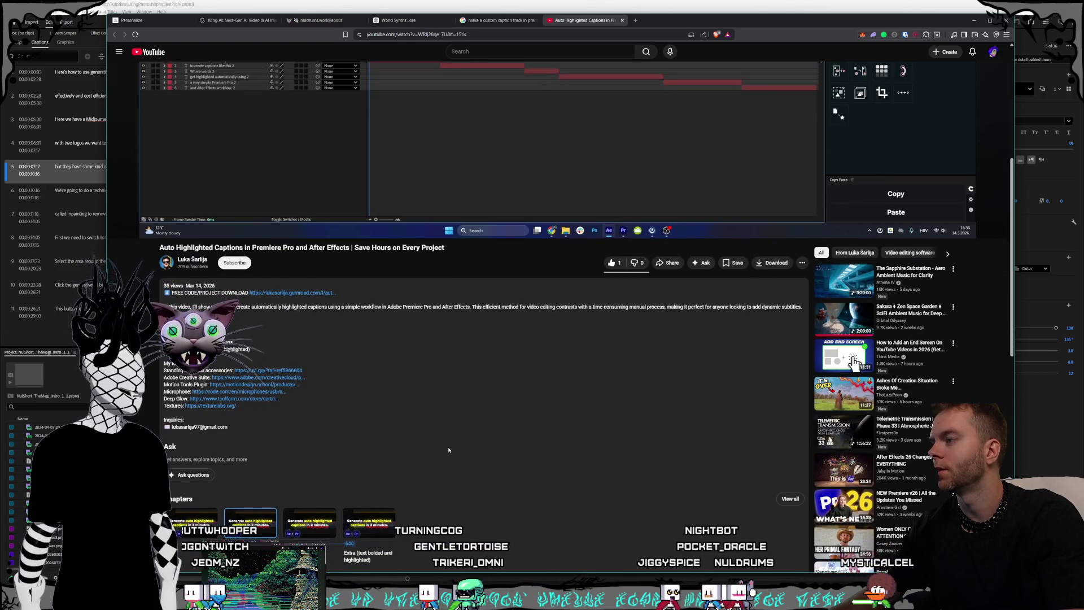
{"action": "scroll", "coordinate": [449, 450], "scroll_direction": "down", "scroll_amount": 1}
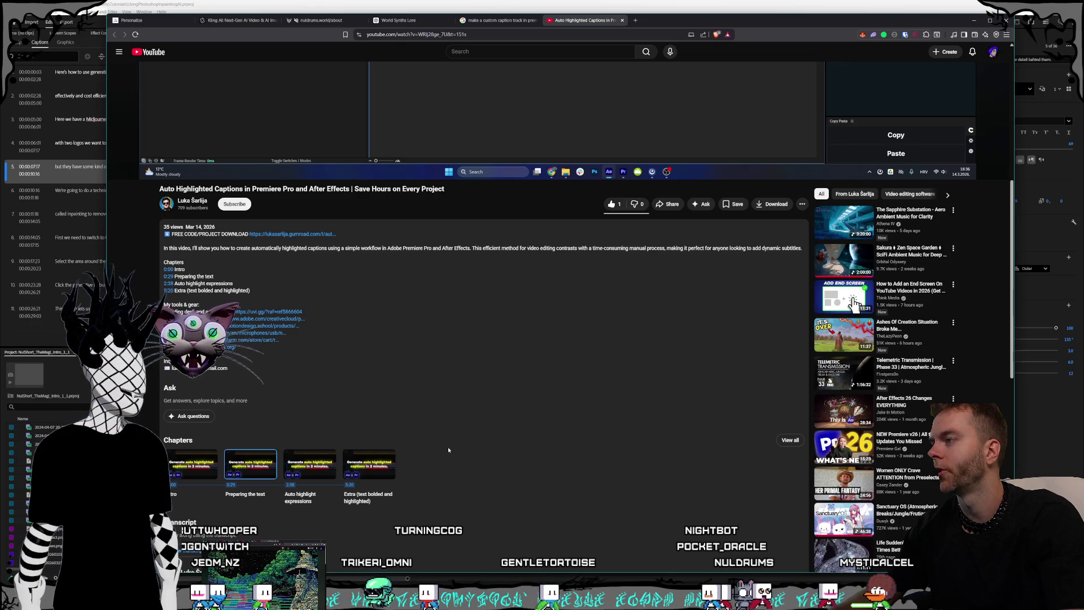
{"action": "scroll", "coordinate": [451, 450], "scroll_direction": "up", "scroll_amount": 6}
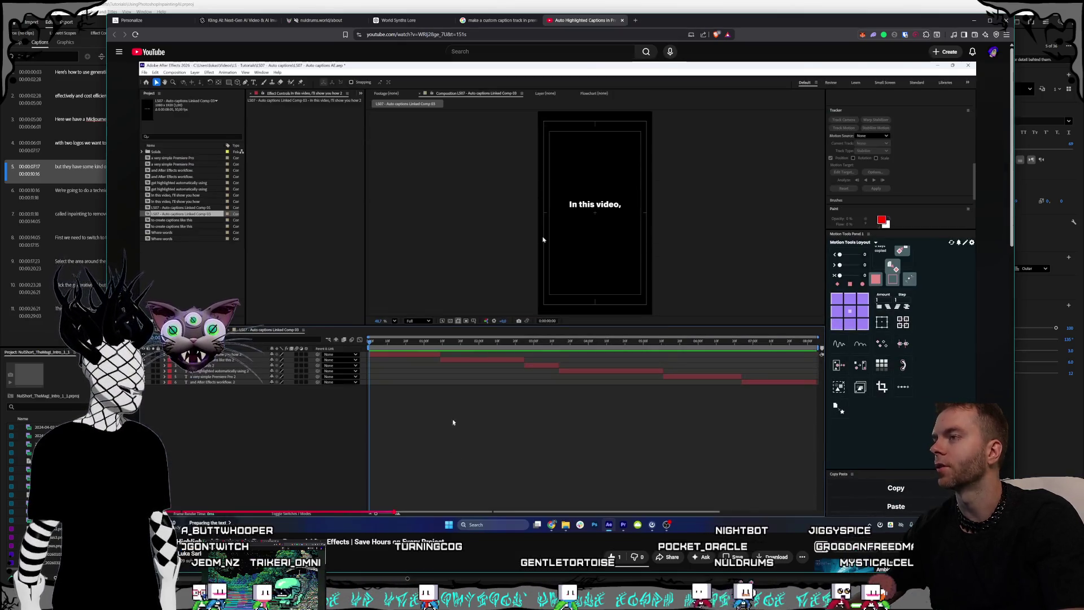
{"action": "left_click", "coordinate": [636, 20]}
{"action": "type", "text": "motion tools plugin after ef"}
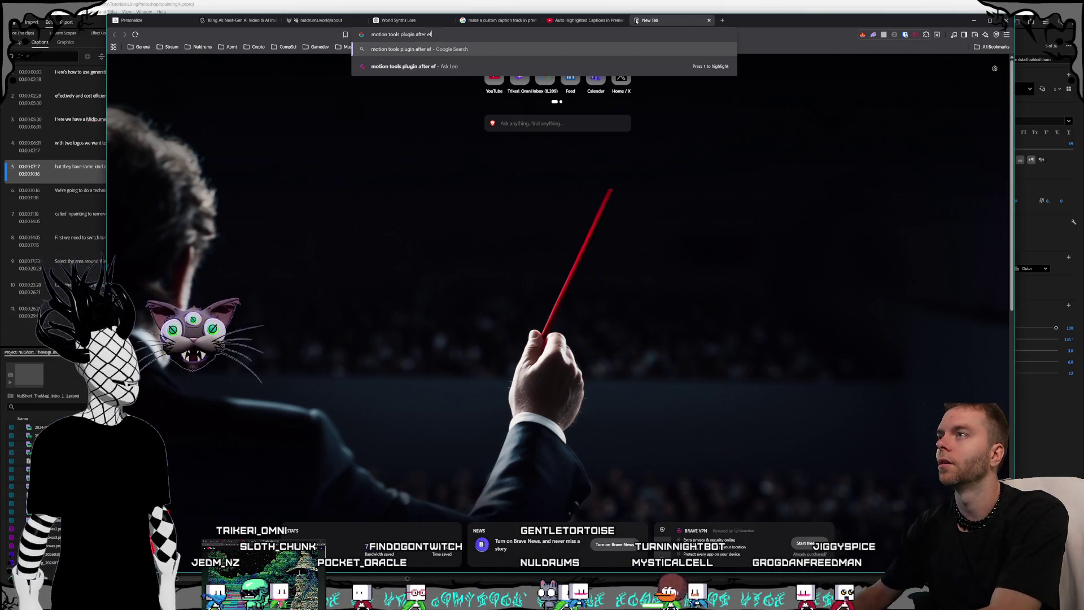
Search for the Motion Tools plugin and save the free Motion Tools Classic v2.2.4 zip to Downloads.
{"action": "key", "text": "Return"}
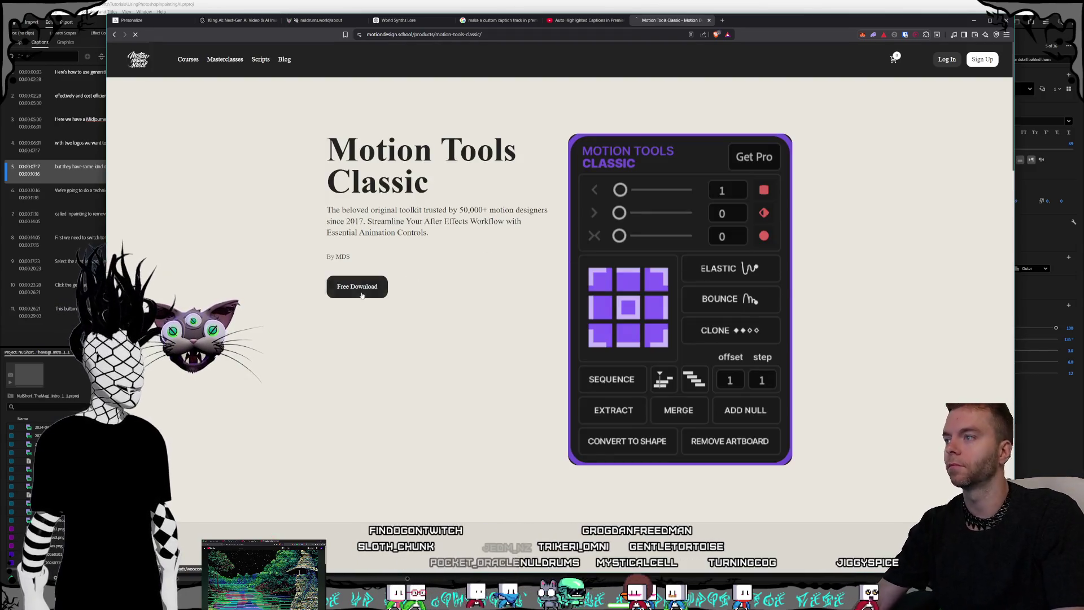
{"action": "left_click", "coordinate": [362, 295]}
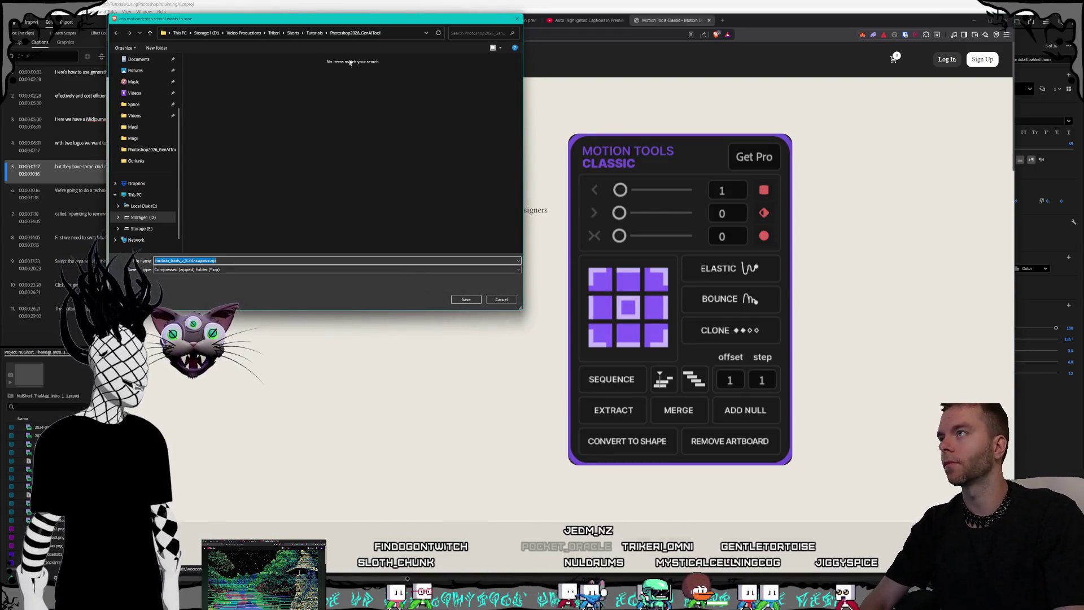
{"action": "left_click_drag", "start_coordinate": [356, 19], "coordinate": [535, 92]}
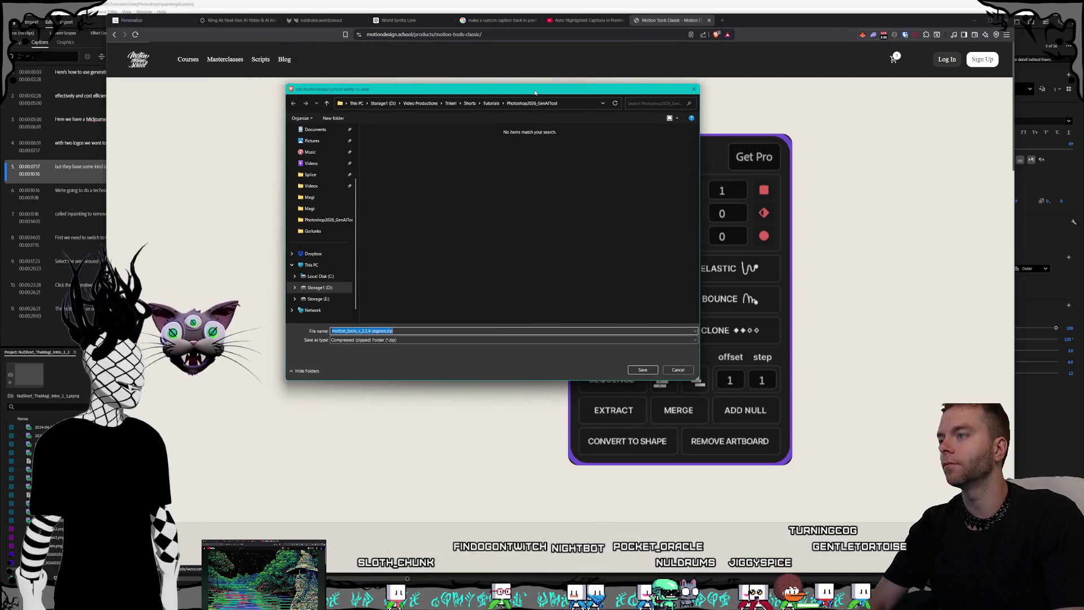
{"action": "scroll", "coordinate": [339, 202], "scroll_direction": "up", "scroll_amount": 3}
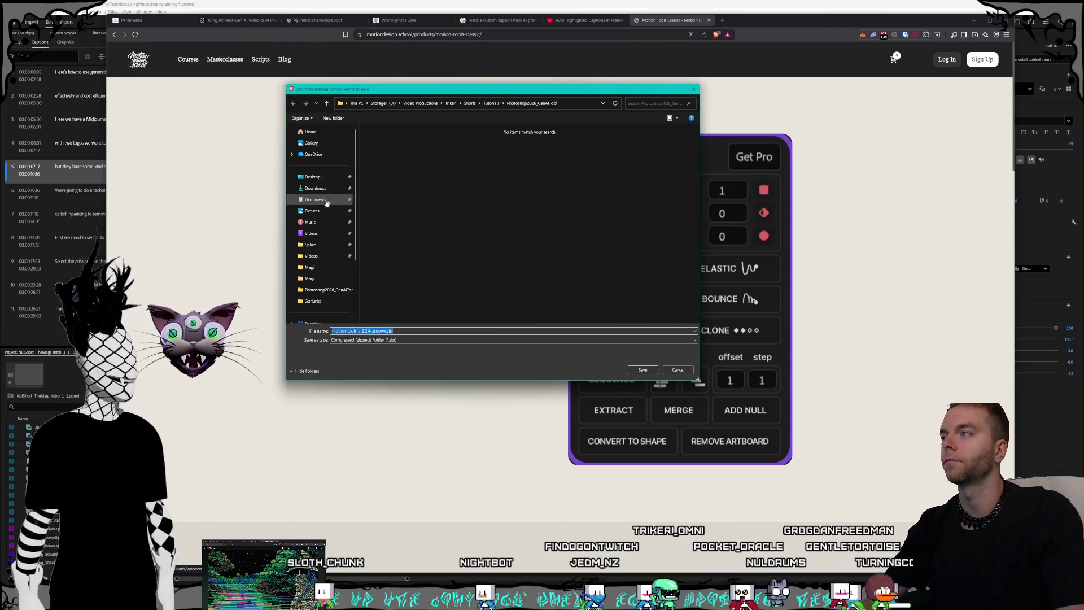
{"action": "left_click", "coordinate": [315, 188]}
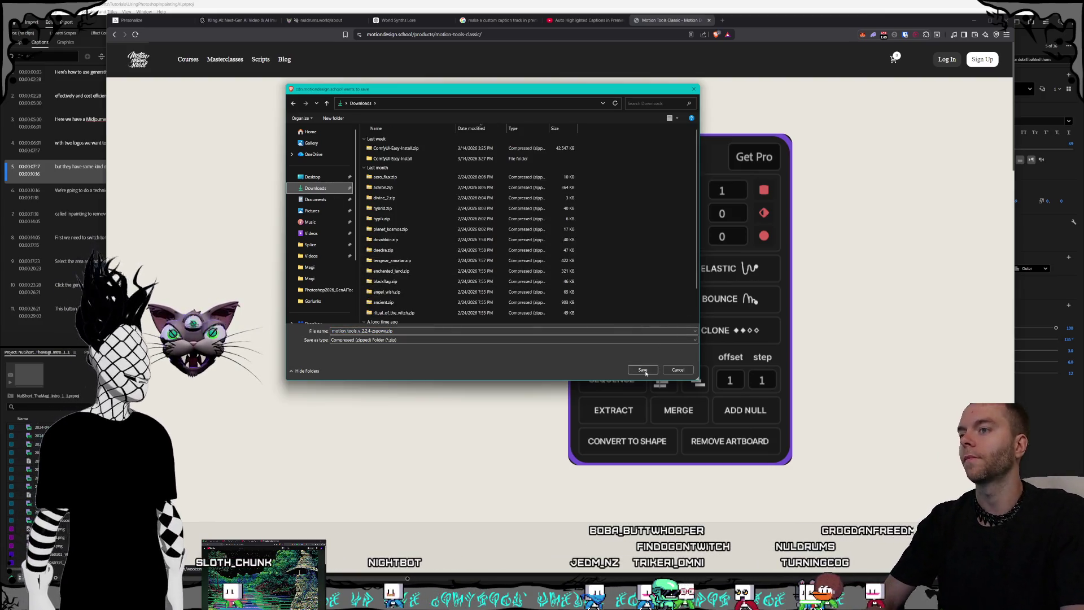
{"action": "left_click", "coordinate": [642, 370]}
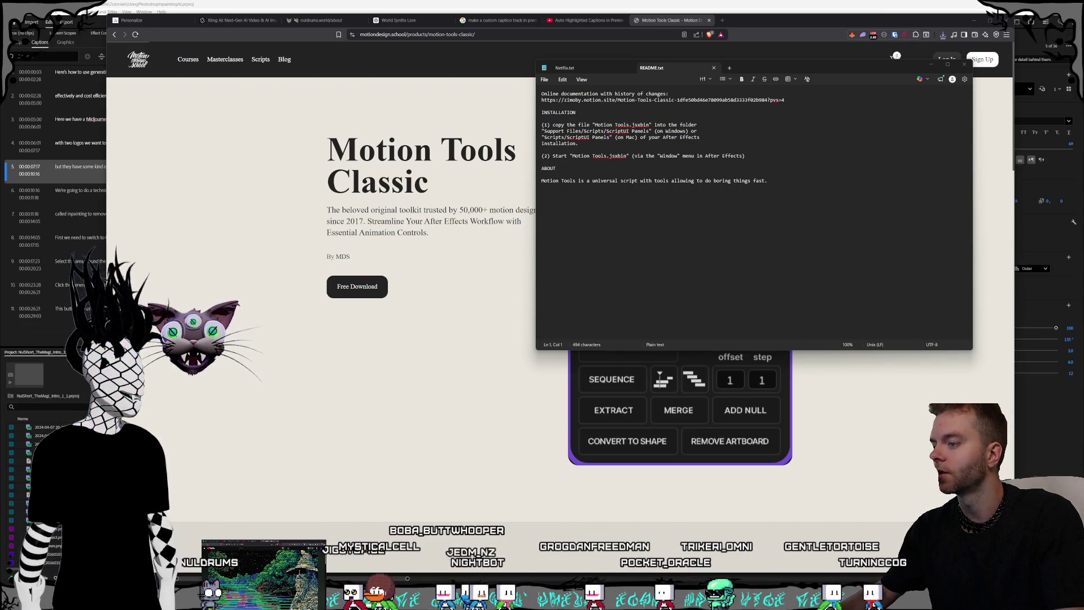
Find After Effects 2026 in Windows search and open its shortcut's file location.
{"action": "key", "text": "super"}
{"action": "type", "text": "aft"}
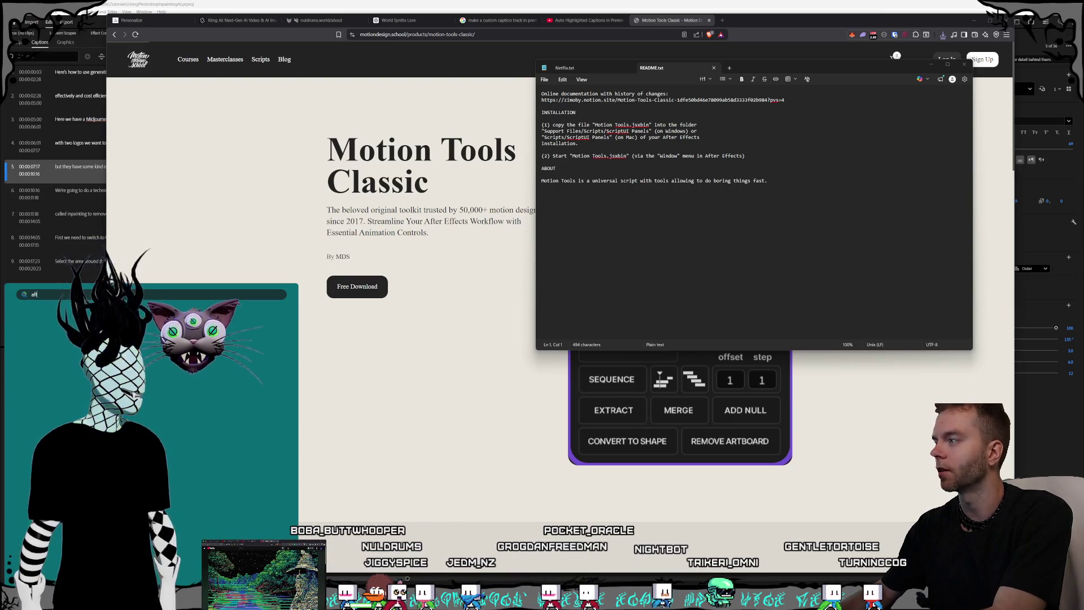
{"action": "type", "text": "er effec"}
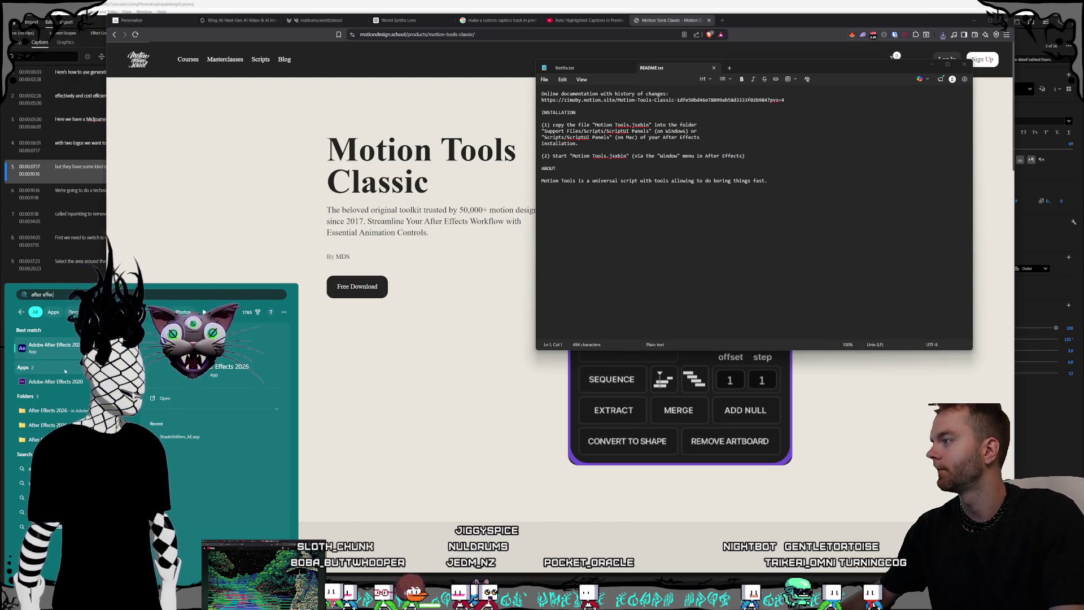
{"action": "right_click", "coordinate": [75, 346]}
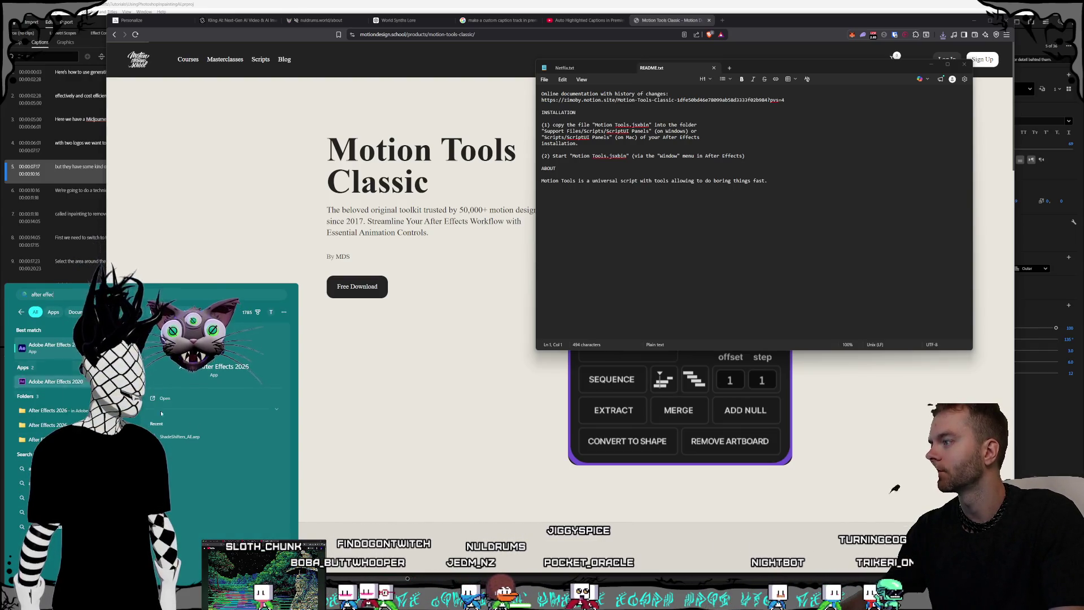
{"action": "left_click", "coordinate": [84, 351]}
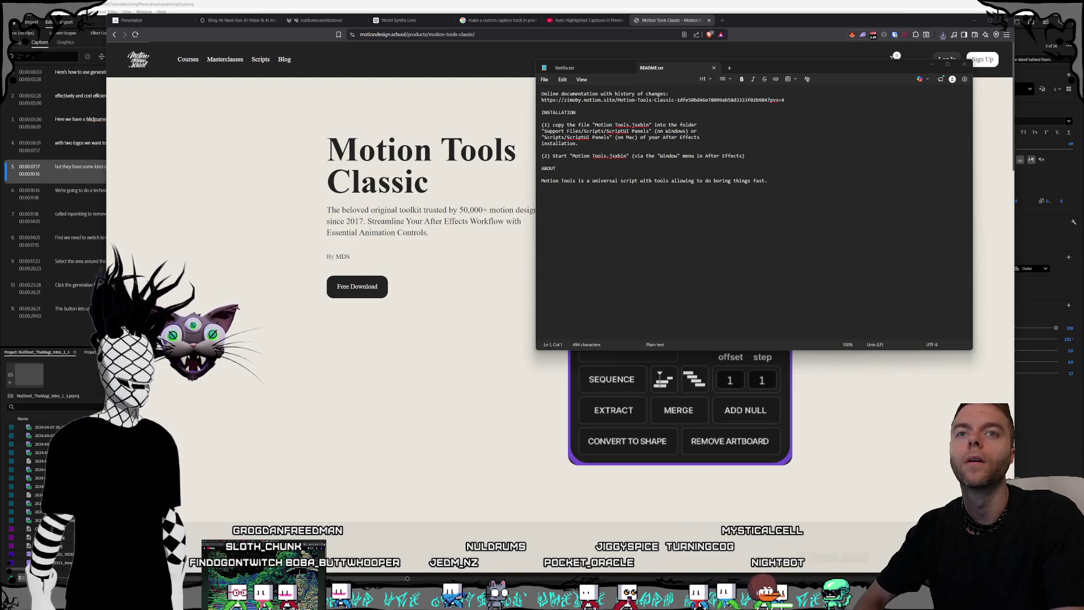
Select the After Effects 2026 install folder path in the shortcut's Properties.
{"action": "key", "text": "alt+Return"}
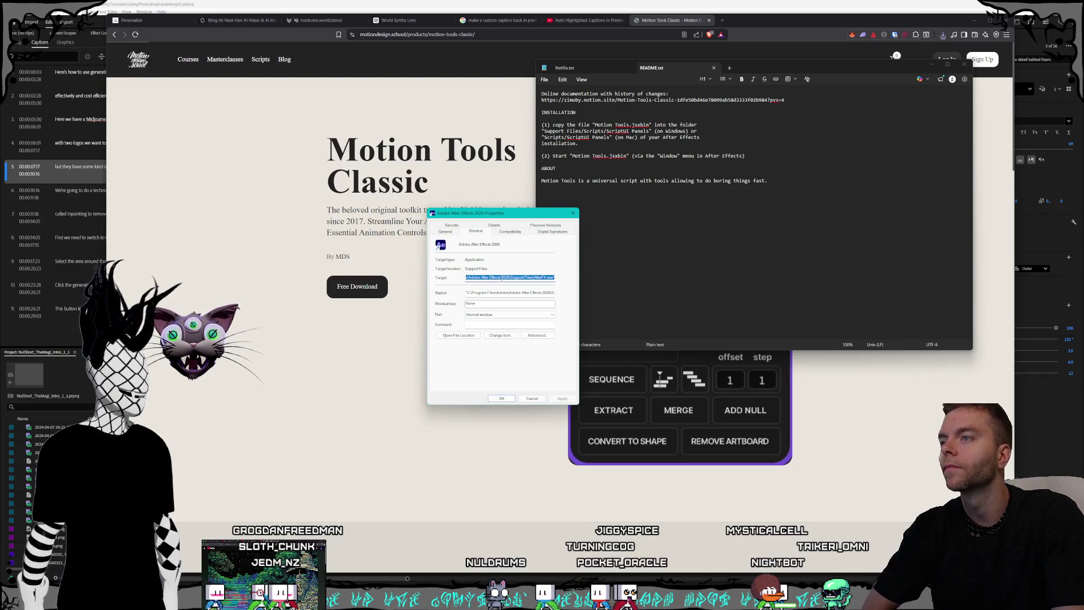
{"action": "left_click_drag", "start_coordinate": [494, 278], "coordinate": [406, 265]}
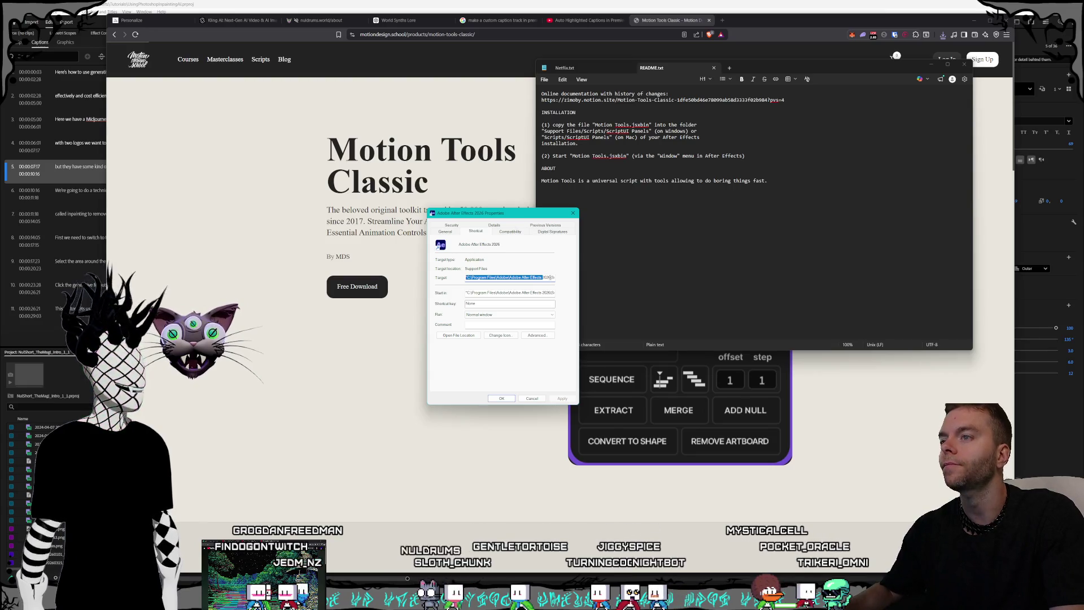
{"action": "left_click", "coordinate": [551, 277], "text": "shift"}
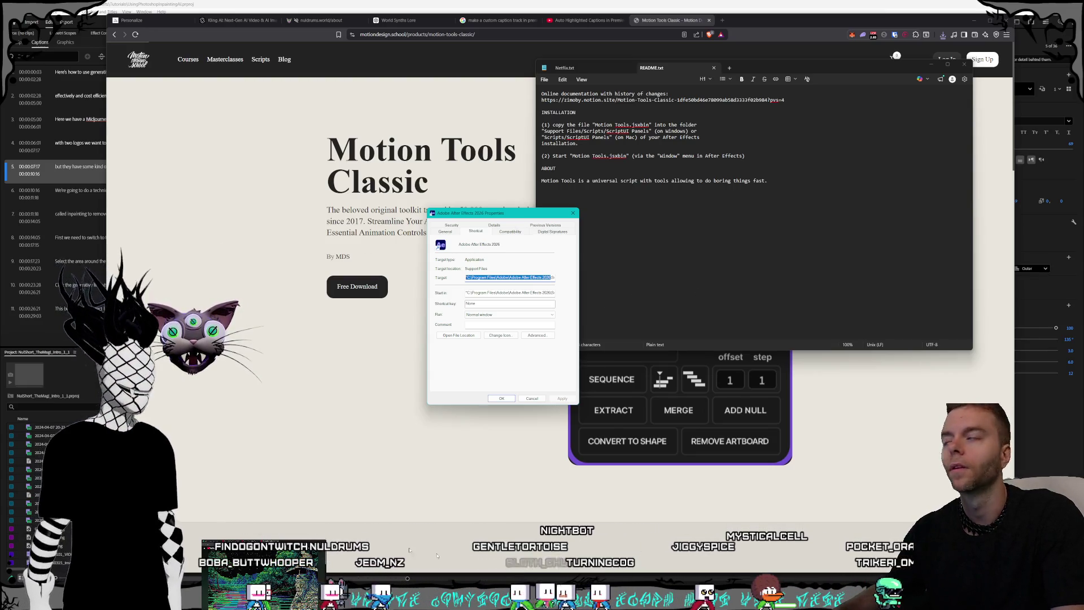
In a new File Explorer window, go to the install path's Support Files\Scripts\ScriptUI Panels folder.
{"action": "right_click", "coordinate": [13, 596]}
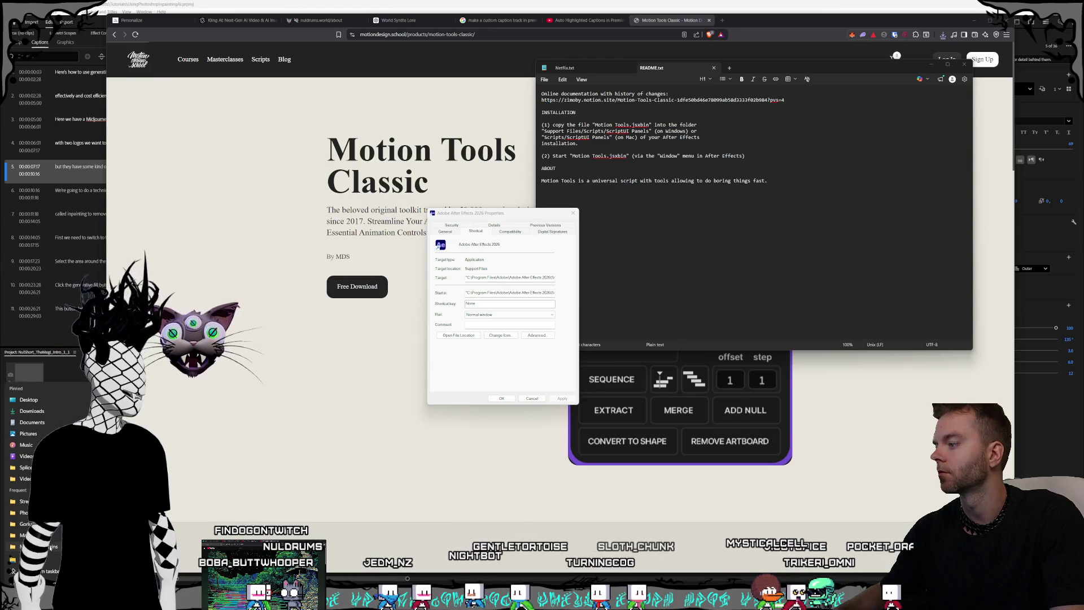
{"action": "left_click", "coordinate": [50, 547]}
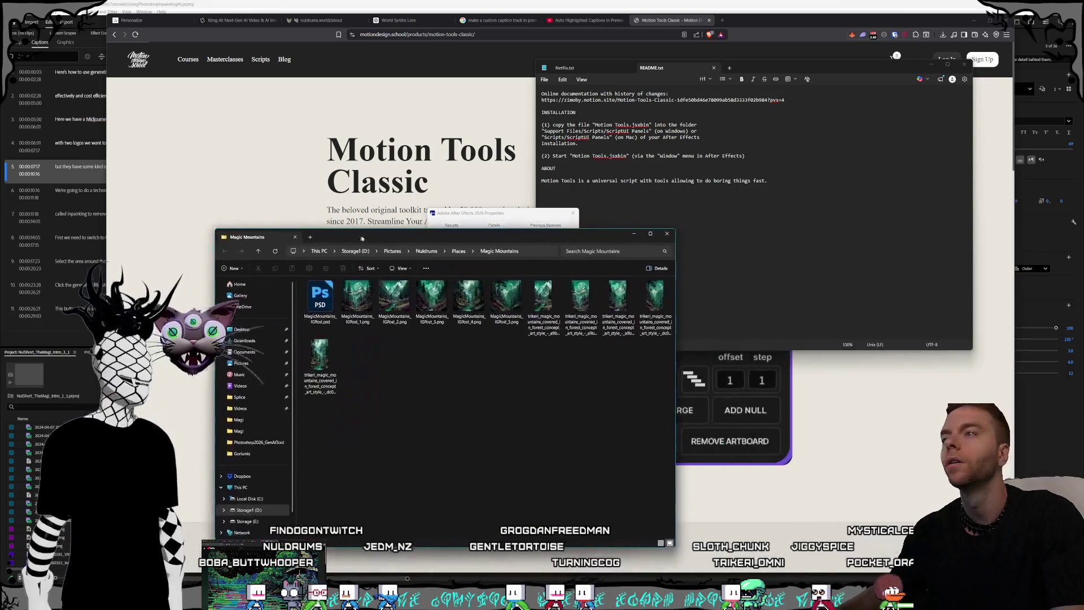
{"action": "left_click", "coordinate": [539, 239]}
{"action": "type", "text": "C:\\Program Files\\Adobe\\Adobe After Effects 2026"}
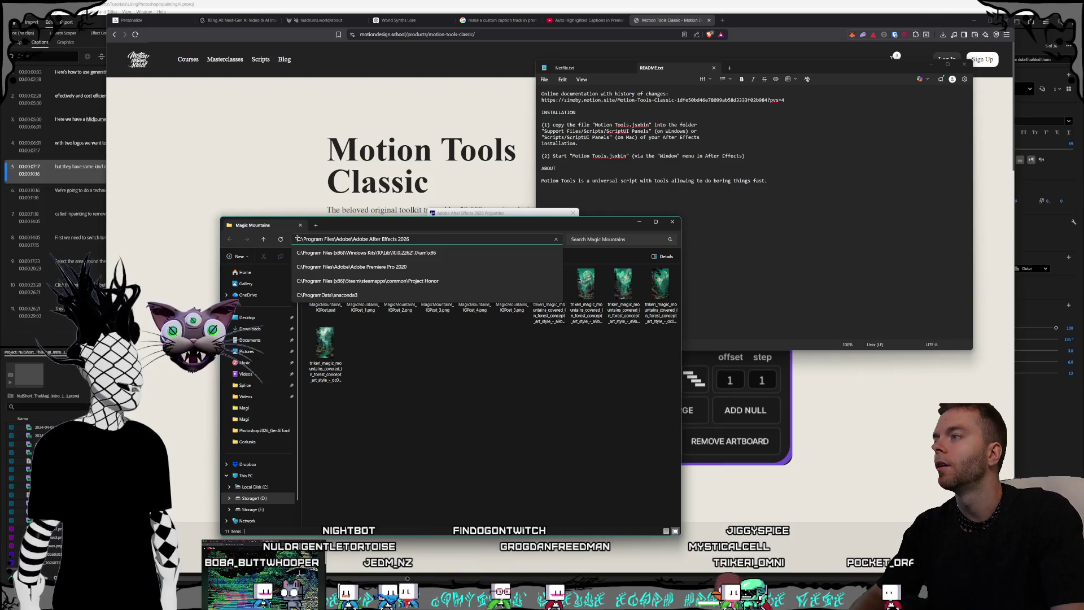
{"action": "key", "text": "Return"}
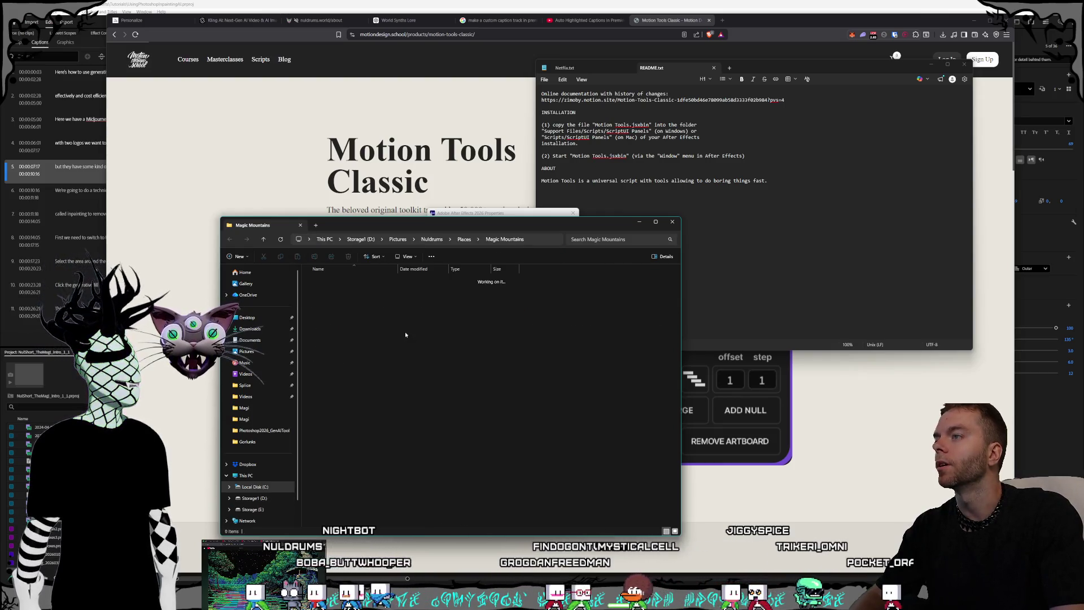
{"action": "double_click", "coordinate": [350, 281]}
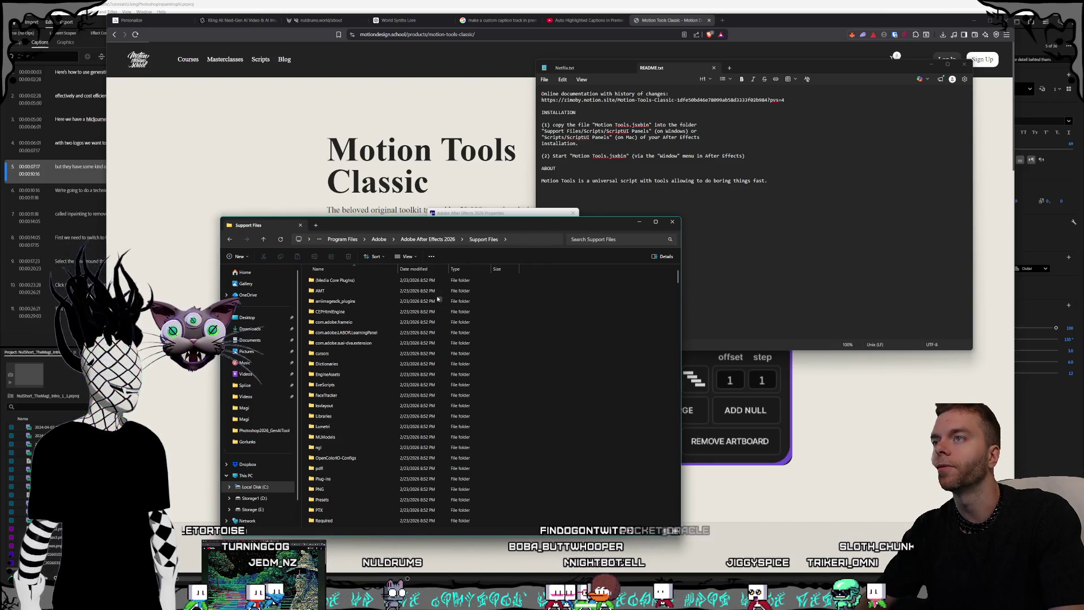
{"action": "scroll", "coordinate": [341, 427], "scroll_direction": "down", "scroll_amount": 2}
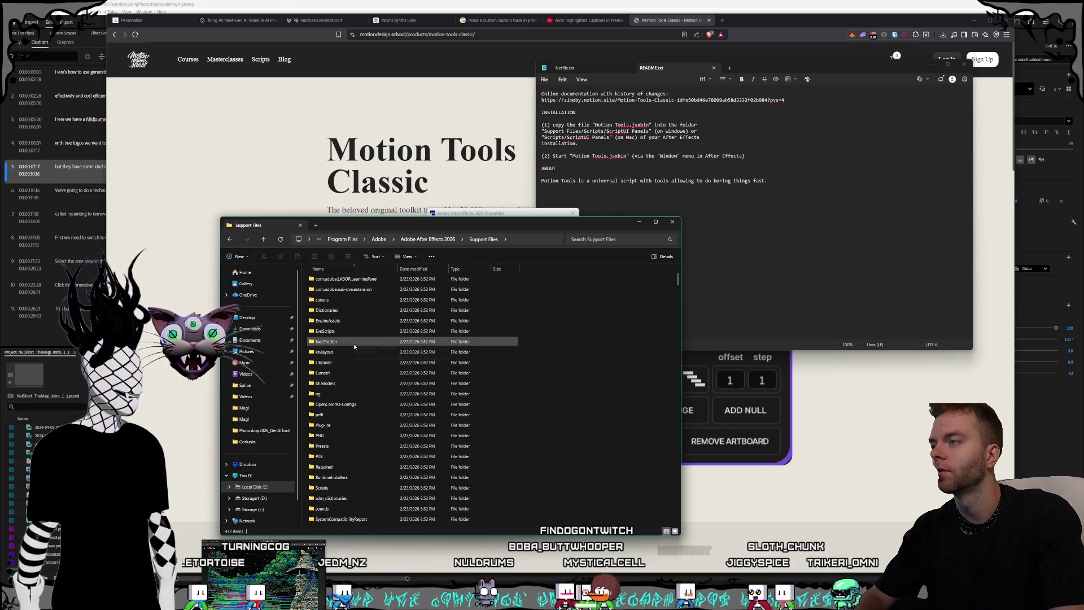
{"action": "double_click", "coordinate": [334, 487]}
{"action": "double_click", "coordinate": [331, 301]}
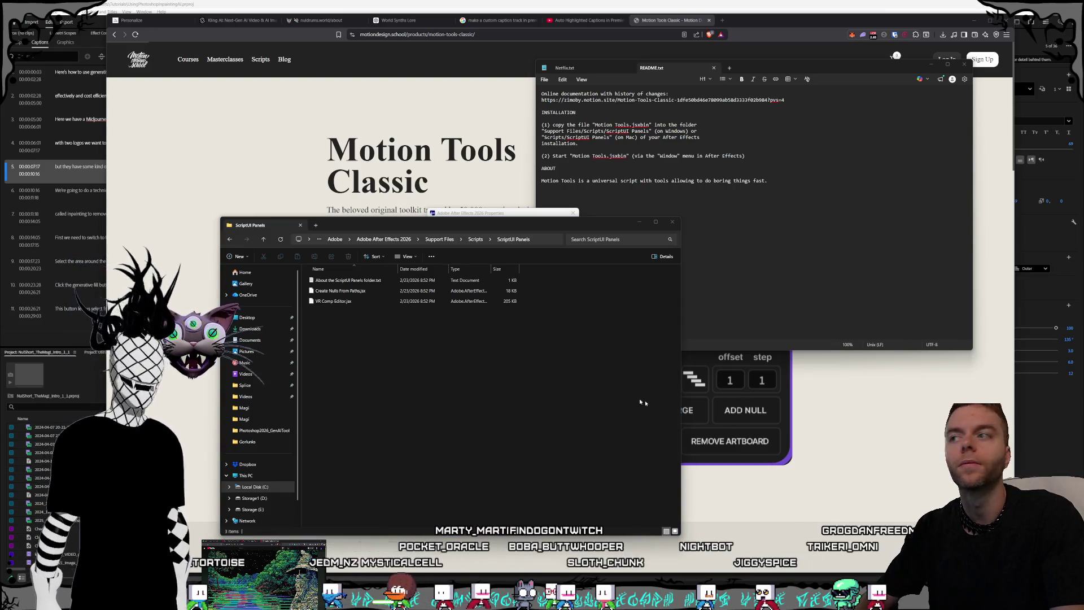
Paste Motion Tools.jsxbin into ScriptUI Panels and close the Explorer, Properties and README windows.
{"action": "right_click", "coordinate": [421, 375]}
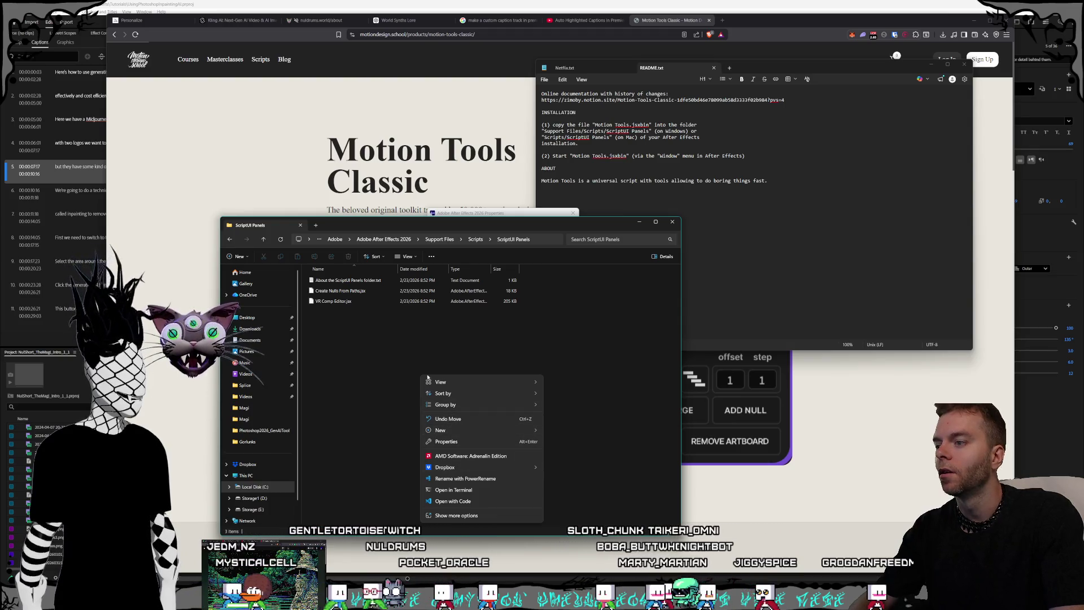
{"action": "left_click", "coordinate": [373, 418]}
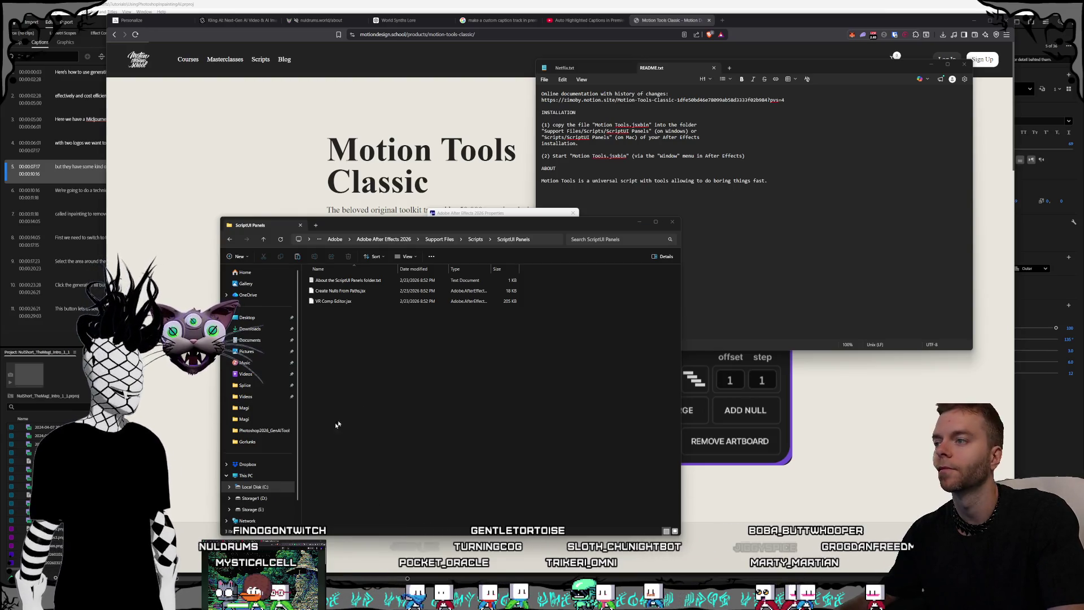
{"action": "right_click", "coordinate": [360, 399]}
{"action": "left_click", "coordinate": [364, 411]}
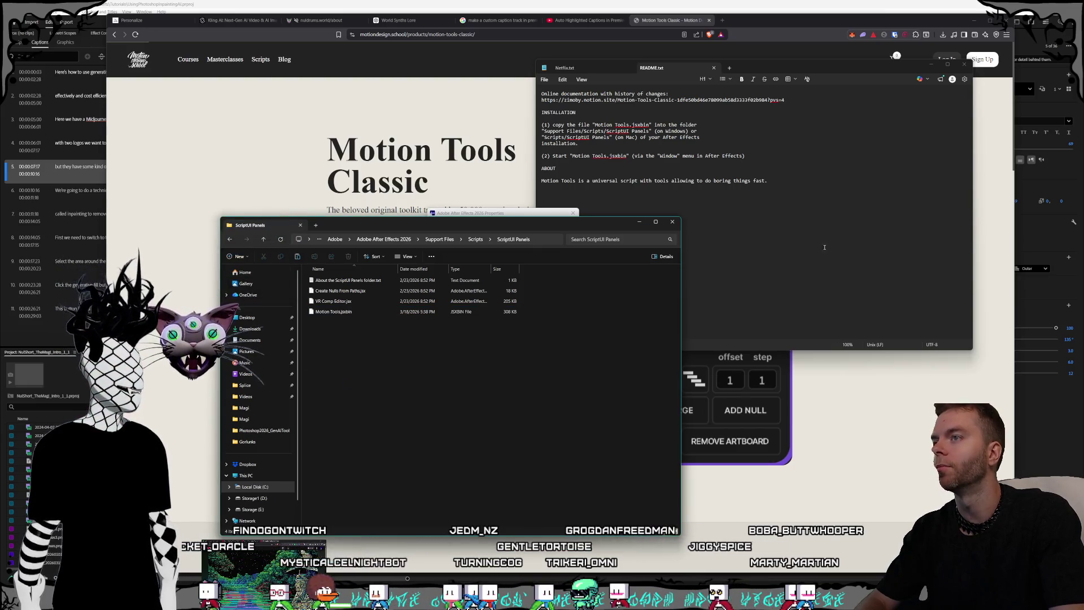
{"action": "left_click", "coordinate": [673, 223]}
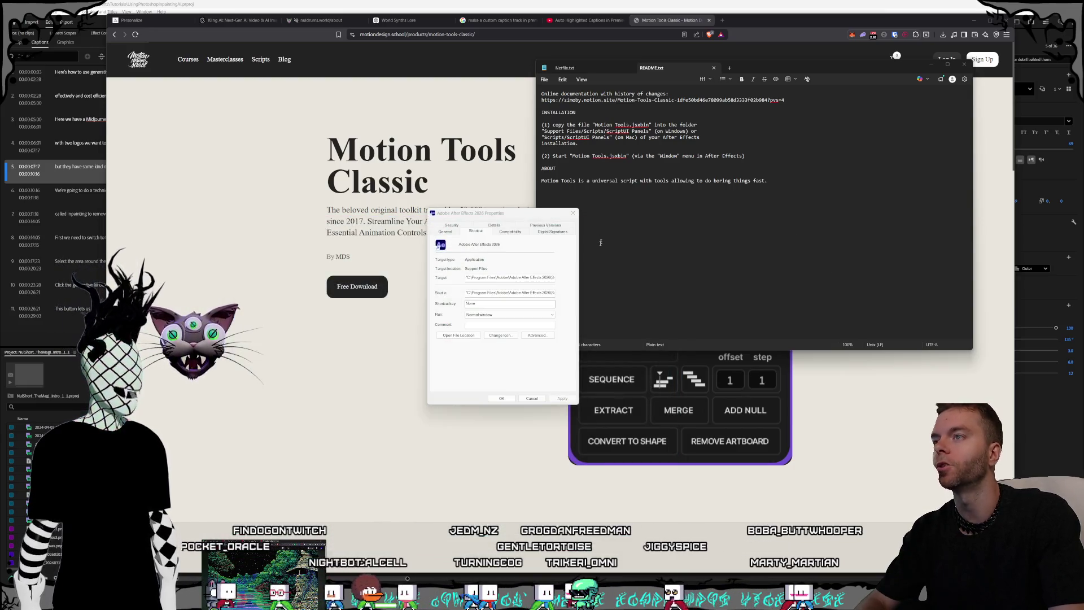
{"action": "left_click", "coordinate": [574, 215]}
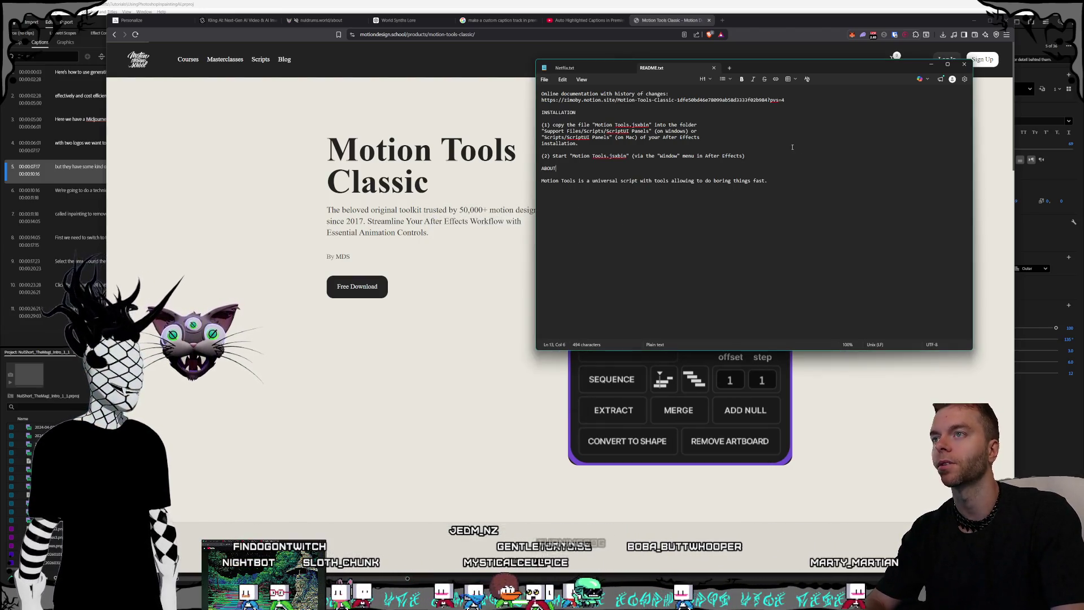
{"action": "left_click", "coordinate": [963, 65]}
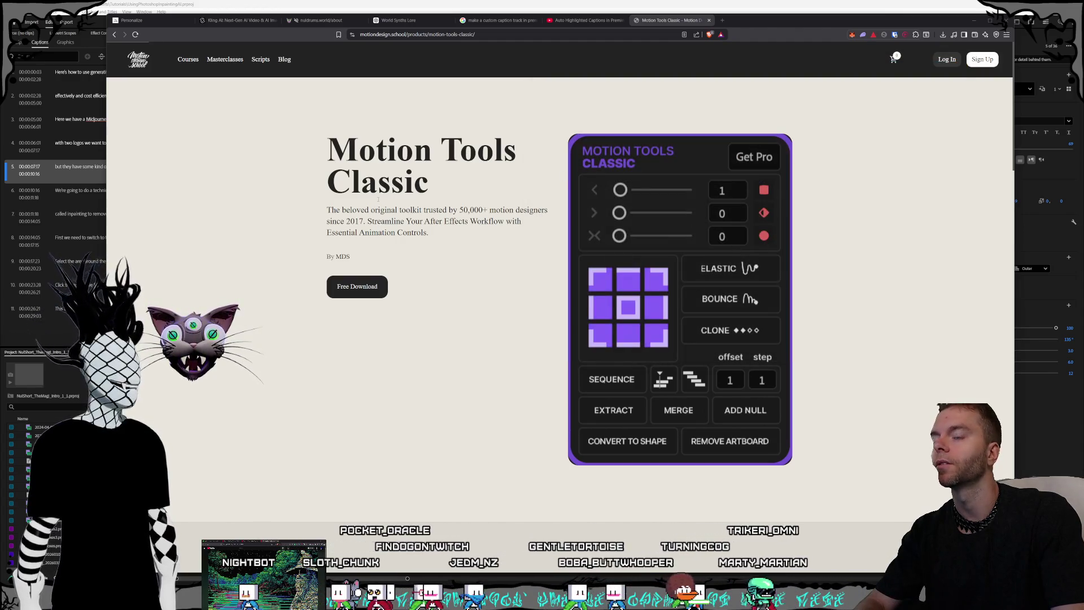
Close the Motion Tools Classic tab and replay the tutorial's Premiere caption-to-graphic section.
{"action": "left_click", "coordinate": [698, 4]}
{"action": "left_click", "coordinate": [709, 20]}
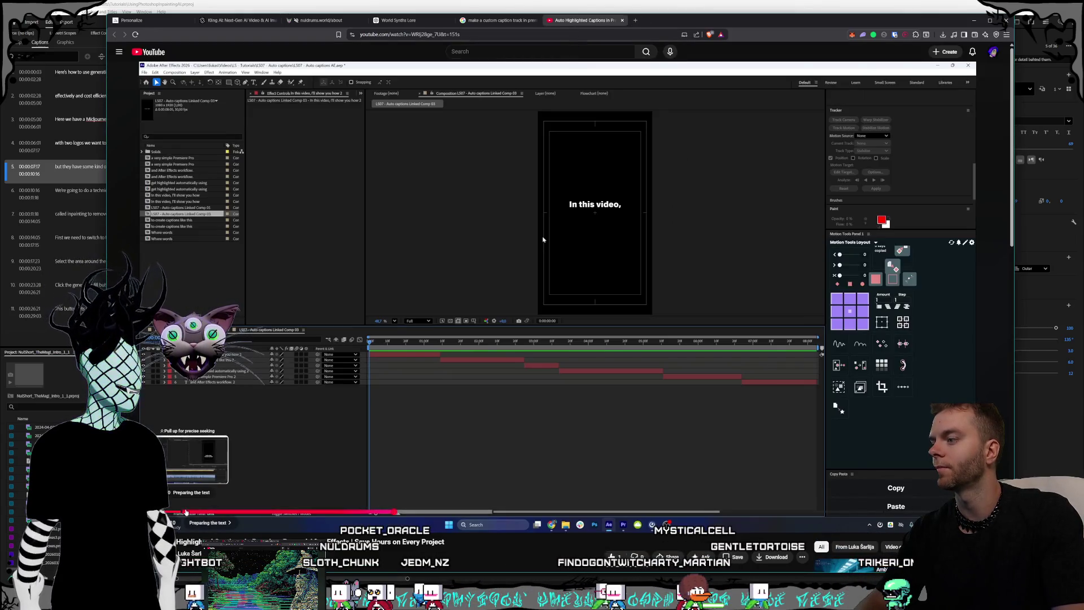
{"action": "left_click", "coordinate": [186, 512]}
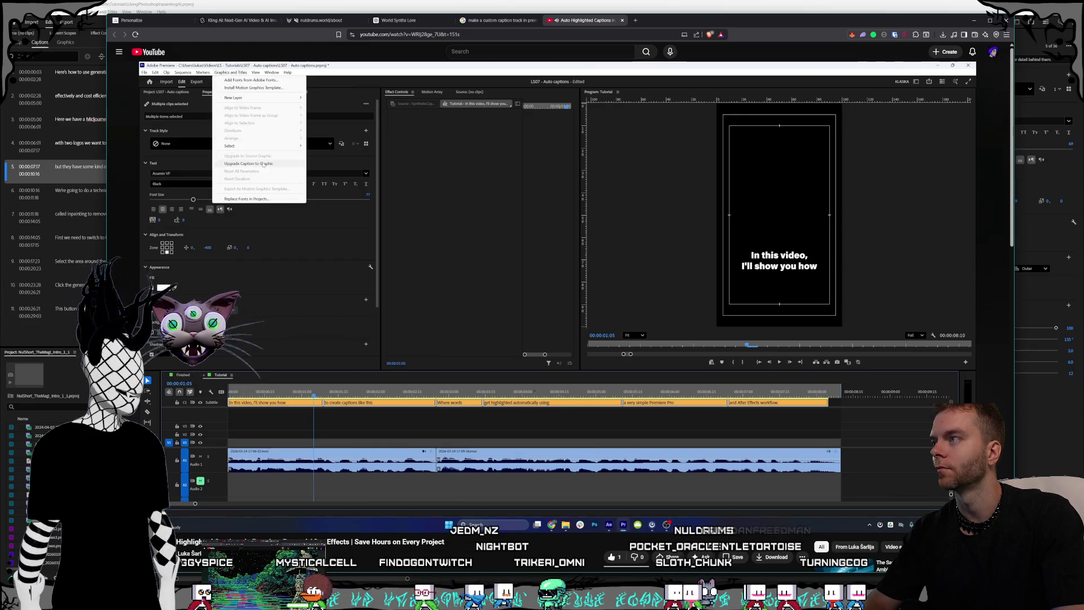
{"action": "left_click", "coordinate": [368, 376]}
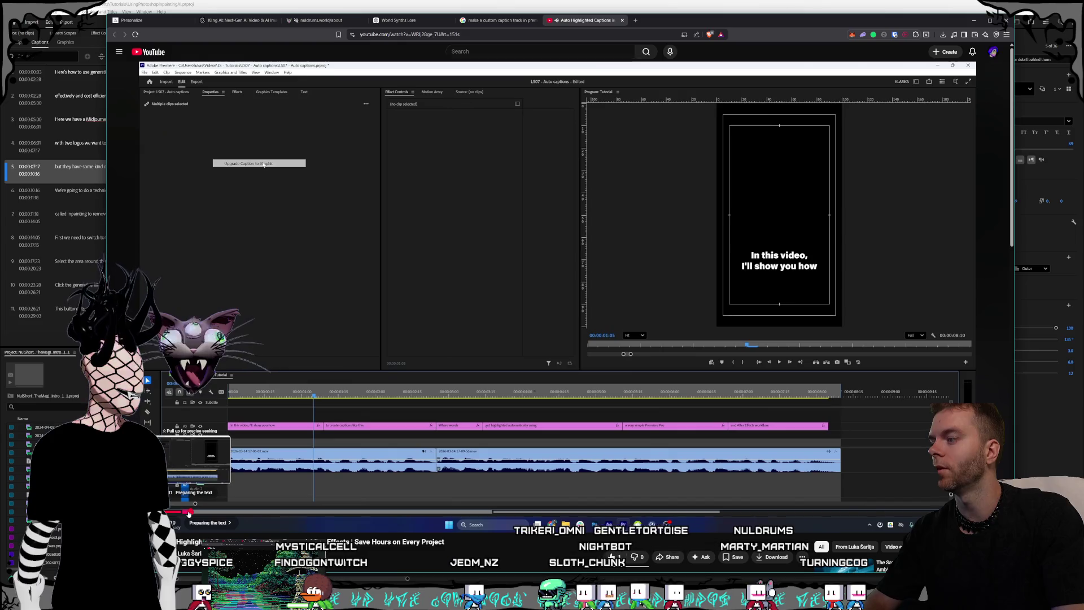
{"action": "left_click", "coordinate": [188, 513]}
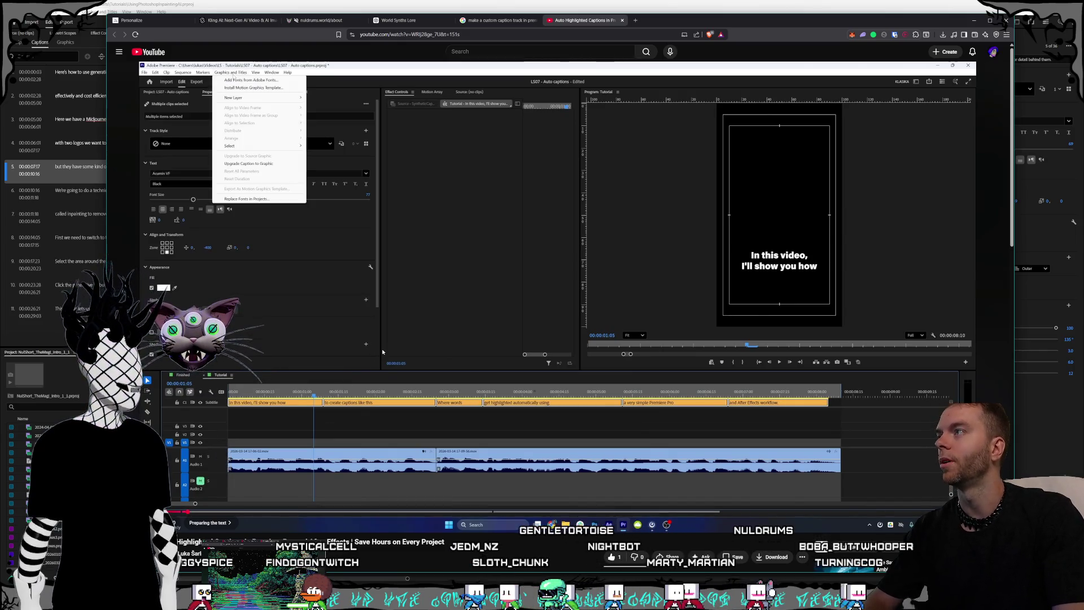
{"action": "left_click", "coordinate": [349, 208]}
{"action": "key", "text": "alt+Tab"}
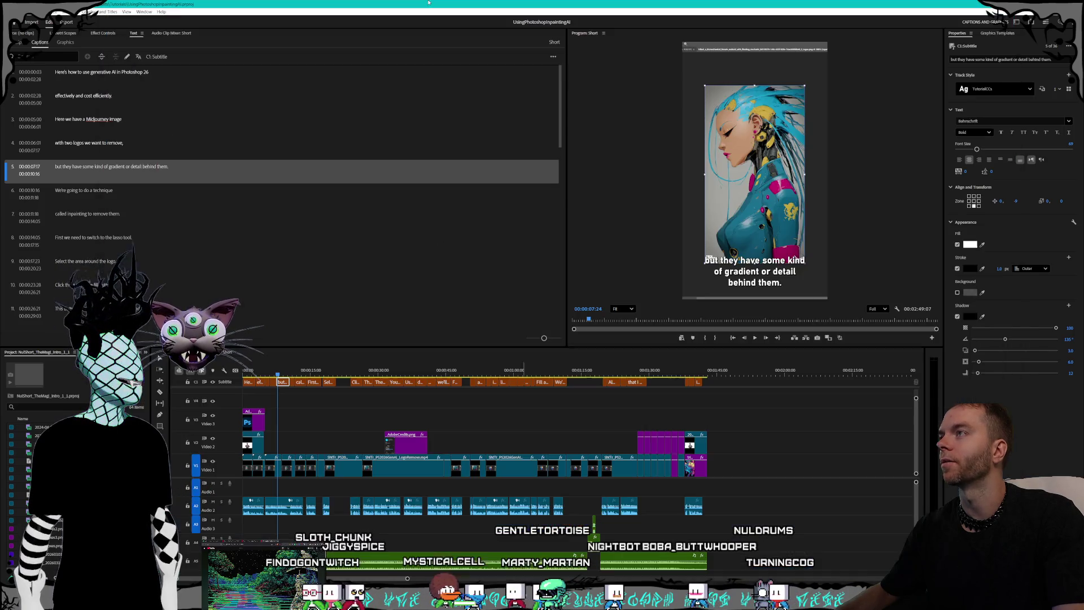
Select all captions and convert them with Graphics and Titles > Upgrade Caption to Graphic.
{"action": "key", "text": "ctrl+a"}
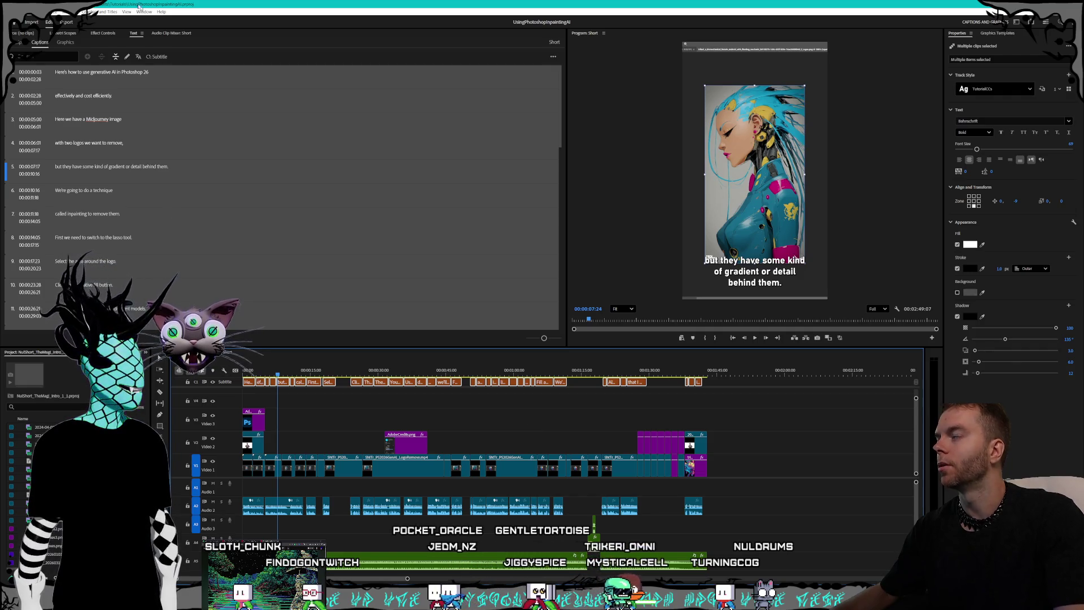
{"action": "left_click", "coordinate": [107, 12]}
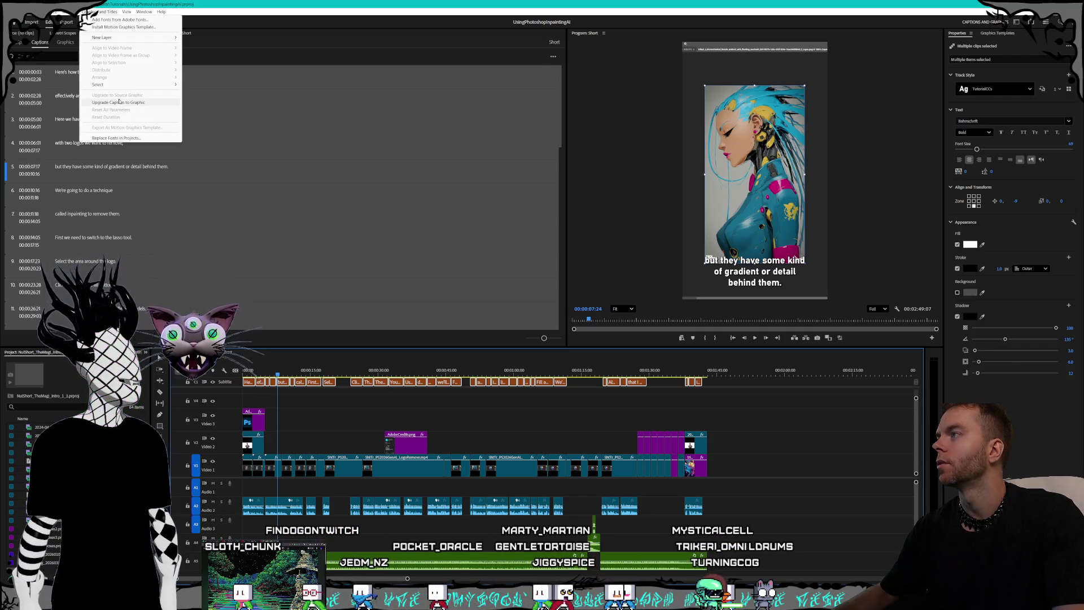
{"action": "left_click", "coordinate": [119, 102]}
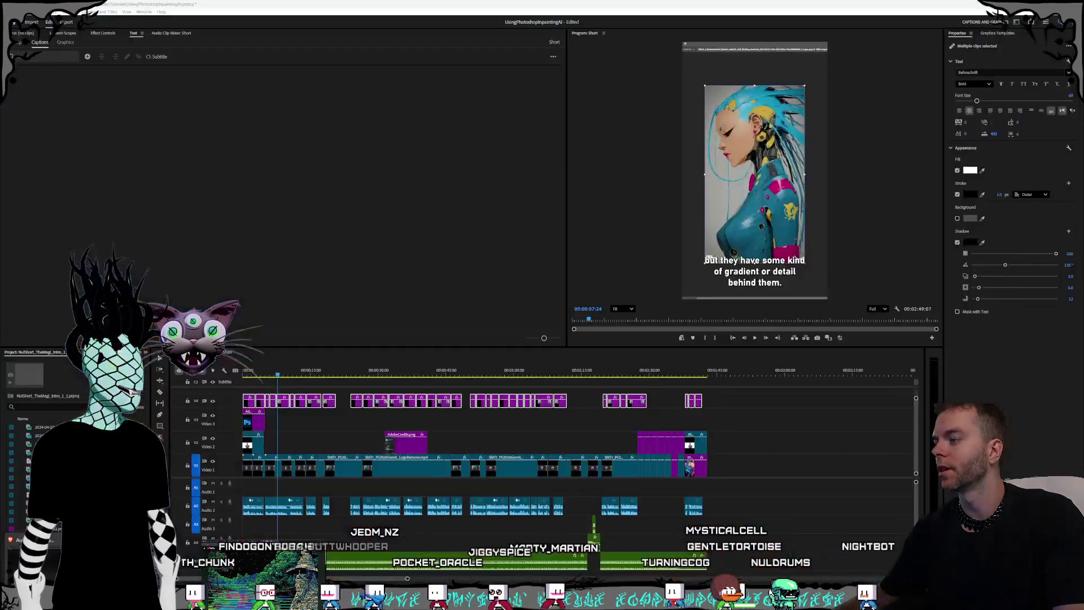
{"action": "key", "text": "alt+Tab"}
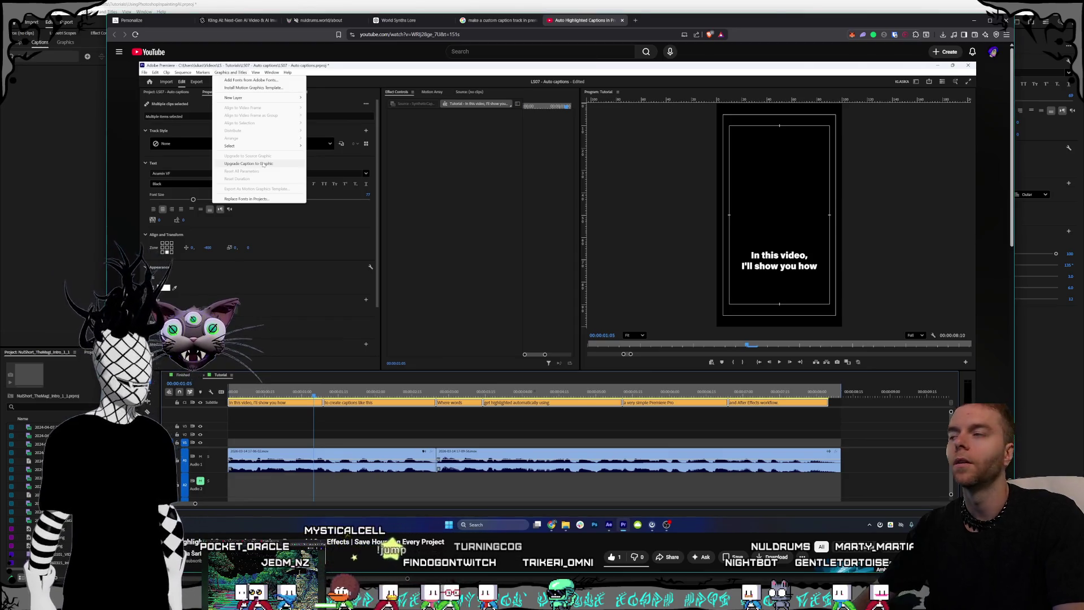
Play the tutorial and pause it on the Replace With After Effects Composition menu step.
{"action": "left_click", "coordinate": [356, 417]}
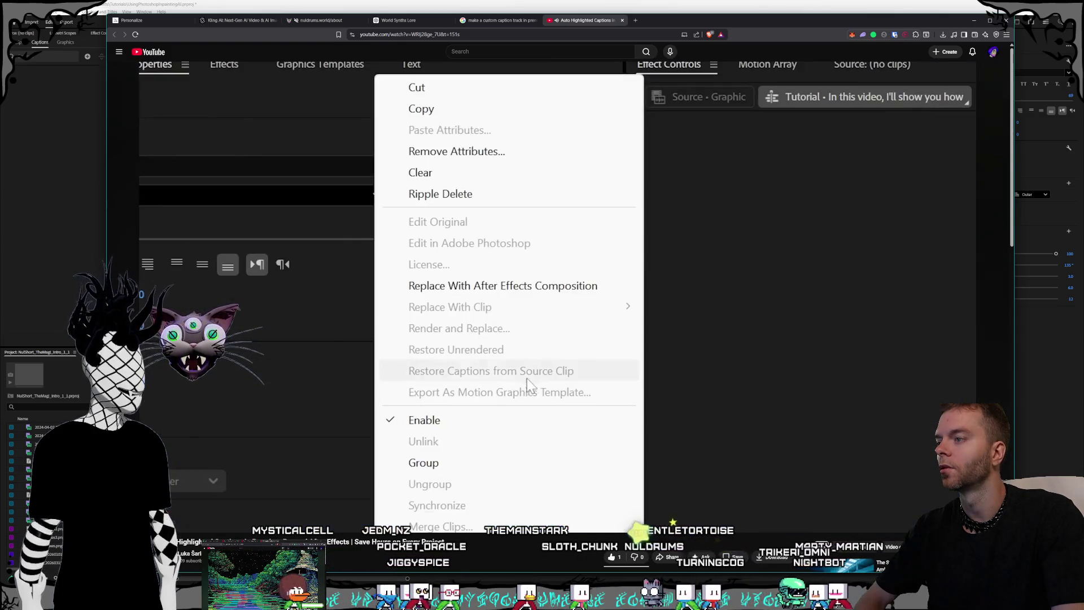
{"action": "left_click", "coordinate": [416, 374]}
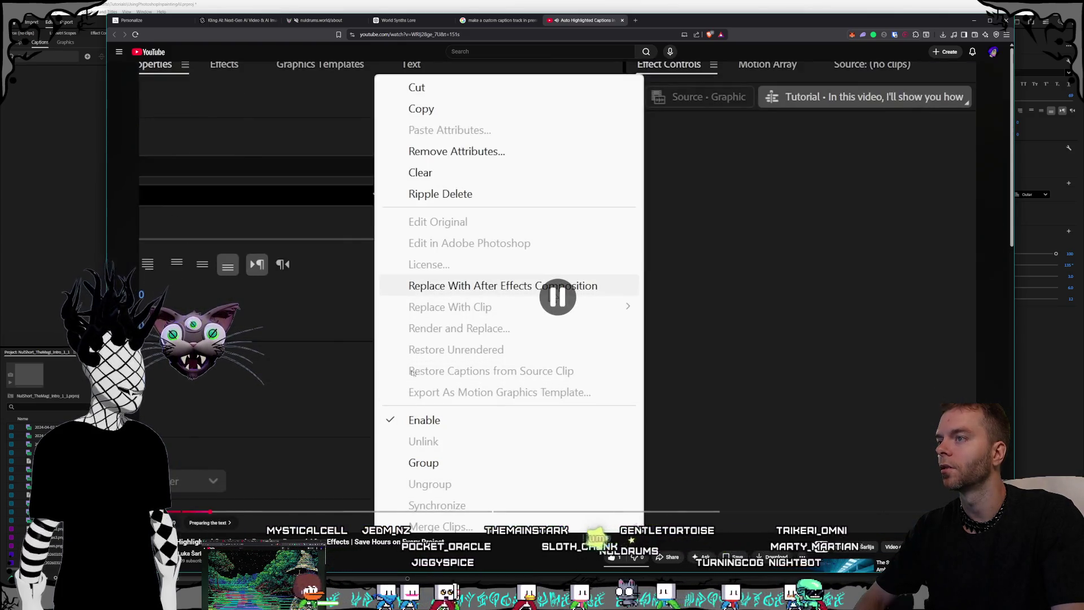
{"action": "left_click", "coordinate": [547, 290]}
{"action": "left_click", "coordinate": [547, 290]}
{"action": "key", "text": "alt+Tab"}
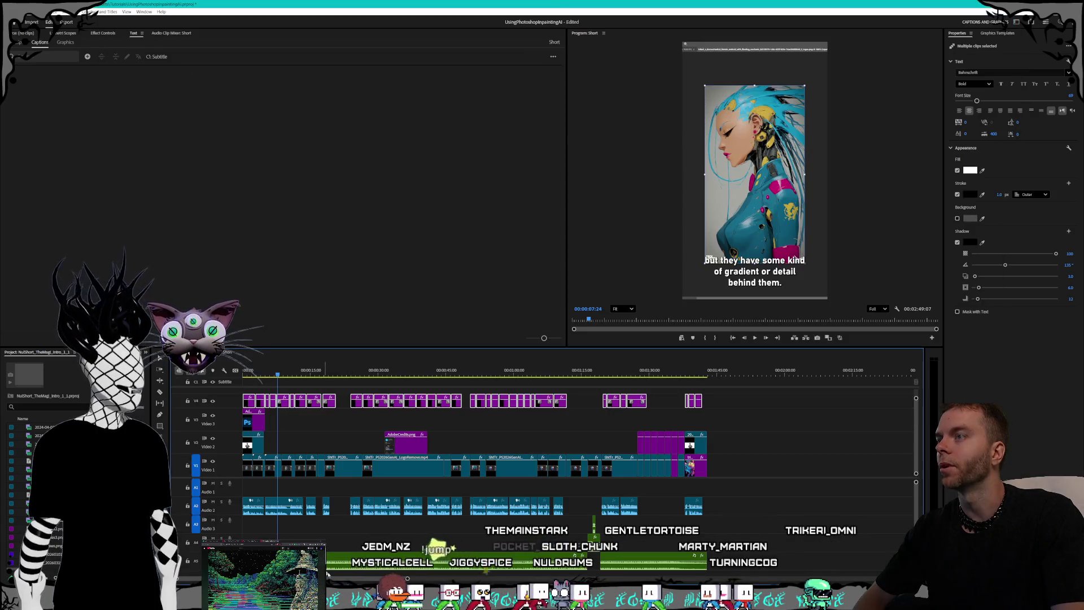
Bring up and then dismiss the context menu for the caption graphic clips on V4.
{"action": "right_click", "coordinate": [381, 400]}
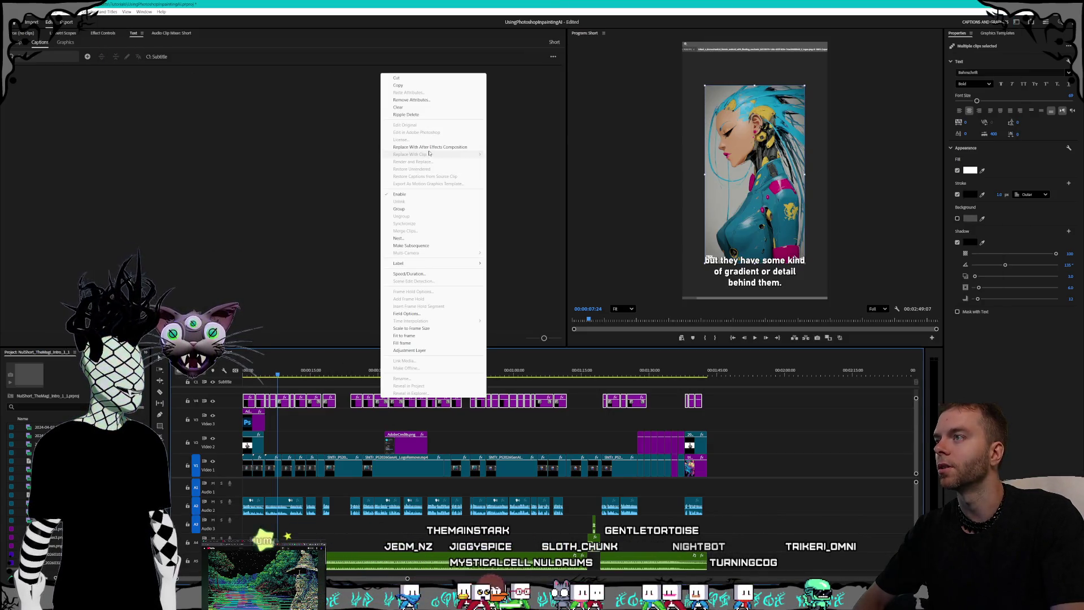
{"action": "key", "text": "Escape"}
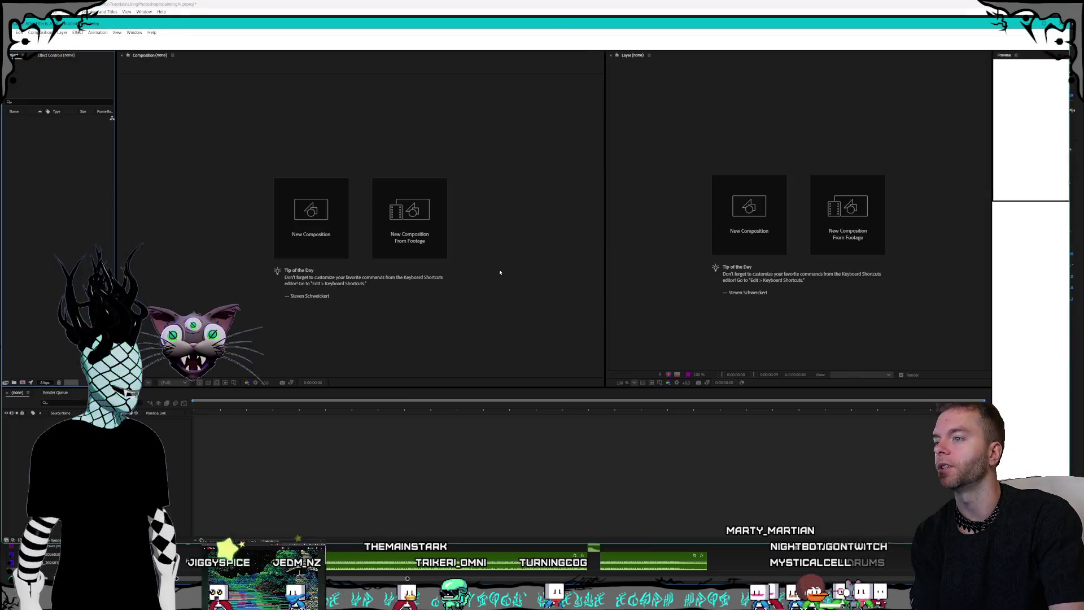
Open Save As for the untitled project and browse the project folders under Videos.
{"action": "key", "text": "ctrl+s"}
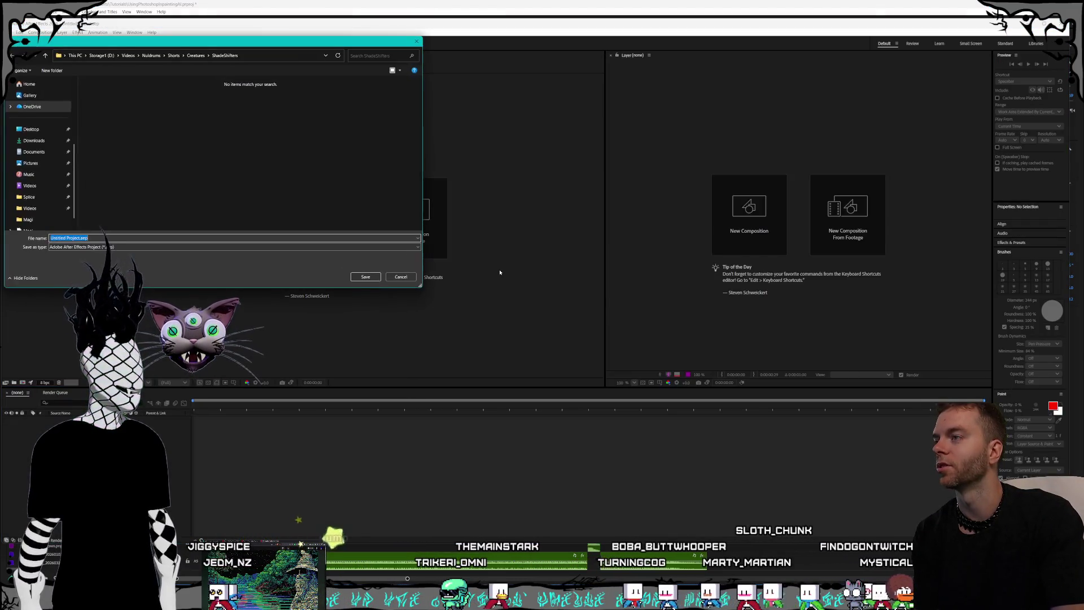
{"action": "mouse_move", "coordinate": [231, 47]}
{"action": "left_mouse_down"}
{"action": "mouse_move", "coordinate": [707, 187]}
{"action": "mouse_move", "coordinate": [626, 142]}
{"action": "mouse_move", "coordinate": [531, 165]}
{"action": "left_mouse_up"}
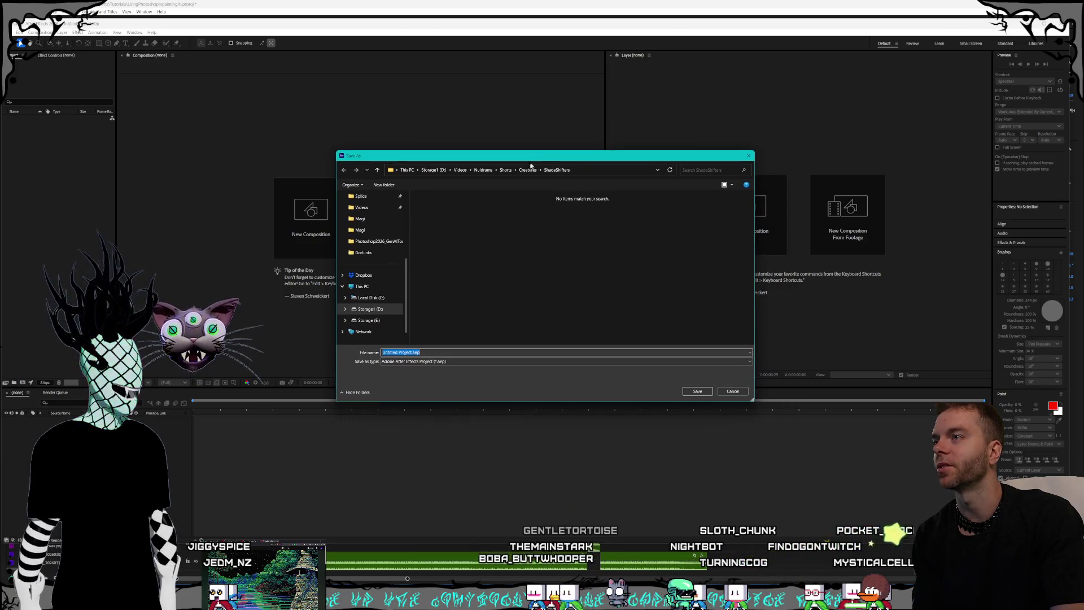
{"action": "left_click", "coordinate": [459, 170]}
{"action": "left_click", "coordinate": [435, 319]}
{"action": "left_click", "coordinate": [443, 311]}
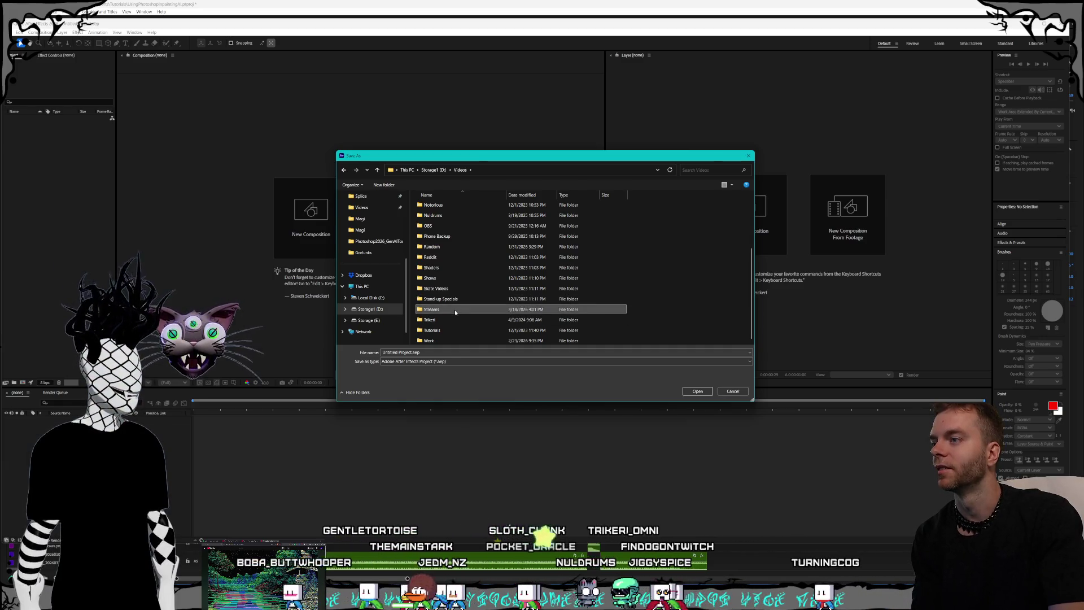
{"action": "left_click", "coordinate": [450, 320]}
{"action": "left_click", "coordinate": [455, 311]}
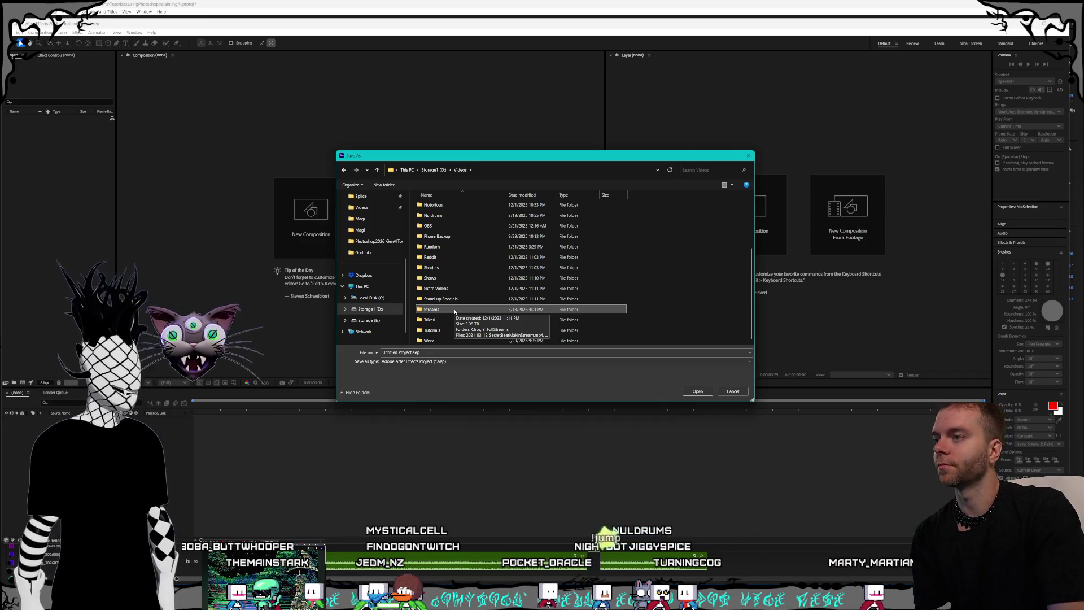
Look into the channel's Shorts folder, then settle in the project folder's empty Streams folder.
{"action": "scroll", "coordinate": [455, 310], "scroll_direction": "up", "scroll_amount": 3}
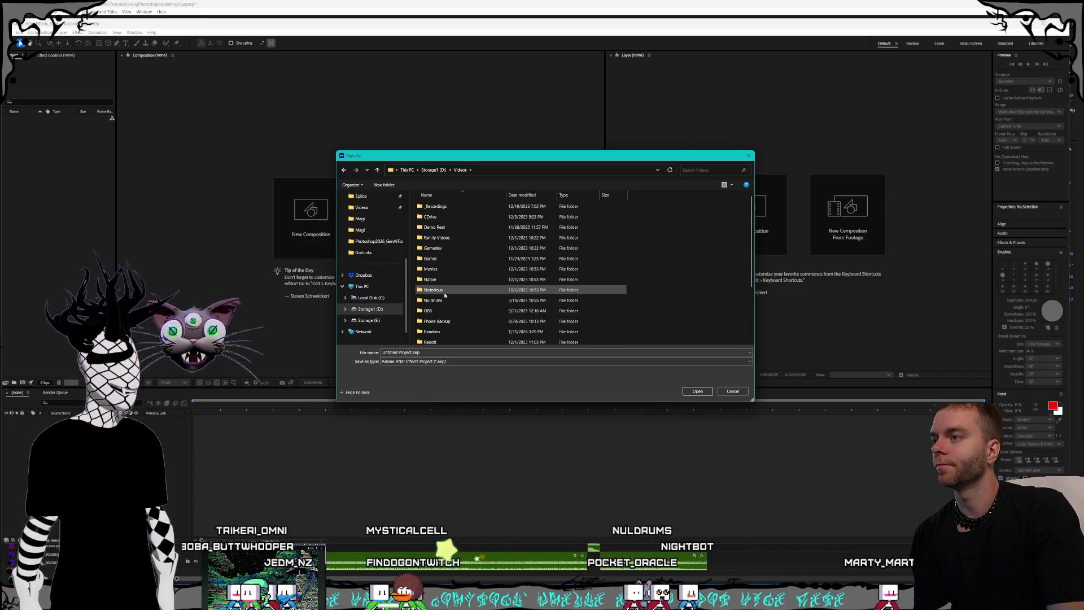
{"action": "double_click", "coordinate": [445, 301]}
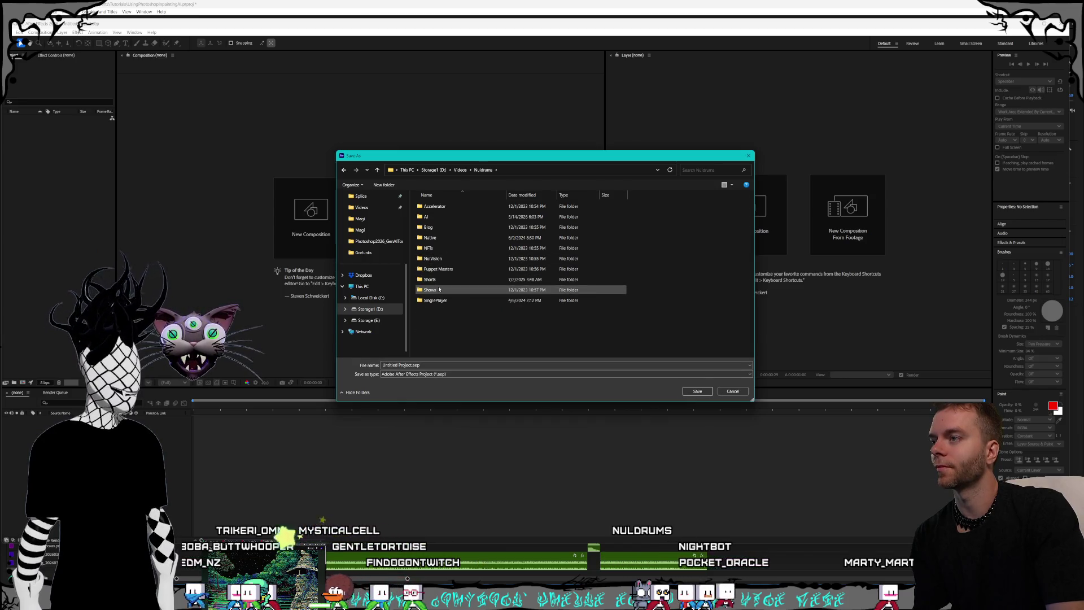
{"action": "left_click", "coordinate": [443, 279]}
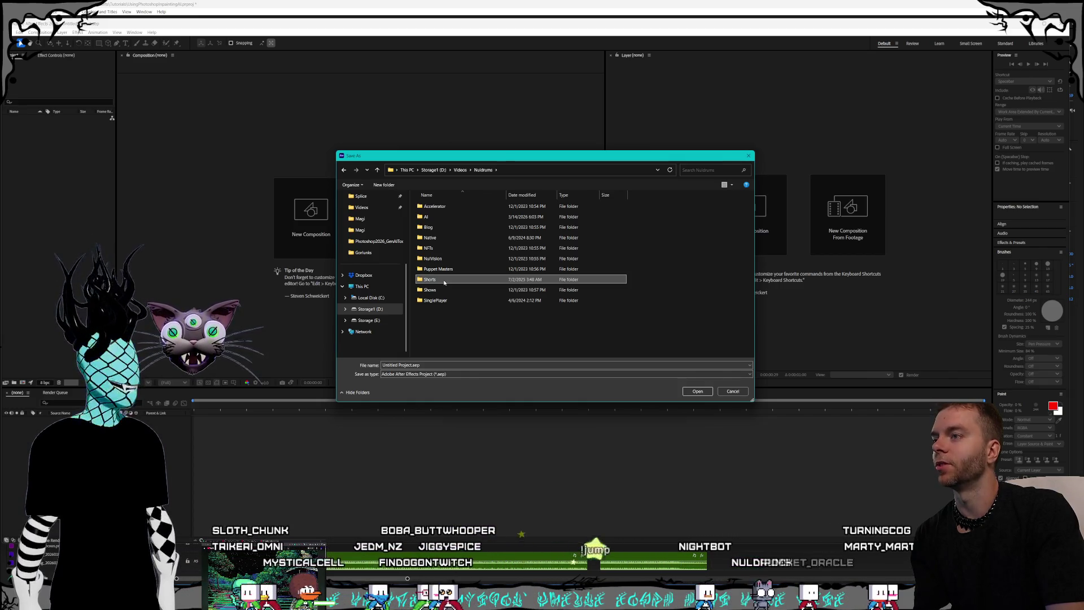
{"action": "key", "text": "Up"}
{"action": "left_click", "coordinate": [452, 282]}
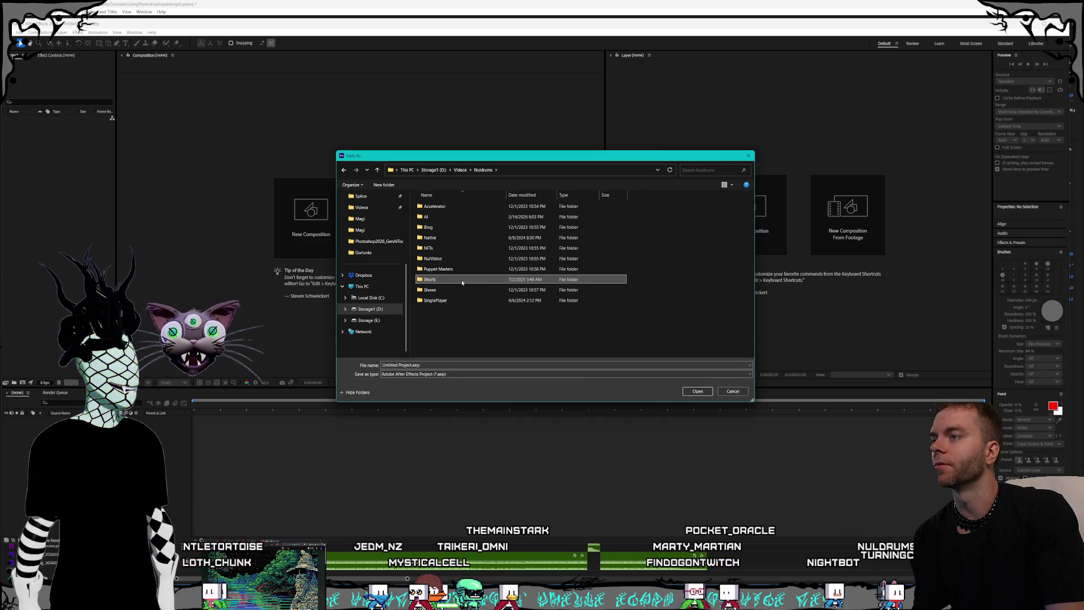
{"action": "double_click", "coordinate": [458, 280]}
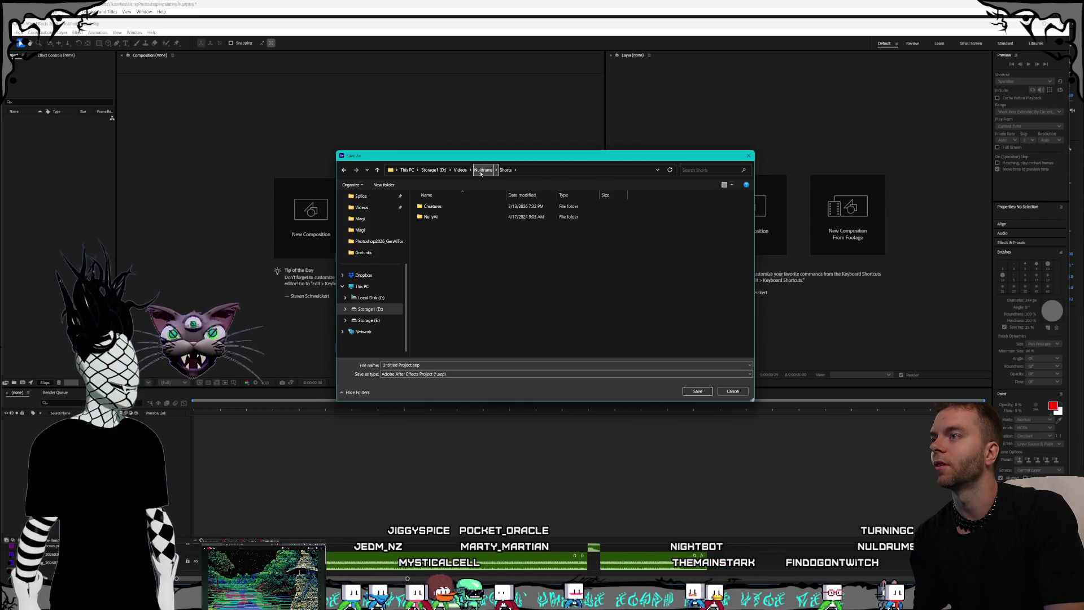
{"action": "left_click", "coordinate": [482, 171]}
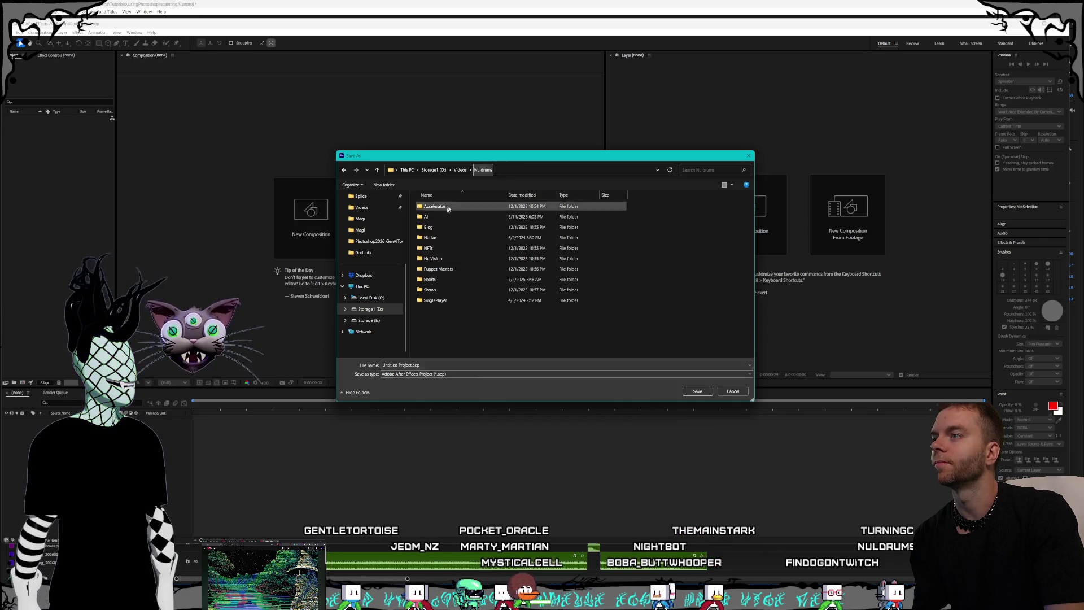
{"action": "left_click", "coordinate": [450, 280]}
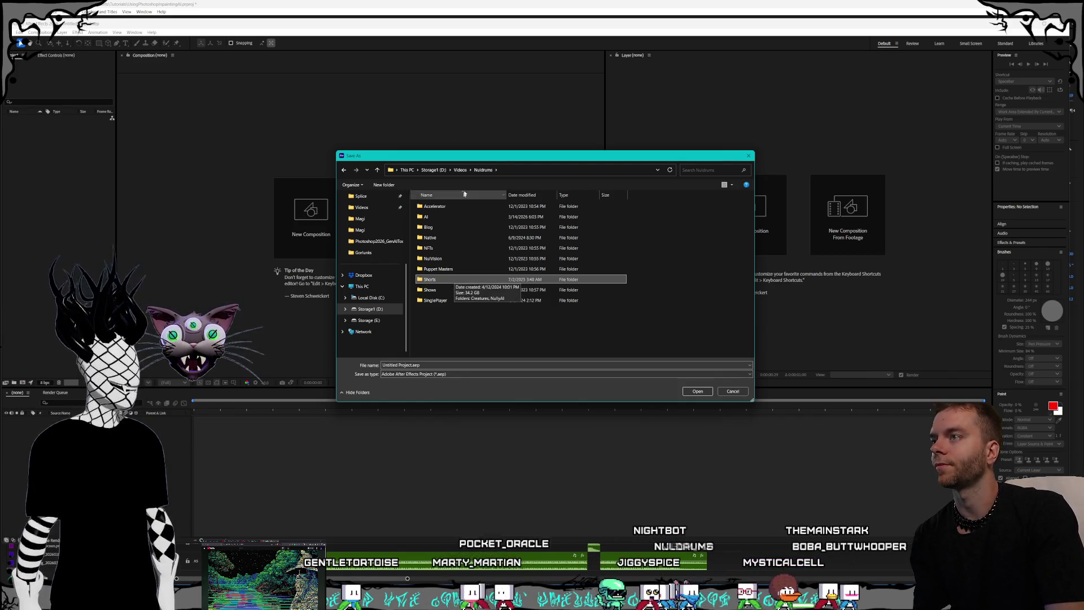
{"action": "left_click", "coordinate": [458, 173]}
{"action": "double_click", "coordinate": [457, 332]}
{"action": "double_click", "coordinate": [449, 289]}
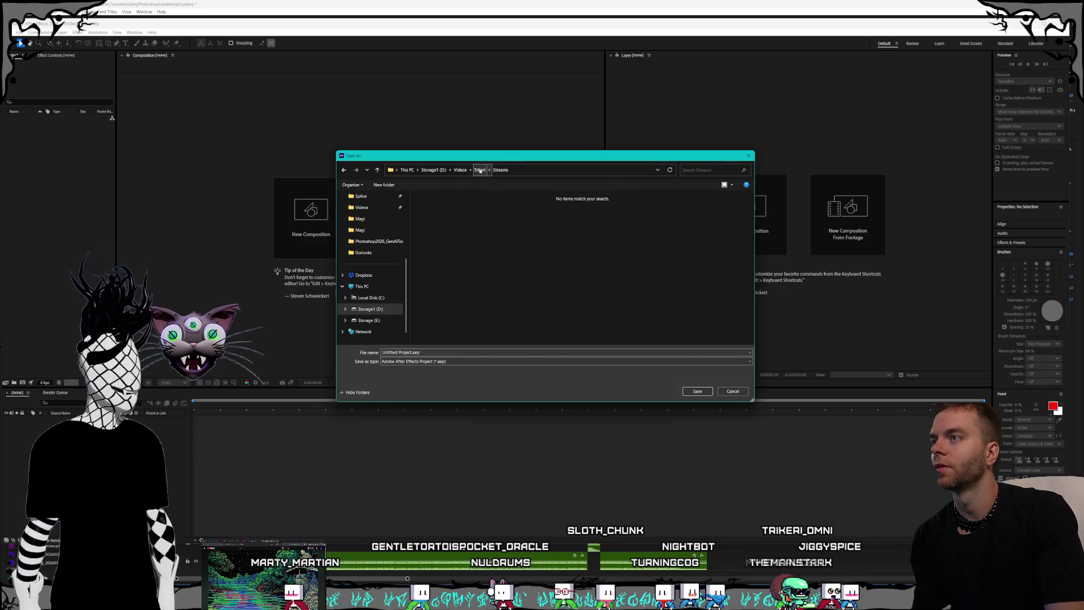
Save the project as Photoshop2026_GenAITool_Captions.aep in D:\Video Productions\Trikeri\Shorts\Tutorials\Photoshop2026_GenAITool.
{"action": "left_click", "coordinate": [480, 170]}
{"action": "double_click", "coordinate": [446, 274]}
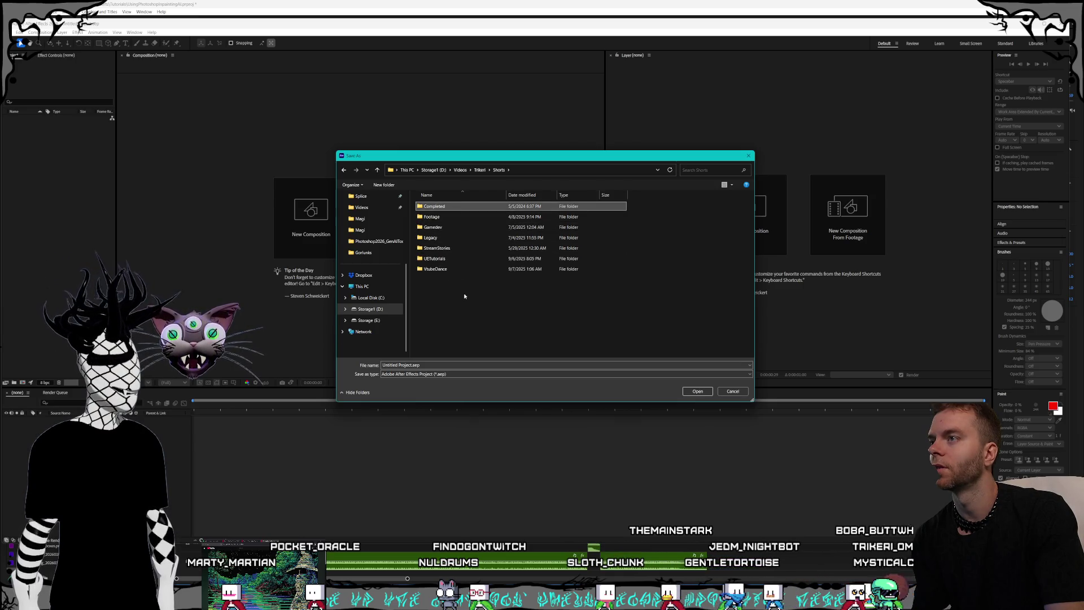
{"action": "left_click", "coordinate": [460, 170]}
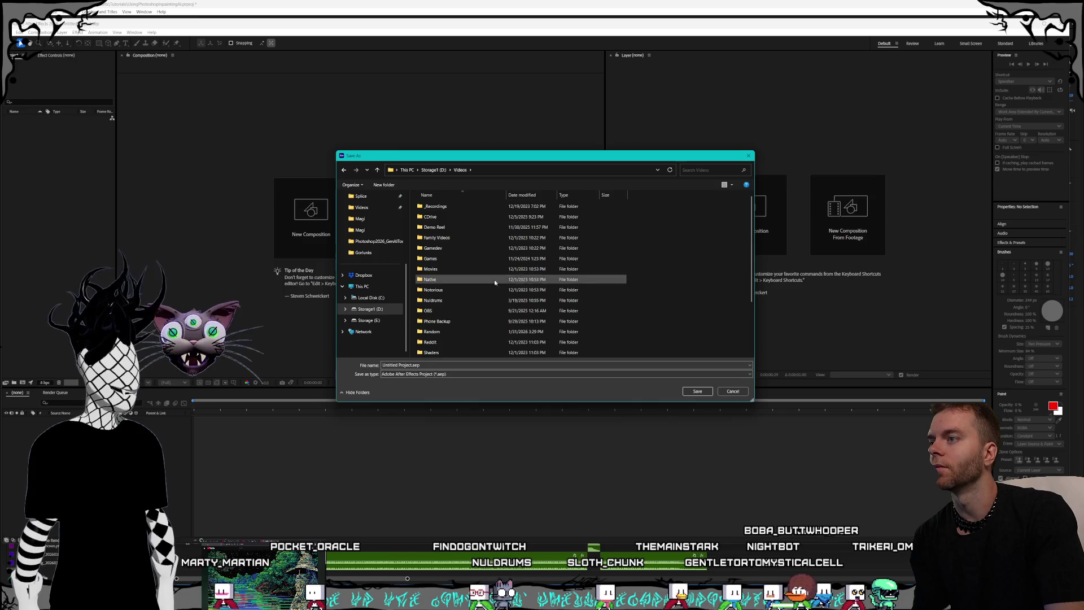
{"action": "left_click", "coordinate": [433, 169]}
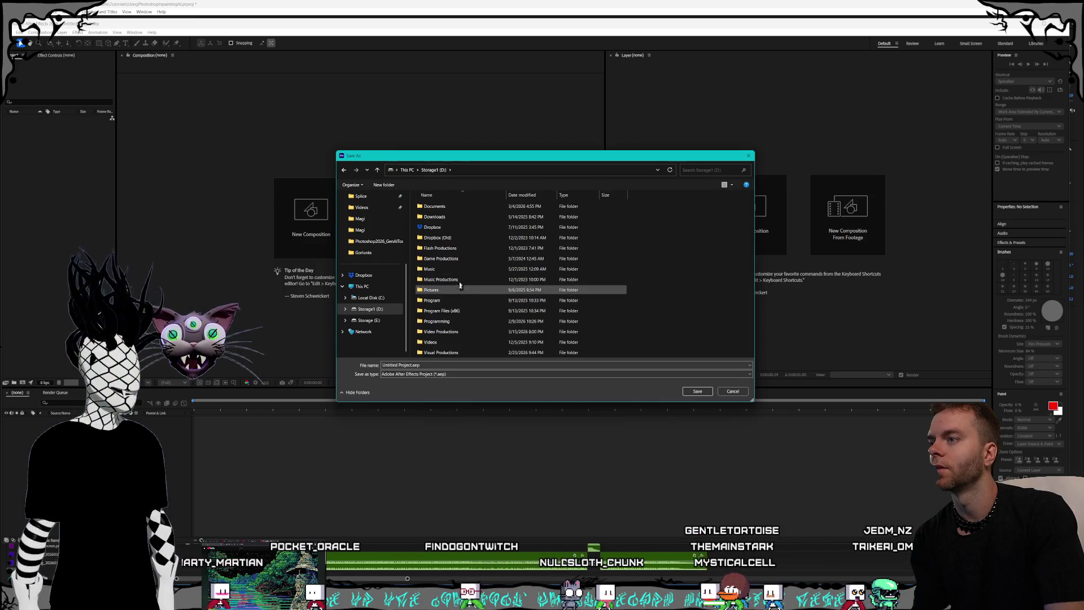
{"action": "double_click", "coordinate": [436, 334]}
{"action": "double_click", "coordinate": [433, 237]}
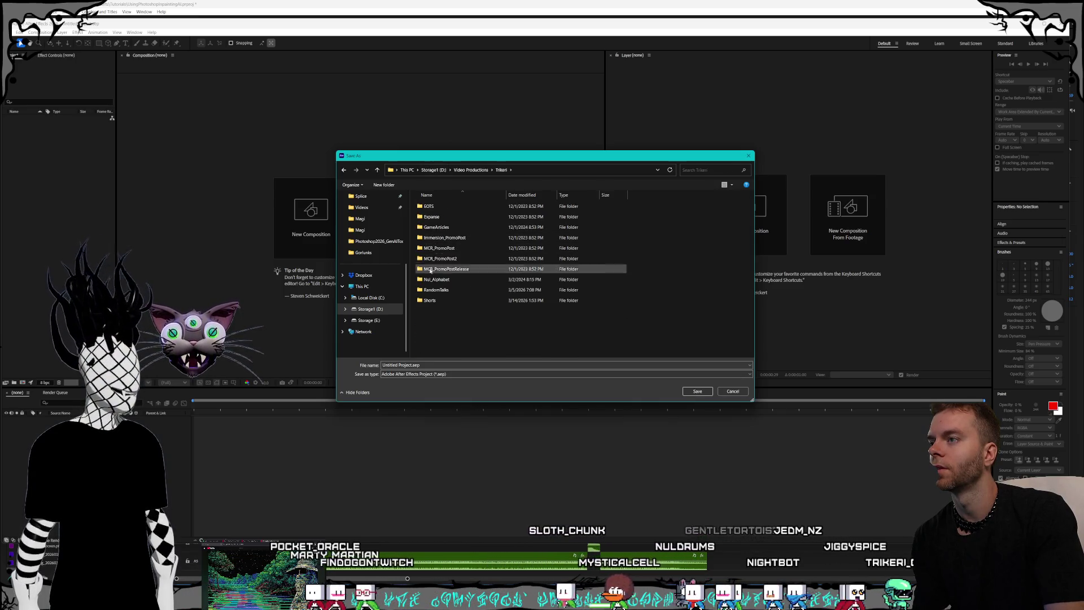
{"action": "double_click", "coordinate": [436, 300]}
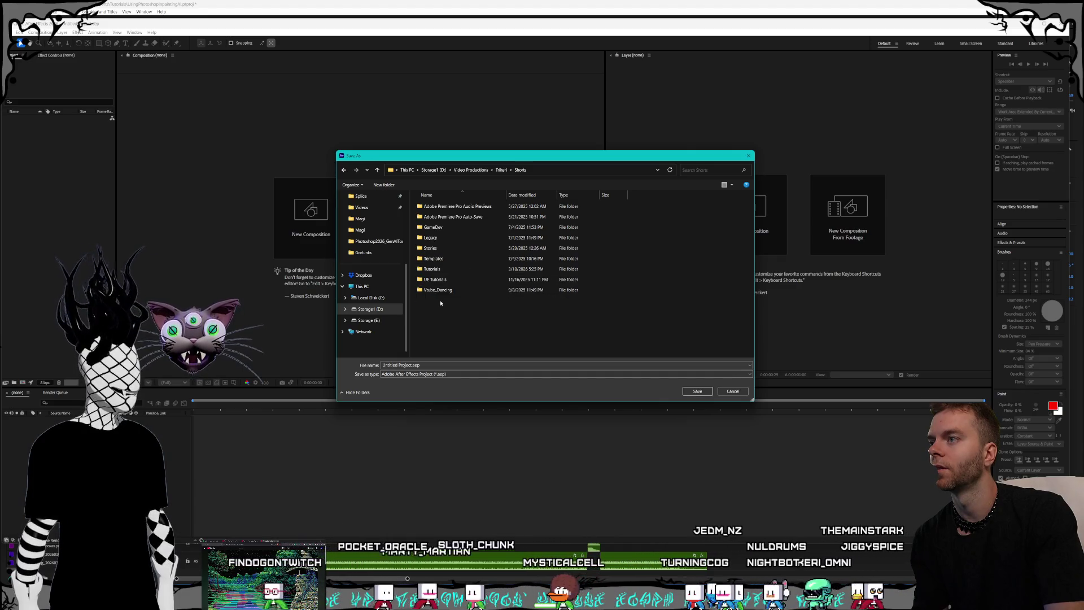
{"action": "double_click", "coordinate": [440, 269]}
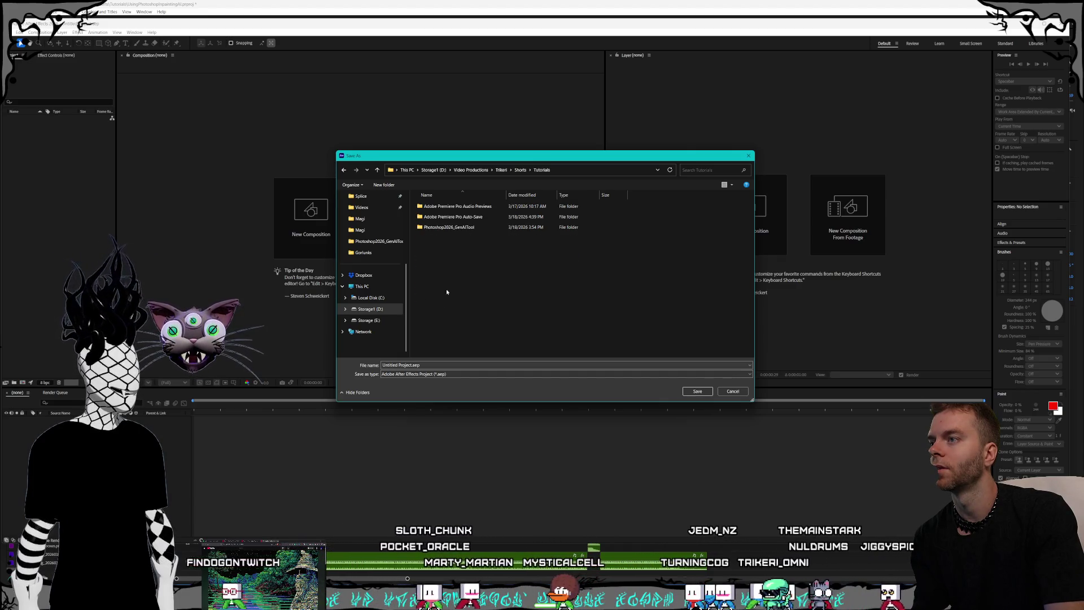
{"action": "double_click", "coordinate": [457, 228]}
{"action": "type", "text": "Captions"}
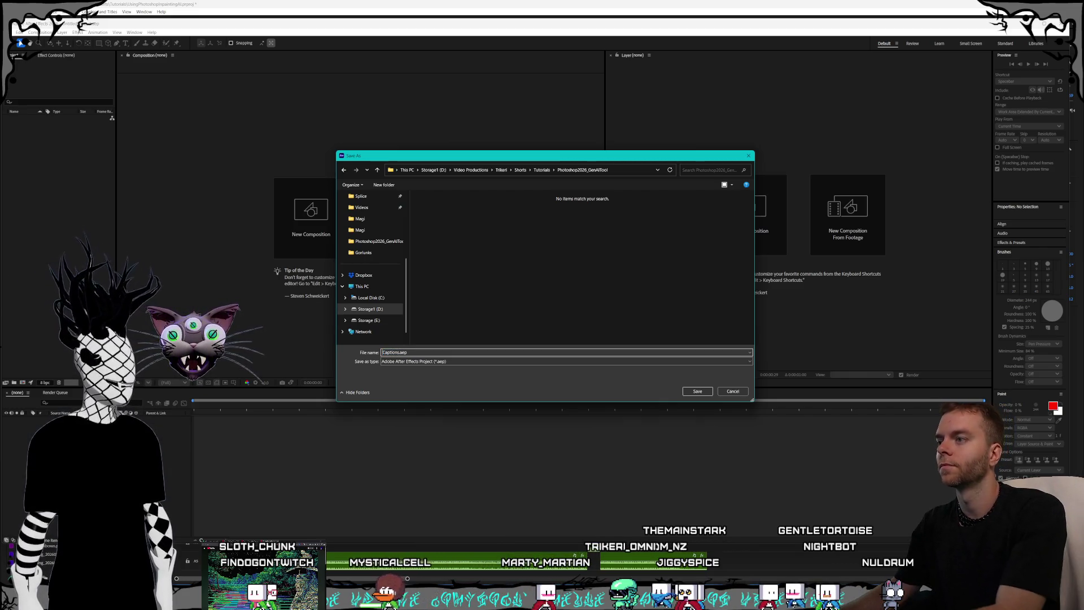
{"action": "type", "text": "Photoshop2026"}
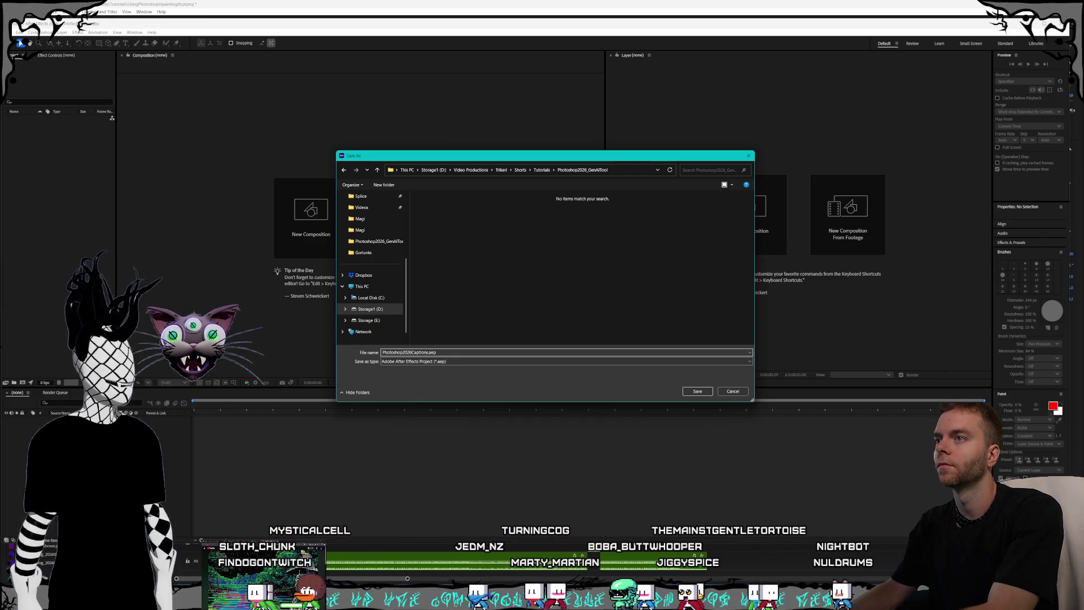
{"action": "type", "text": "_GenAITool_"}
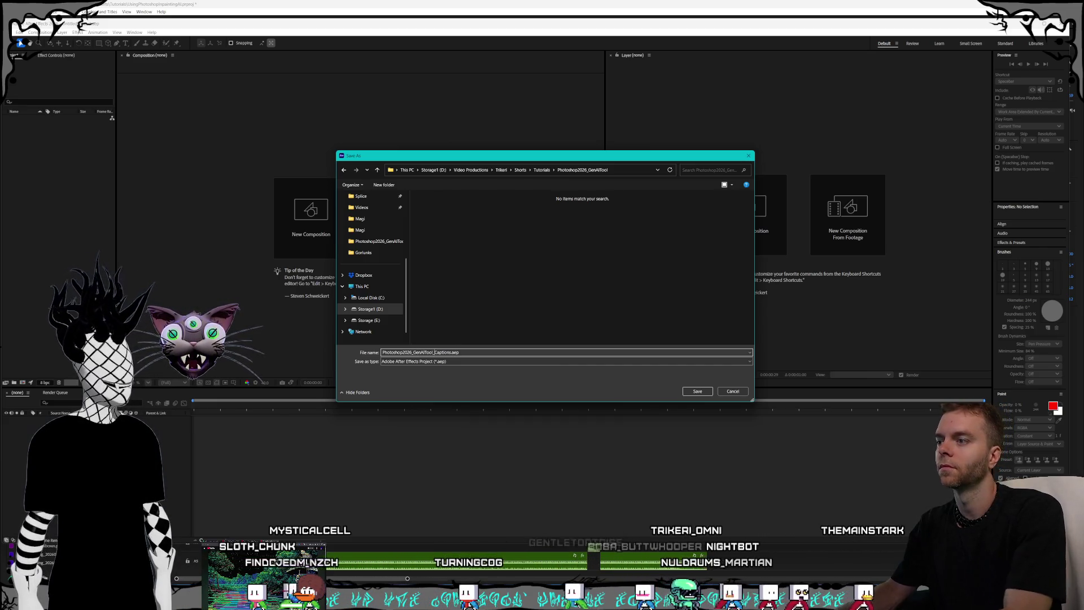
{"action": "key", "text": "Return"}
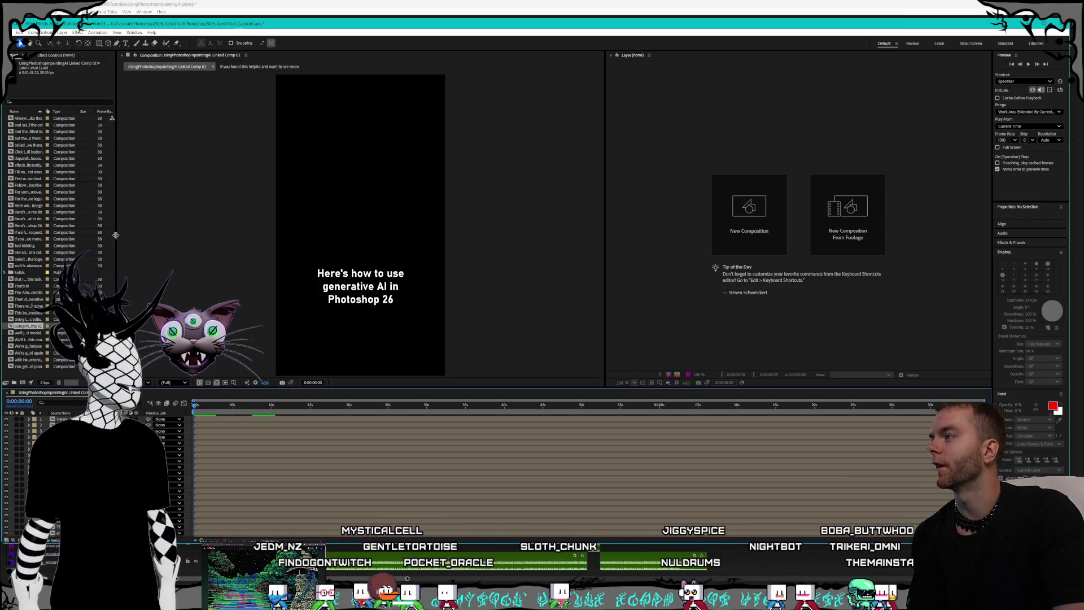
Widen the Project panel to show In/Out Point columns and make the timeline taller.
{"action": "left_click_drag", "start_coordinate": [117, 242], "coordinate": [213, 246]}
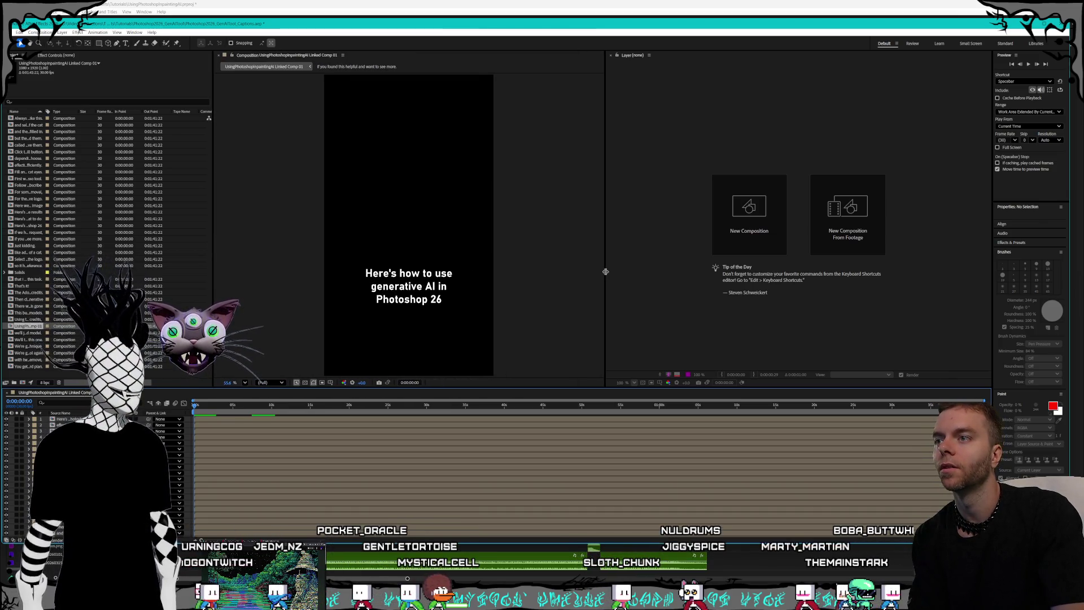
{"action": "left_click_drag", "start_coordinate": [606, 273], "coordinate": [610, 271]}
{"action": "left_click_drag", "start_coordinate": [652, 27], "coordinate": [656, 27]}
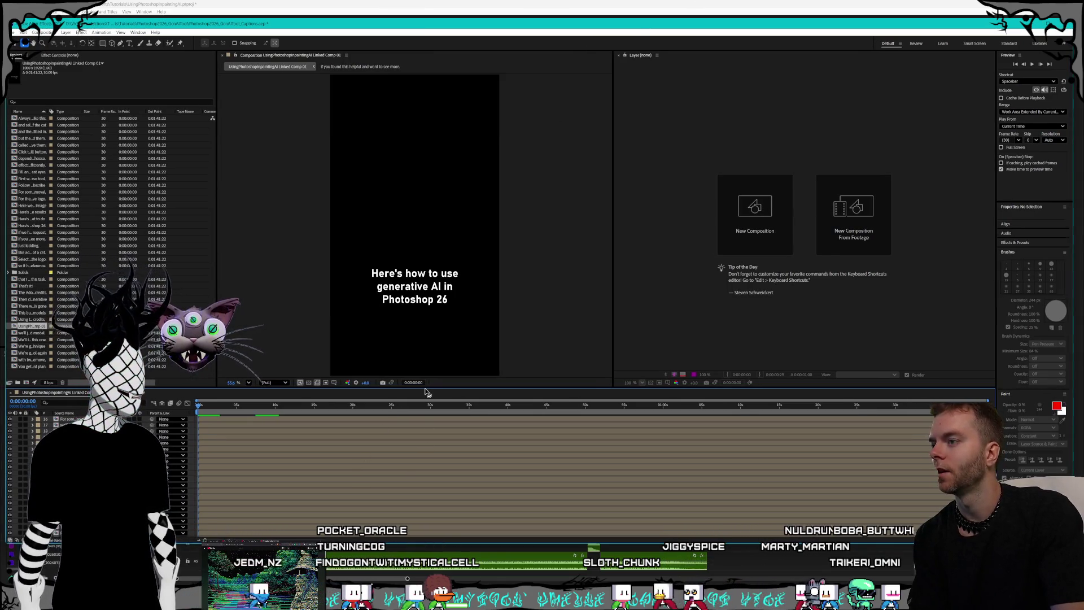
{"action": "scroll", "coordinate": [436, 420], "scroll_direction": "down", "scroll_amount": 5}
{"action": "left_click_drag", "start_coordinate": [437, 377], "coordinate": [437, 283]}
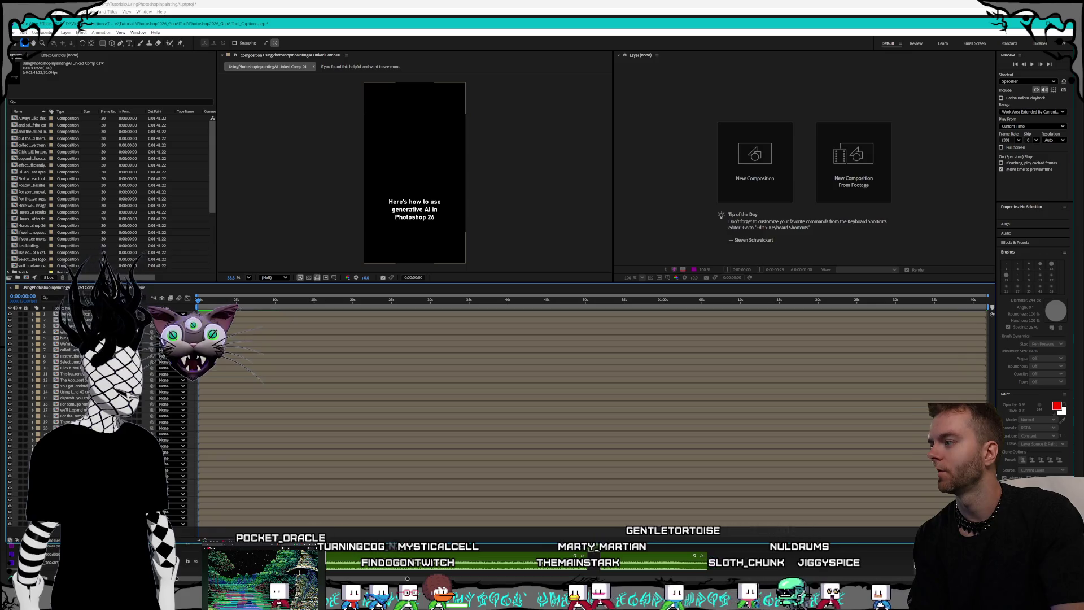
Select all 36 caption layers, dismiss the Quick Offset tip, and switch to the YouTube tutorial.
{"action": "left_click", "coordinate": [26, 451]}
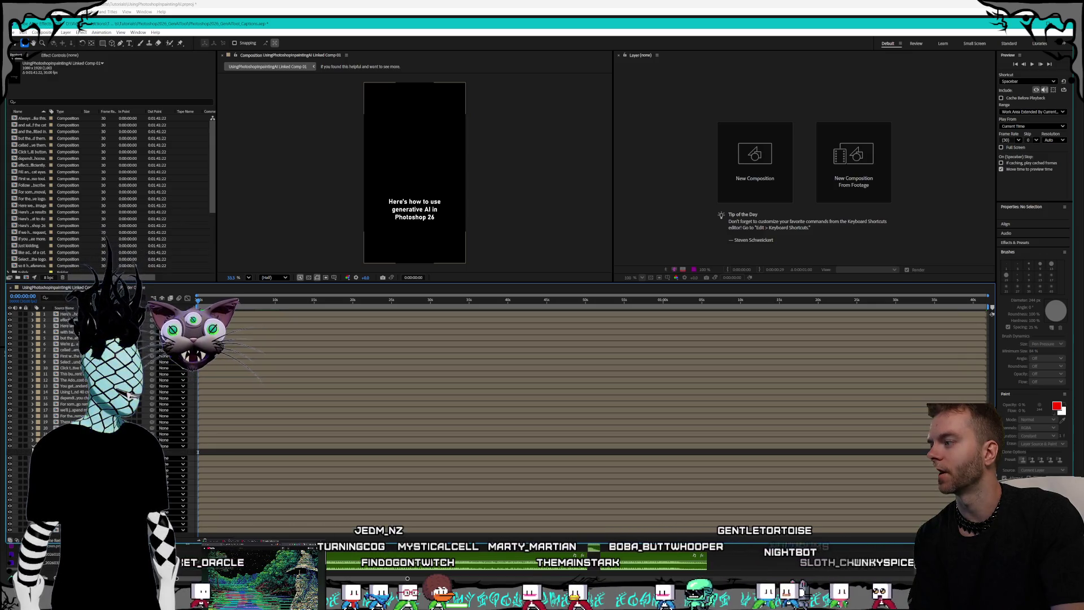
{"action": "left_click", "coordinate": [415, 173]}
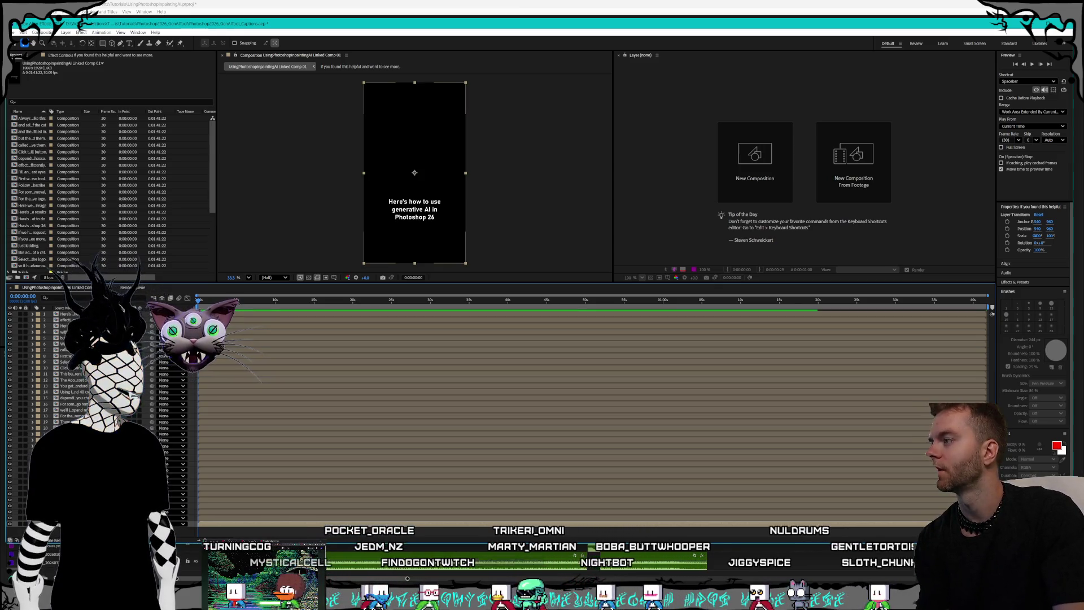
{"action": "key", "text": "ctrl+a"}
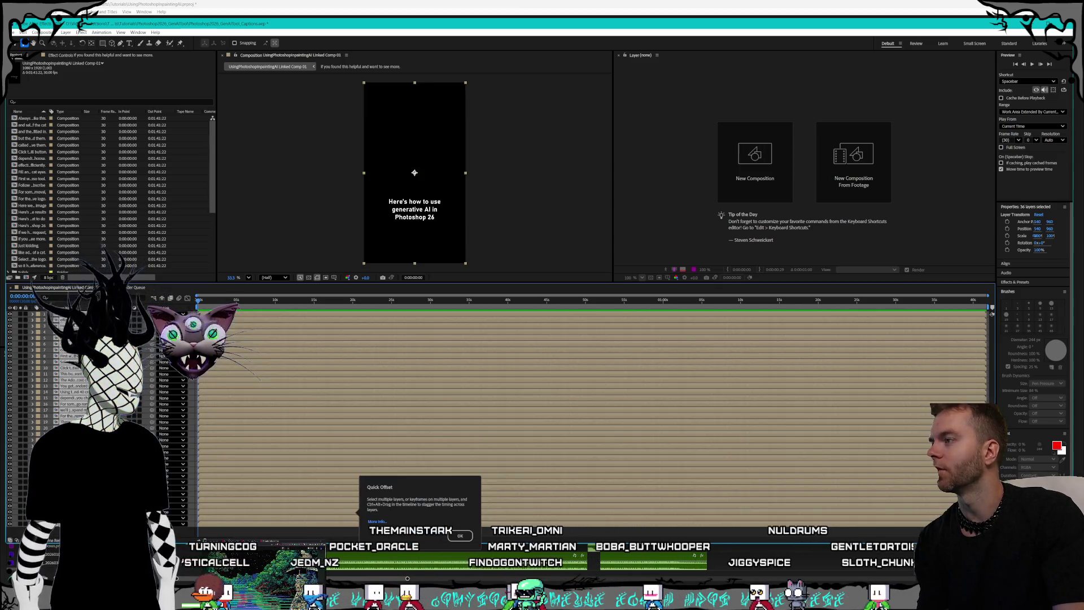
{"action": "left_click", "coordinate": [450, 534]}
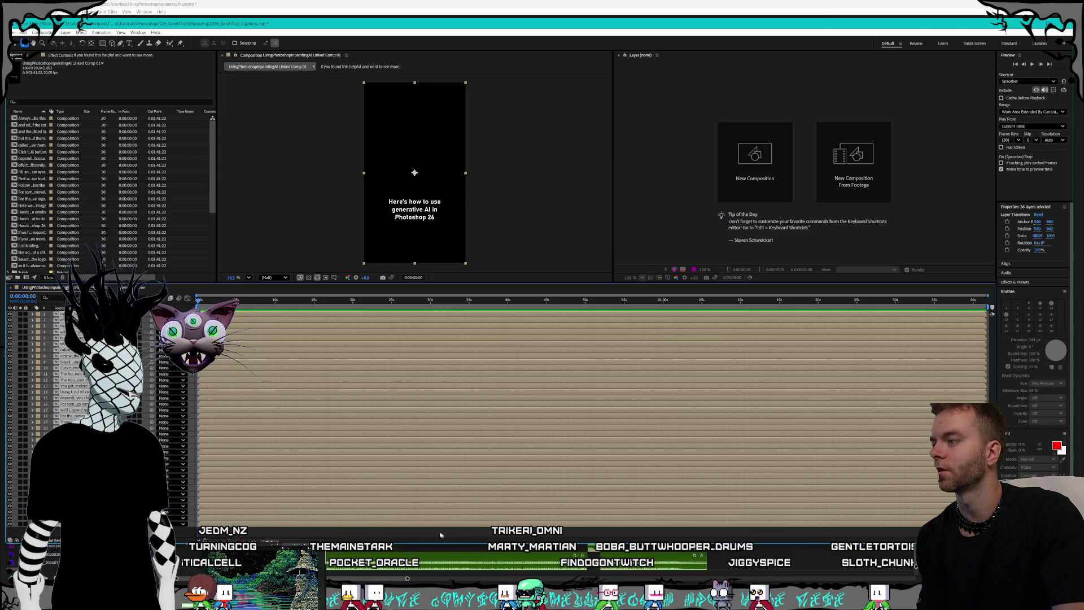
{"action": "left_click_drag", "start_coordinate": [996, 237], "coordinate": [949, 240]}
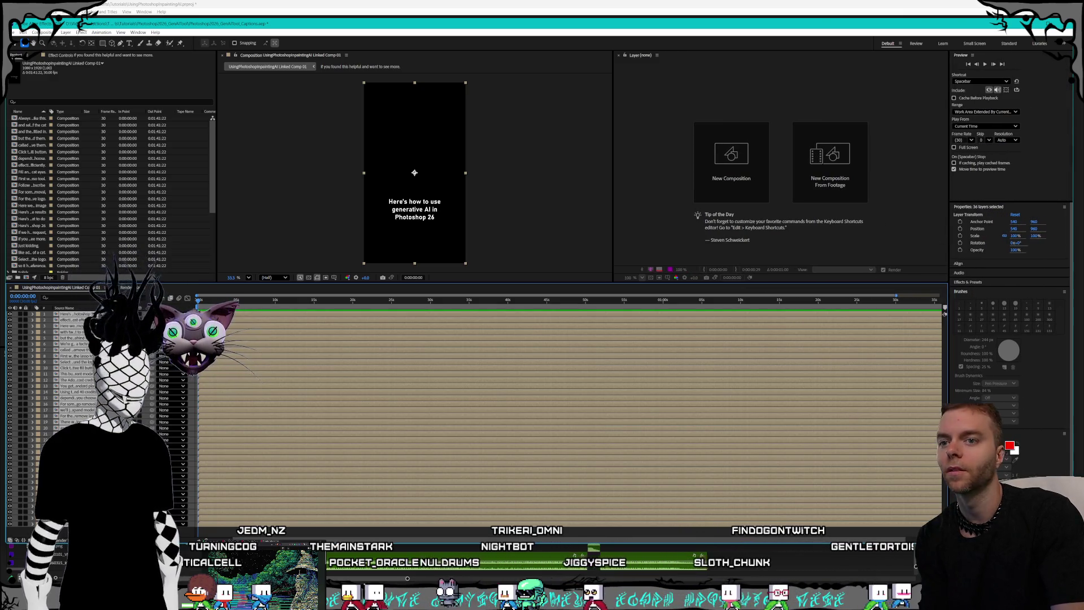
{"action": "key", "text": "alt+Tab"}
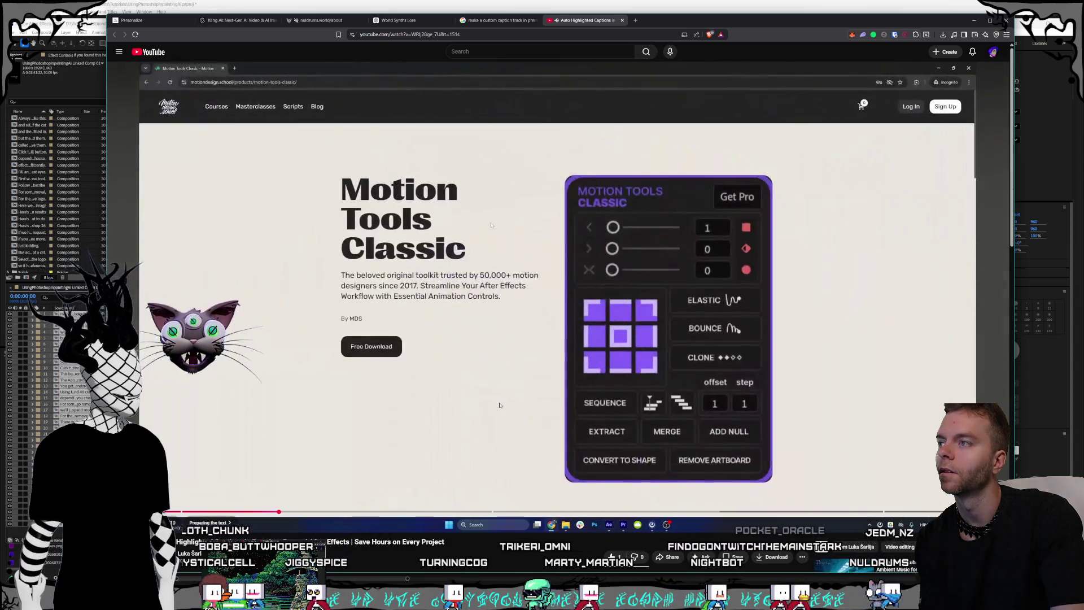
Pause the tutorial on the Motion Tools Classic page and return to After Effects.
{"action": "left_click", "coordinate": [500, 405]}
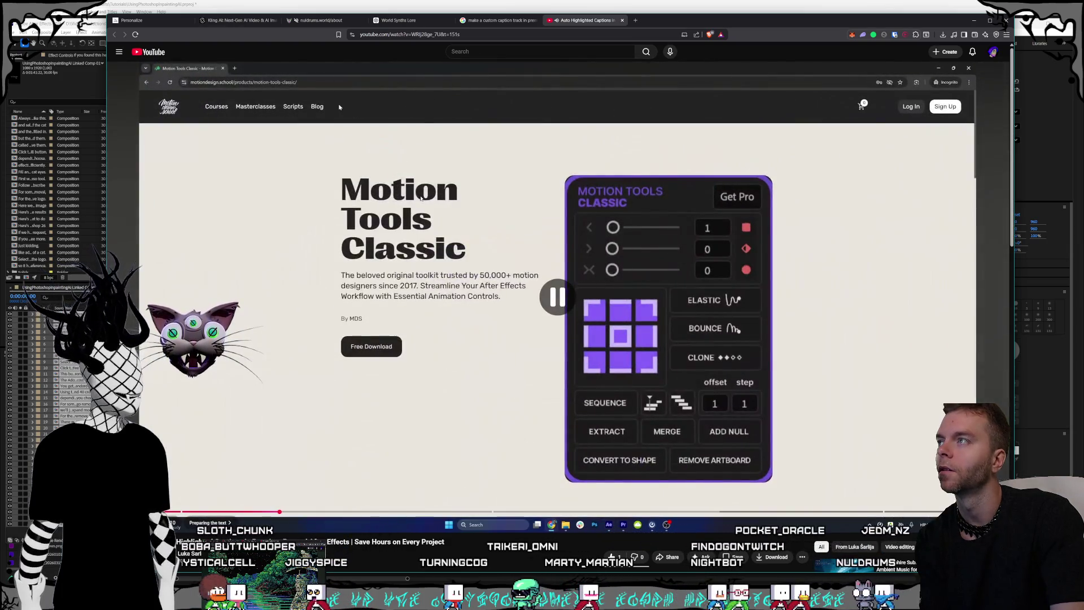
{"action": "key", "text": "alt+Tab"}
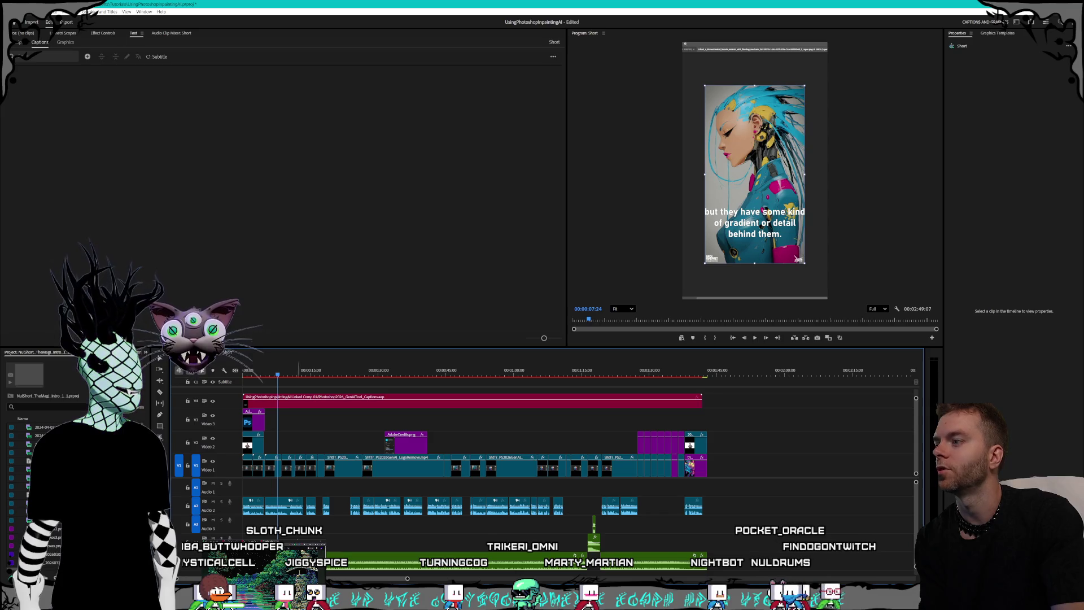
{"action": "key", "text": "alt+Tab"}
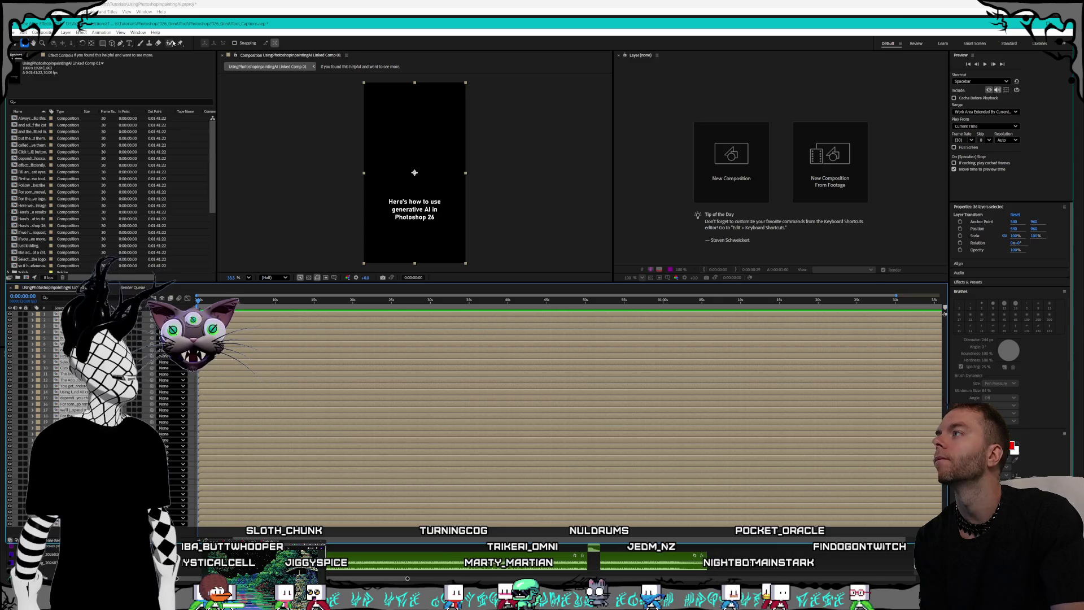
Launch Motion Tools from the Window menu, which raises a network-access-disabled alert.
{"action": "left_click", "coordinate": [138, 32]}
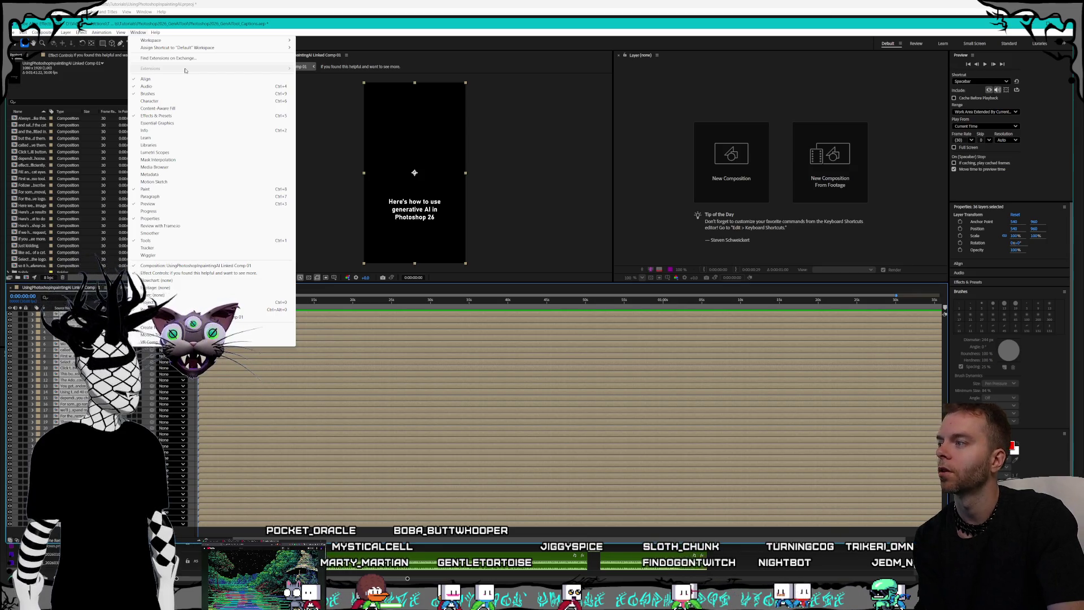
{"action": "key", "text": "Escape"}
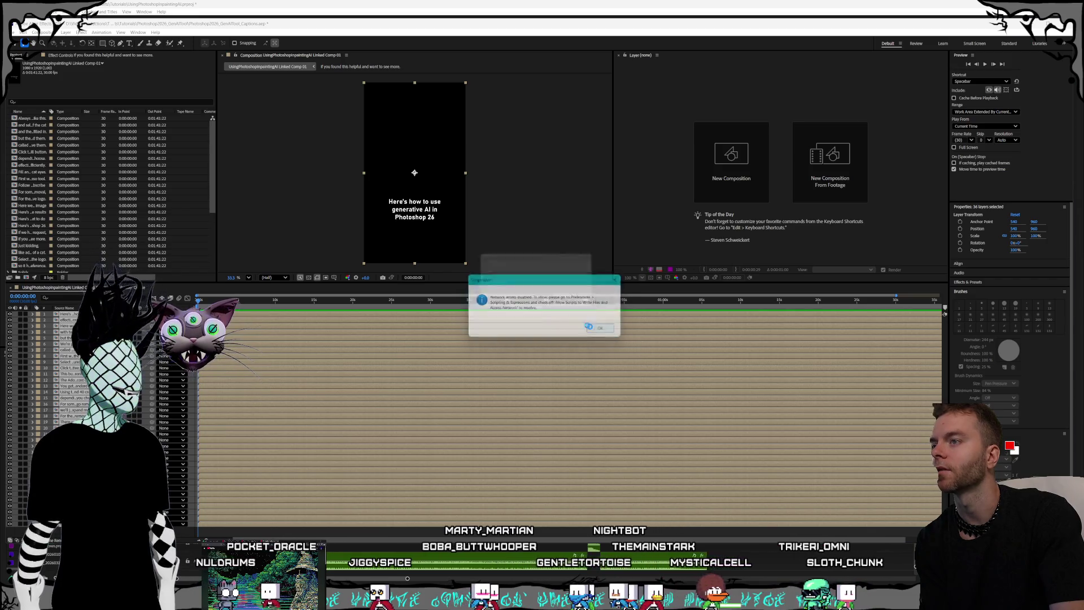
Acknowledge the alert and confirm script network access in Scripting & Expressions preferences.
{"action": "left_click", "coordinate": [595, 330]}
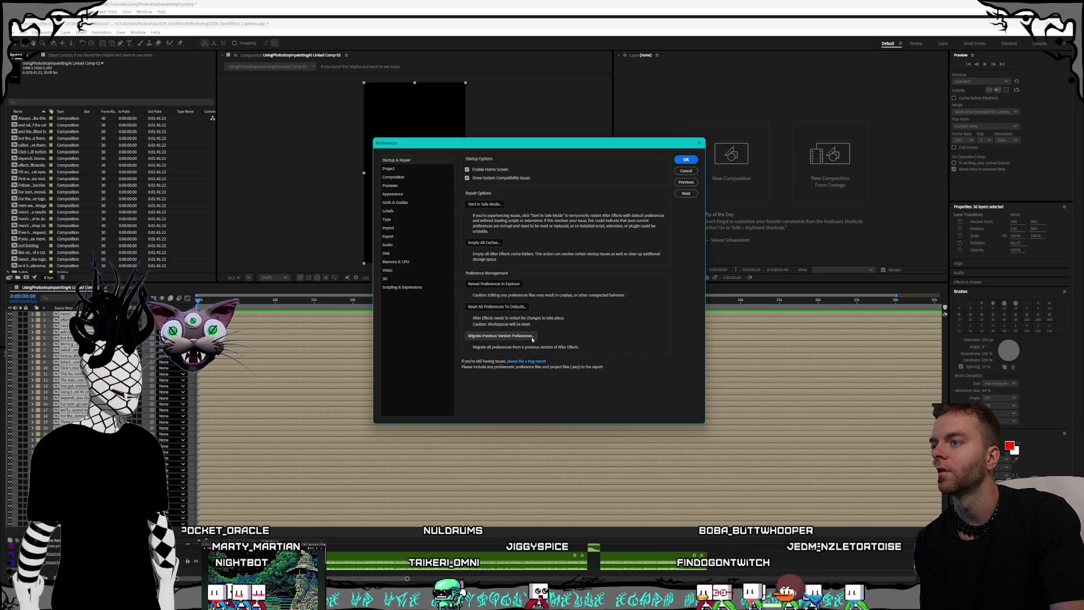
{"action": "left_click", "coordinate": [412, 288]}
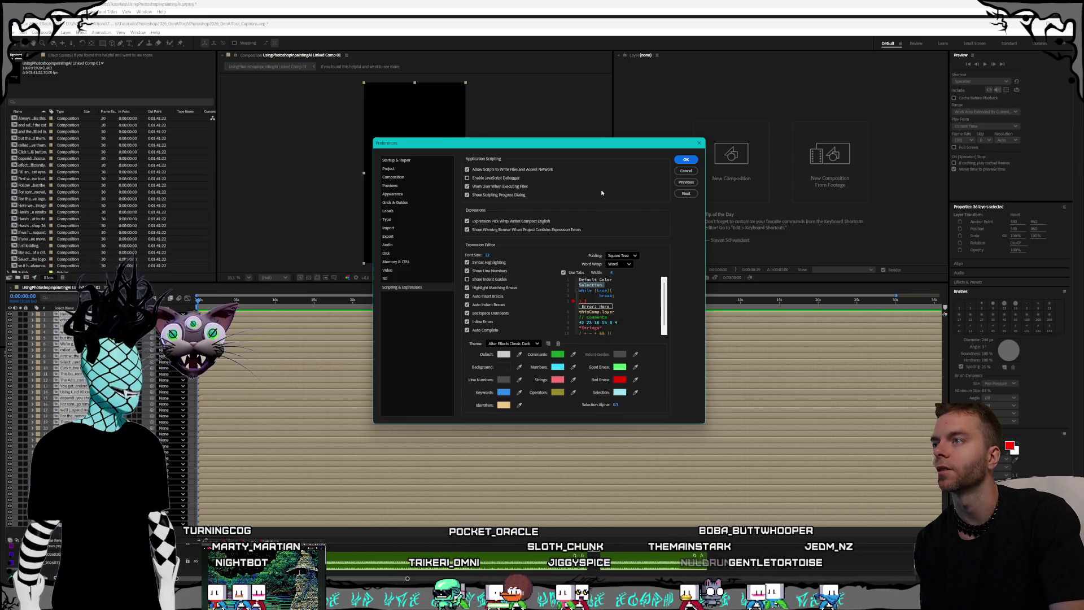
{"action": "left_click", "coordinate": [685, 160]}
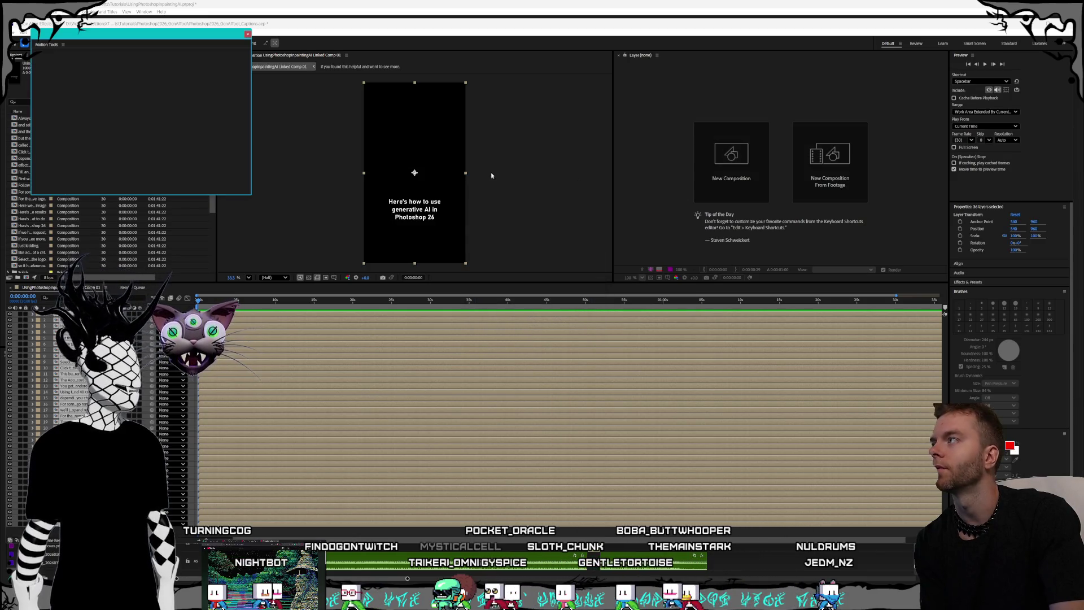
Close the floating Motion Tools window, then quit After Effects with Ctrl+Q, saving the captions project.
{"action": "mouse_move", "coordinate": [175, 38]}
{"action": "left_mouse_down"}
{"action": "mouse_move", "coordinate": [737, 154]}
{"action": "mouse_move", "coordinate": [784, 143]}
{"action": "left_mouse_up"}
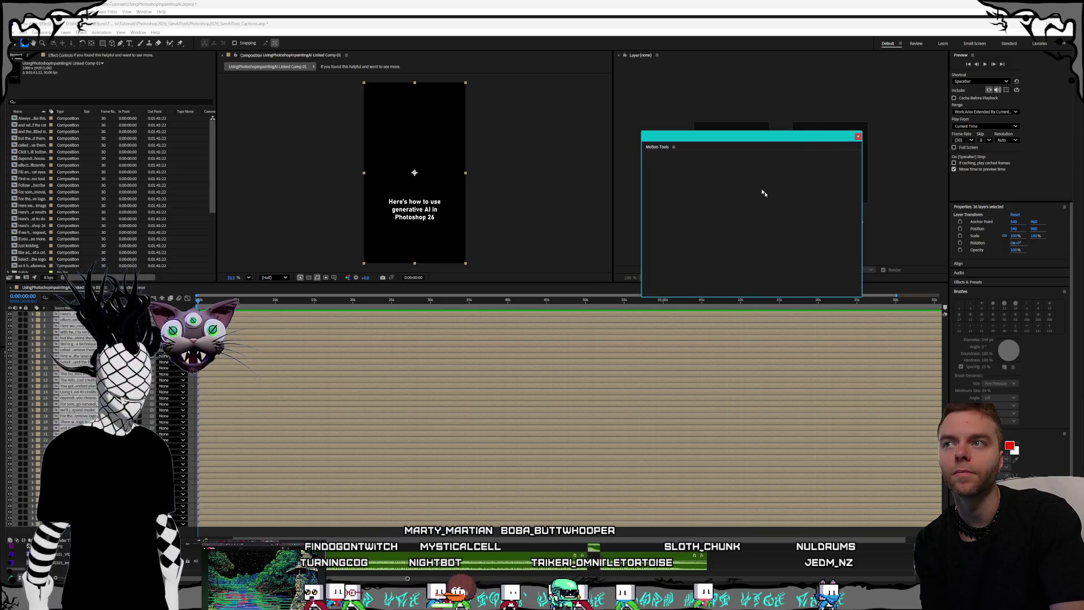
{"action": "left_click", "coordinate": [858, 136]}
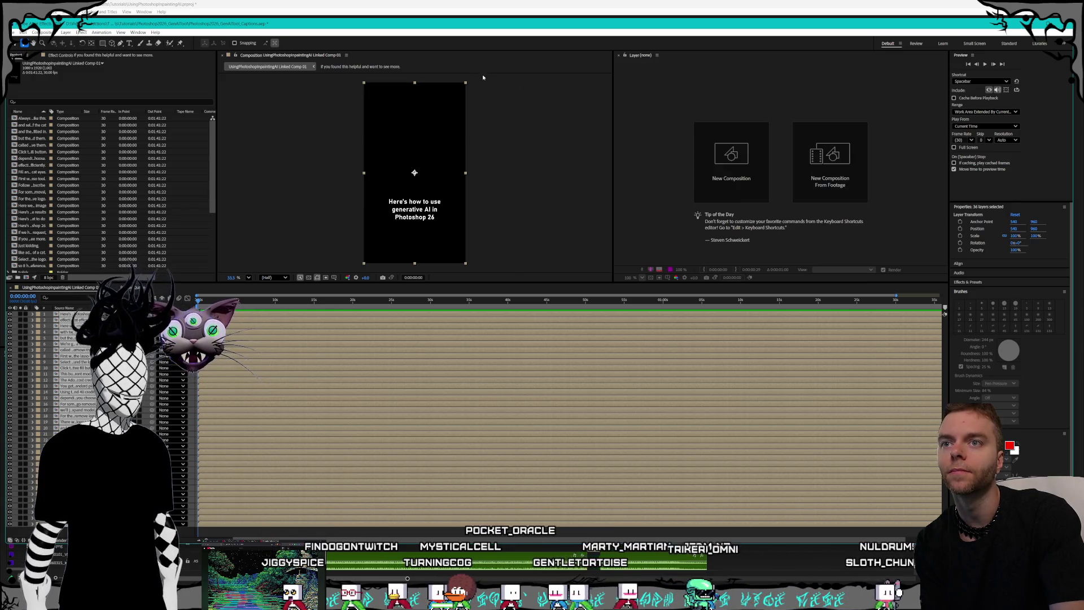
{"action": "left_click", "coordinate": [137, 32]}
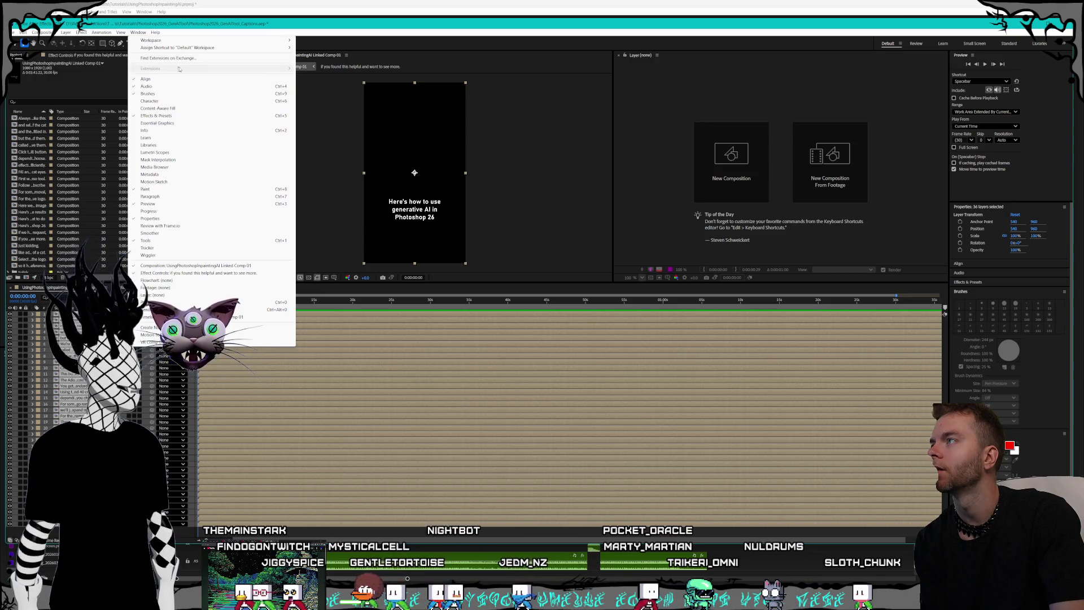
{"action": "left_click", "coordinate": [501, 43]}
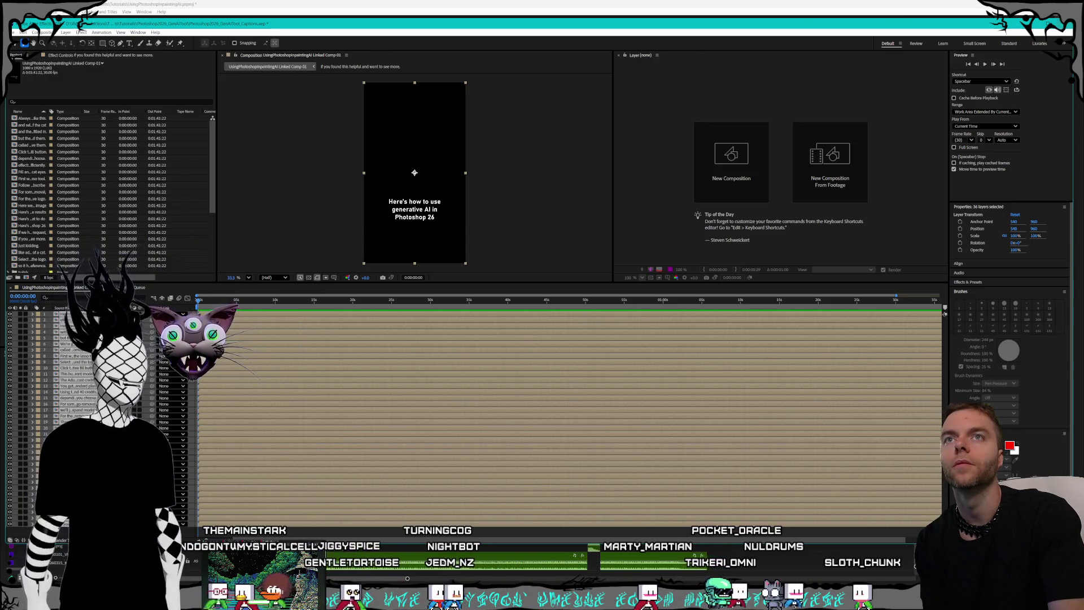
{"action": "key", "text": "ctrl+q"}
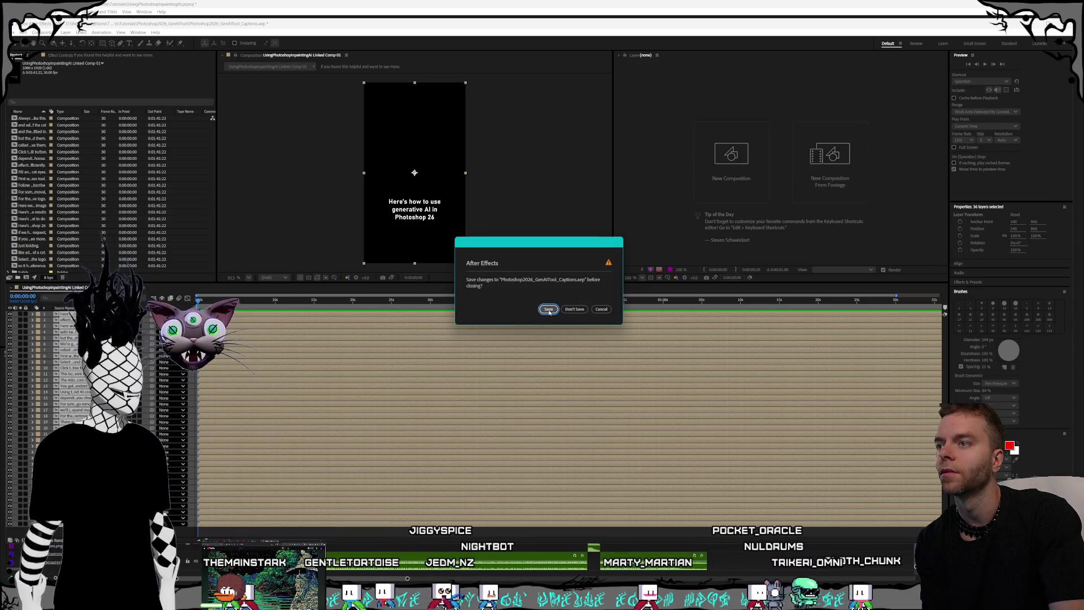
{"action": "left_click", "coordinate": [548, 310]}
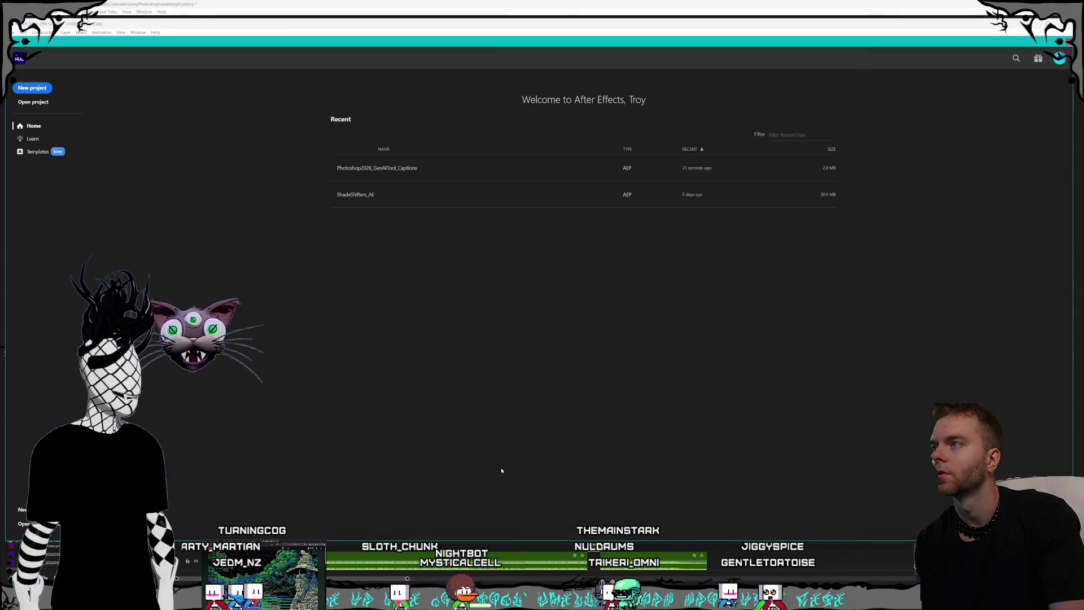
Reopen Photoshop2026_GenAITool_Captions from the Home screen's recent projects.
{"action": "left_click", "coordinate": [388, 174]}
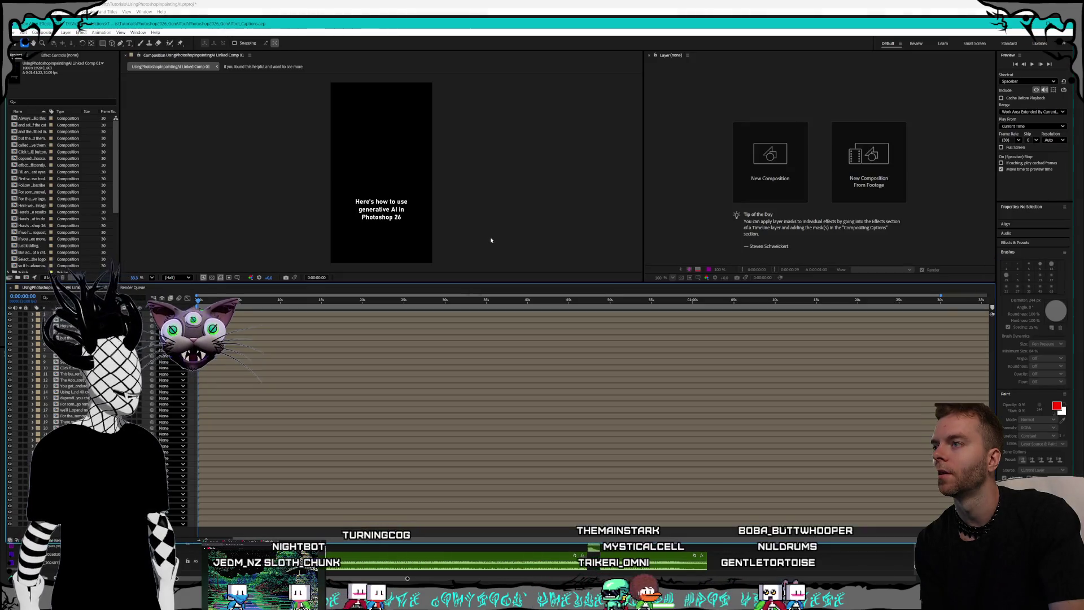
Widen the right panel column and open Motion Tools from the Window menu.
{"action": "left_click_drag", "start_coordinate": [996, 275], "coordinate": [938, 270]}
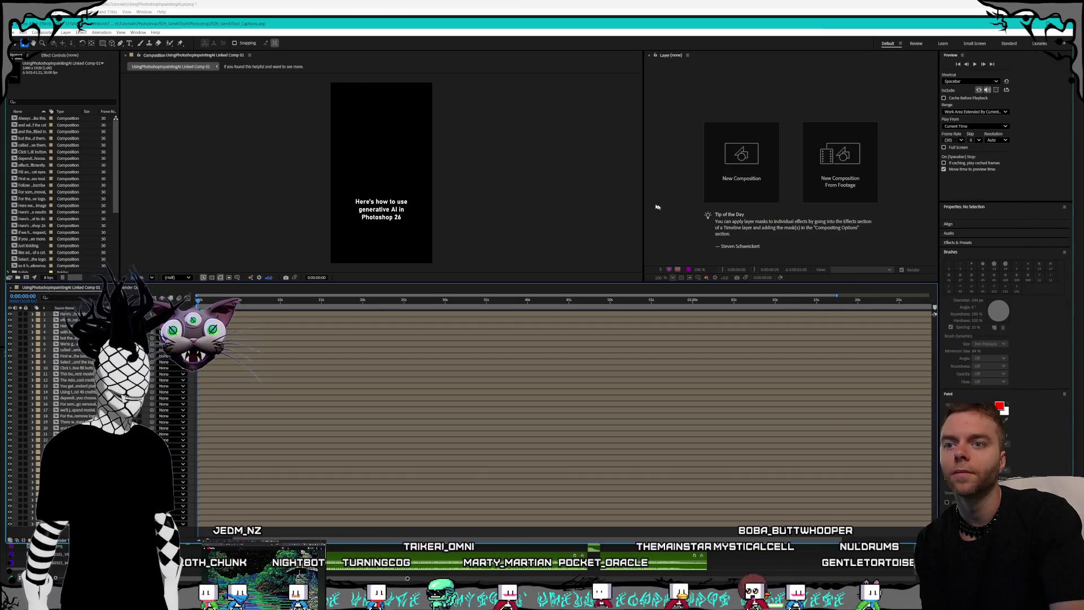
{"action": "left_click", "coordinate": [138, 33]}
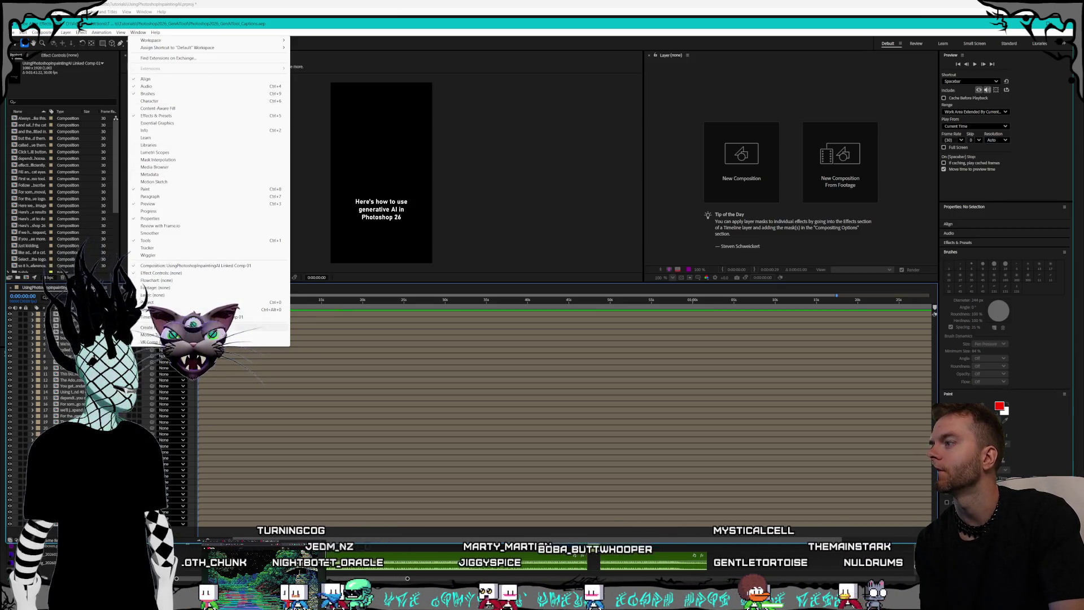
{"action": "left_click", "coordinate": [150, 335]}
Dock the Motion Tools panel beside Preview, restore the timeline, and switch to the YouTube tutorial.
{"action": "mouse_move", "coordinate": [654, 137]}
{"action": "left_mouse_down"}
{"action": "mouse_move", "coordinate": [551, 112]}
{"action": "mouse_move", "coordinate": [650, 184]}
{"action": "mouse_move", "coordinate": [1015, 285]}
{"action": "mouse_move", "coordinate": [825, 318]}
{"action": "left_mouse_up"}
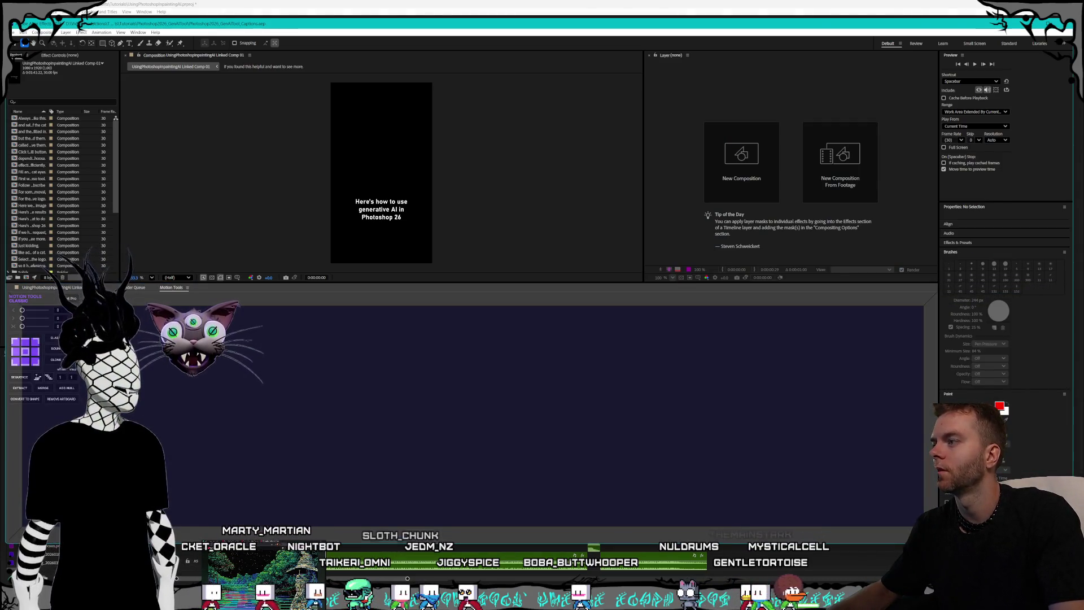
{"action": "mouse_move", "coordinate": [268, 433]}
{"action": "left_mouse_down"}
{"action": "mouse_move", "coordinate": [237, 201]}
{"action": "mouse_move", "coordinate": [747, 239]}
{"action": "left_mouse_up"}
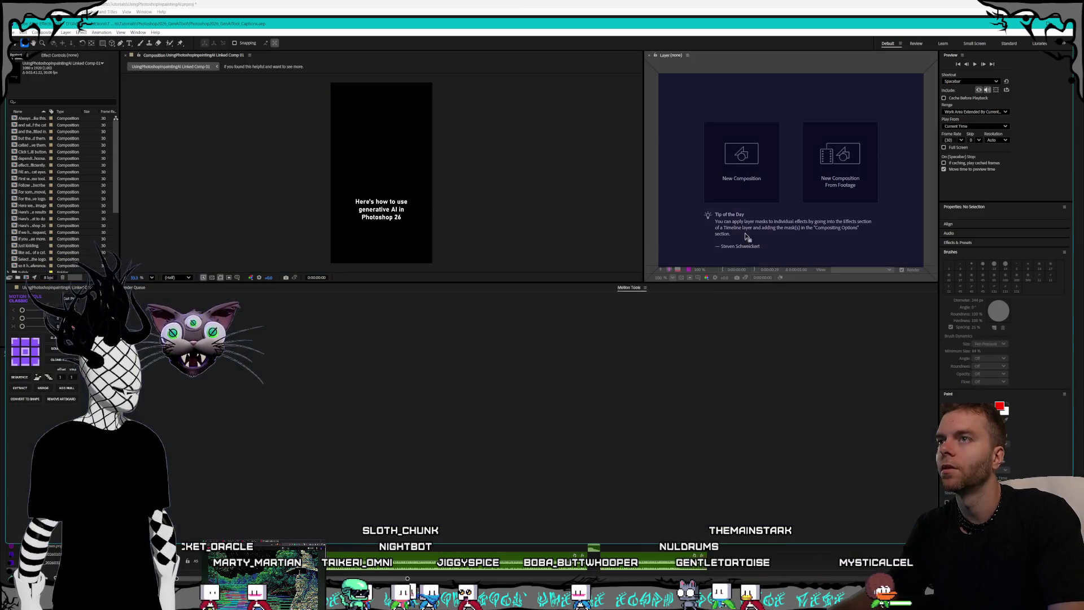
{"action": "mouse_move", "coordinate": [894, 129]}
{"action": "left_mouse_down"}
{"action": "mouse_move", "coordinate": [988, 101]}
{"action": "mouse_move", "coordinate": [992, 59]}
{"action": "left_mouse_up"}
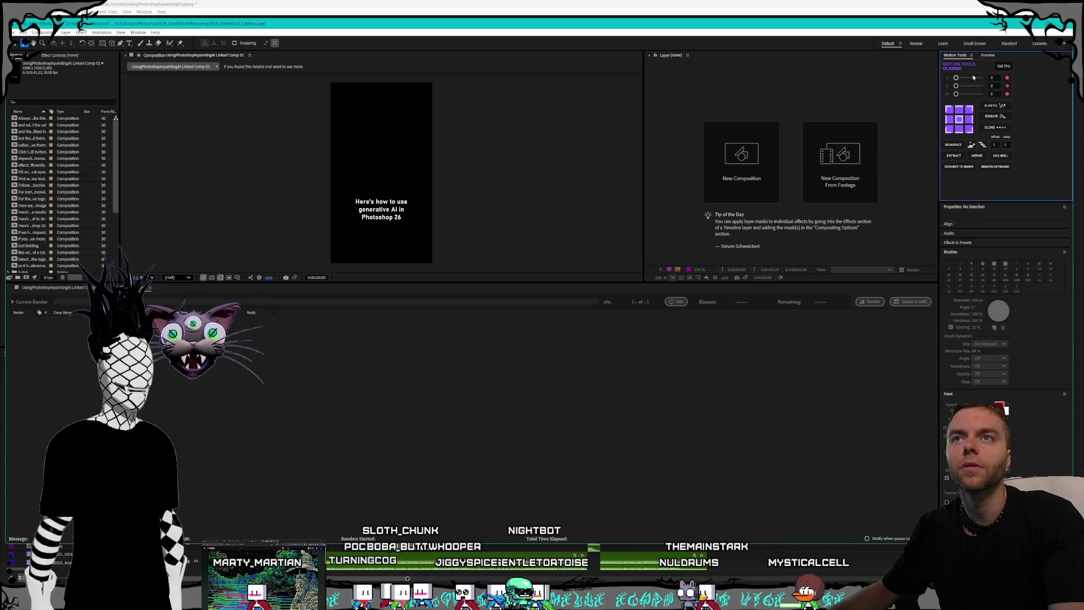
{"action": "left_click", "coordinate": [50, 288]}
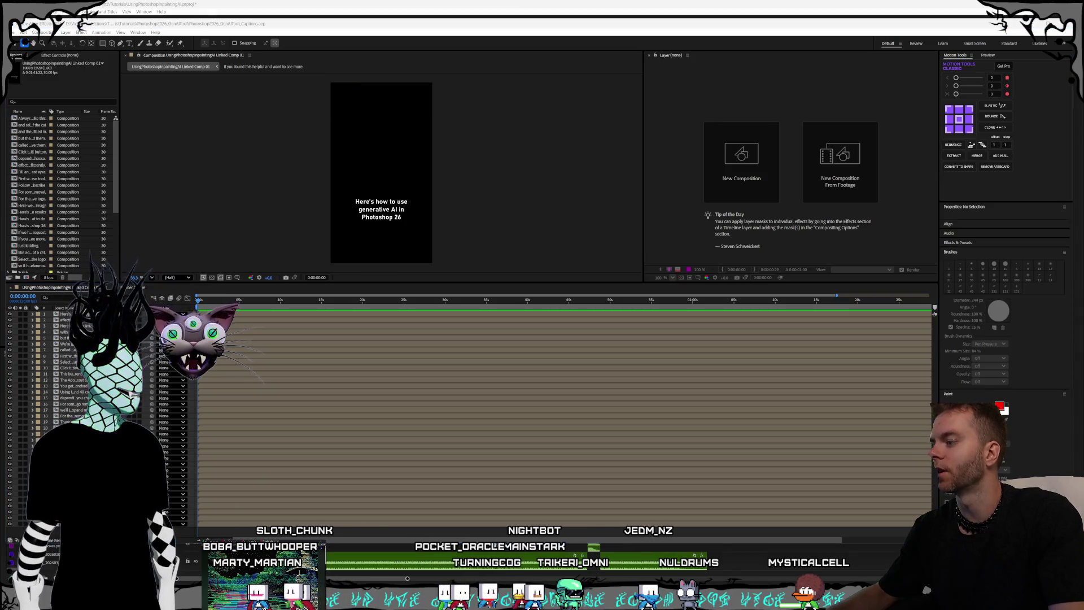
{"action": "key", "text": "alt+Tab"}
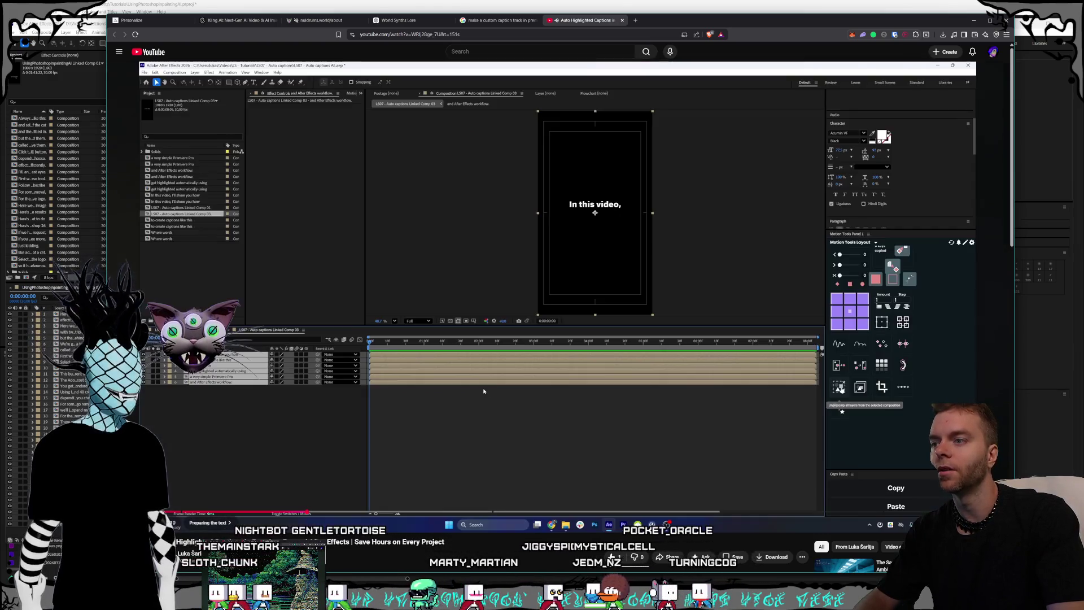
Pause the YouTube tutorial and bring the After Effects captions project back to the front.
{"action": "left_click", "coordinate": [411, 371]}
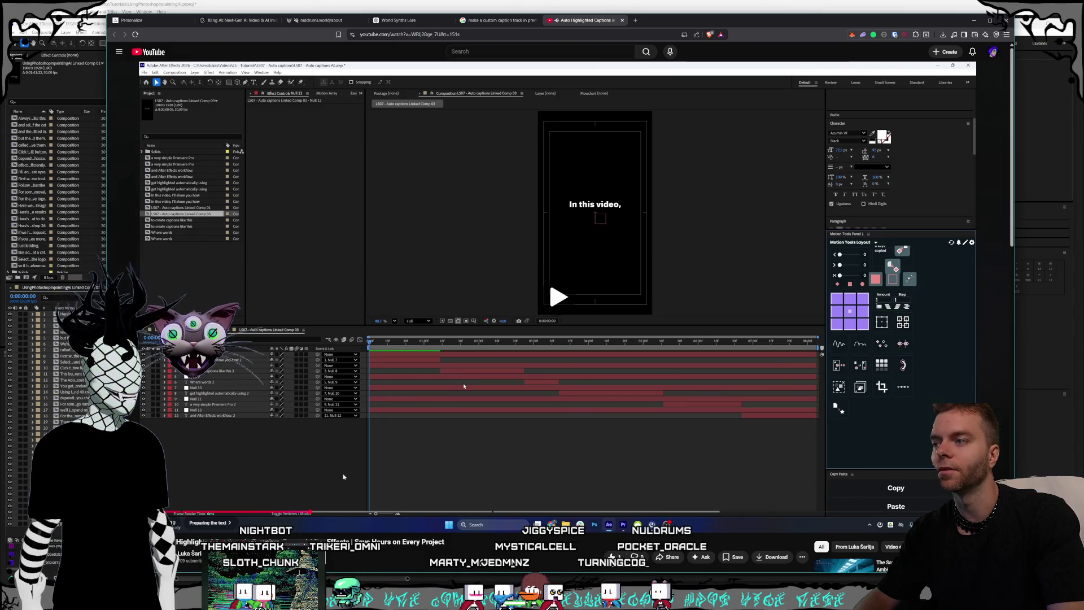
{"action": "left_click", "coordinate": [463, 386]}
{"action": "left_click", "coordinate": [449, 3]}
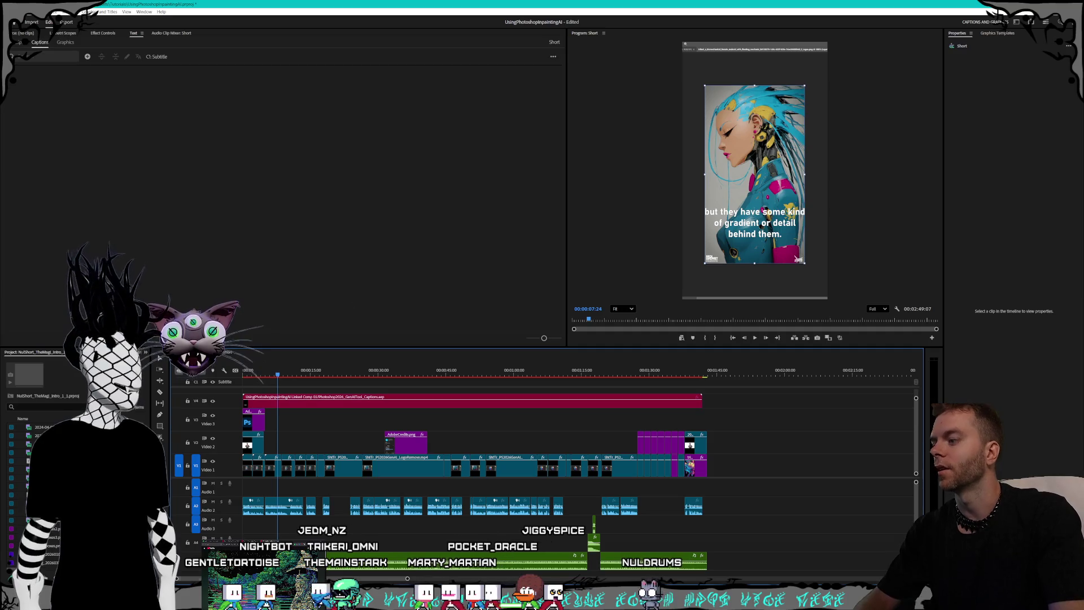
{"action": "key", "text": "alt+Tab"}
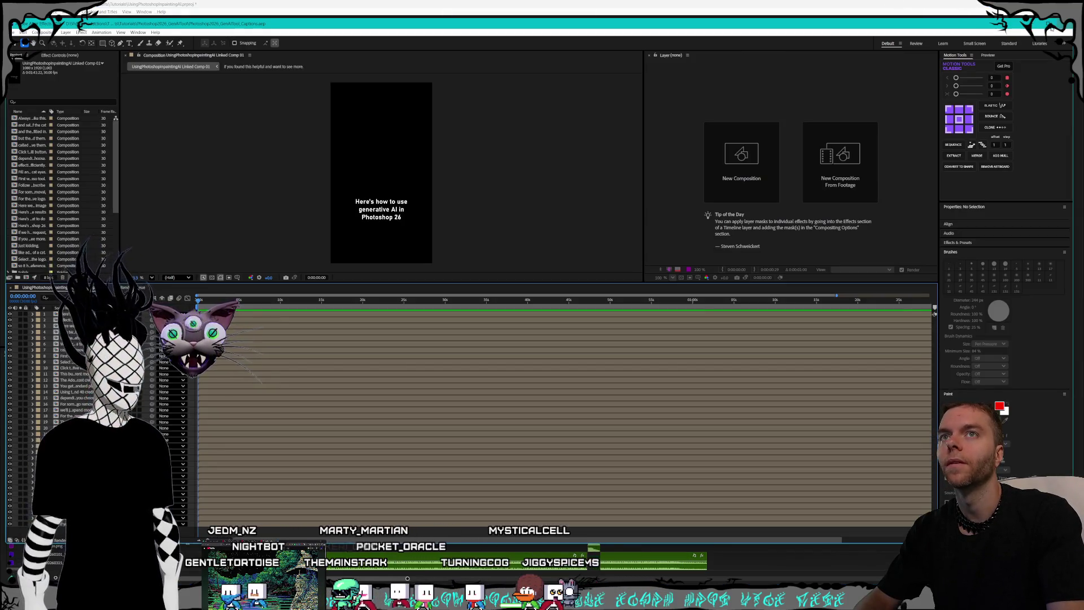
Maximize the After Effects window and select all 36 layers in the composition.
{"action": "left_click", "coordinate": [1051, 27]}
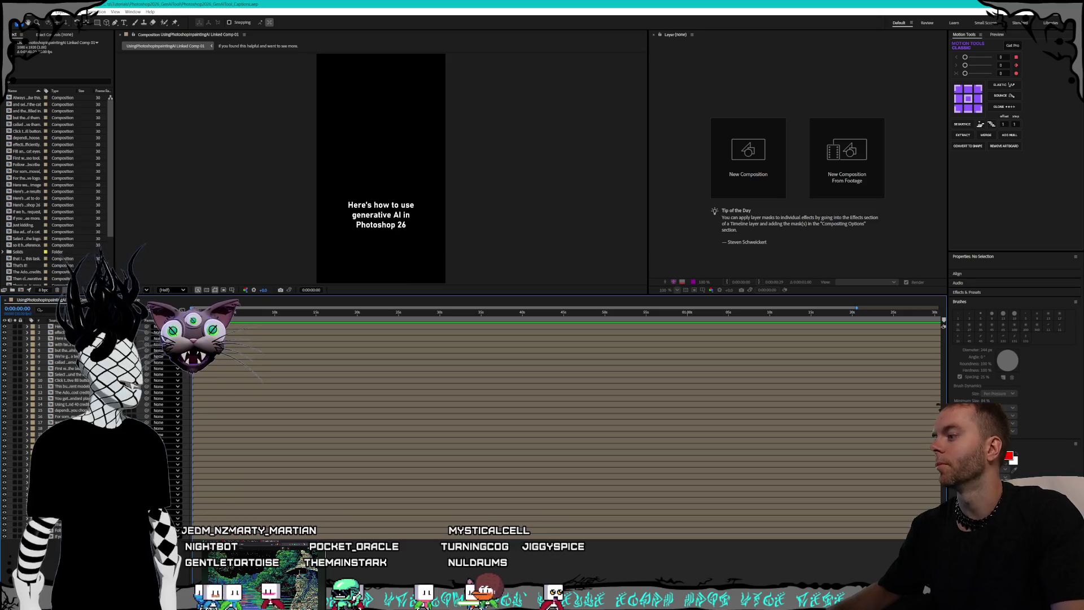
{"action": "key", "text": "ctrl+a"}
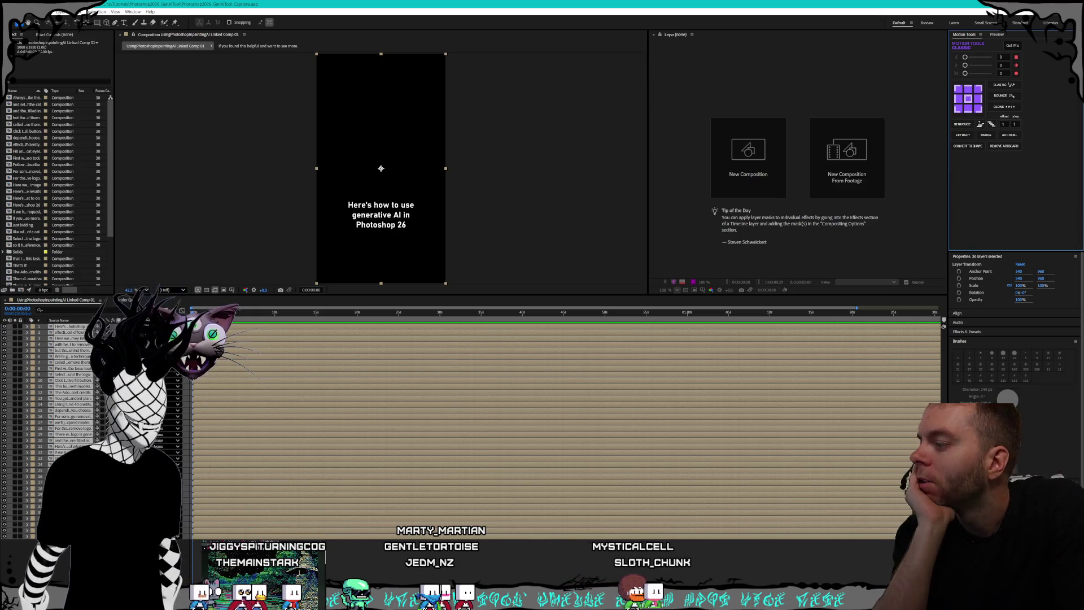
{"action": "left_click", "coordinate": [64, 580]}
{"action": "left_click", "coordinate": [64, 580]}
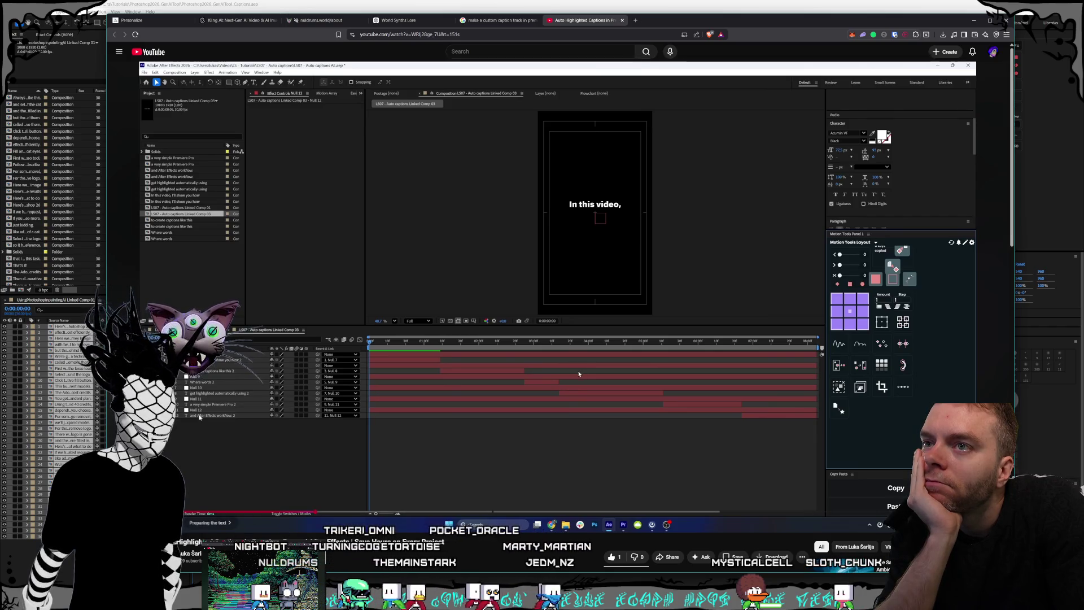
{"action": "left_click", "coordinate": [906, 5]}
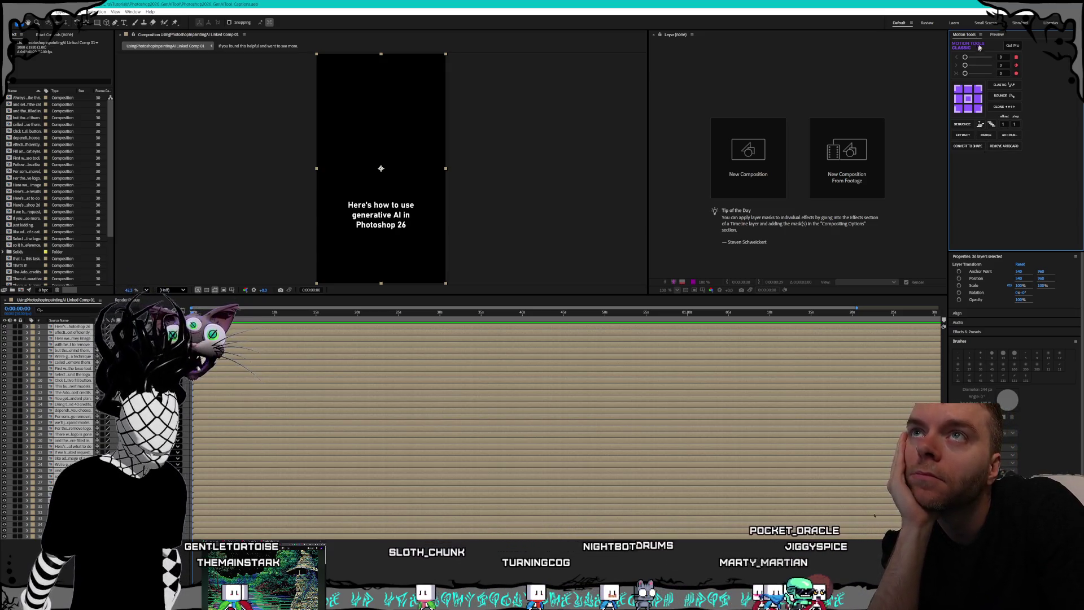
Centre all layers' anchor points with the Motion Tools anchor grid, then return to YouTube.
{"action": "key", "text": "ctrl+3"}
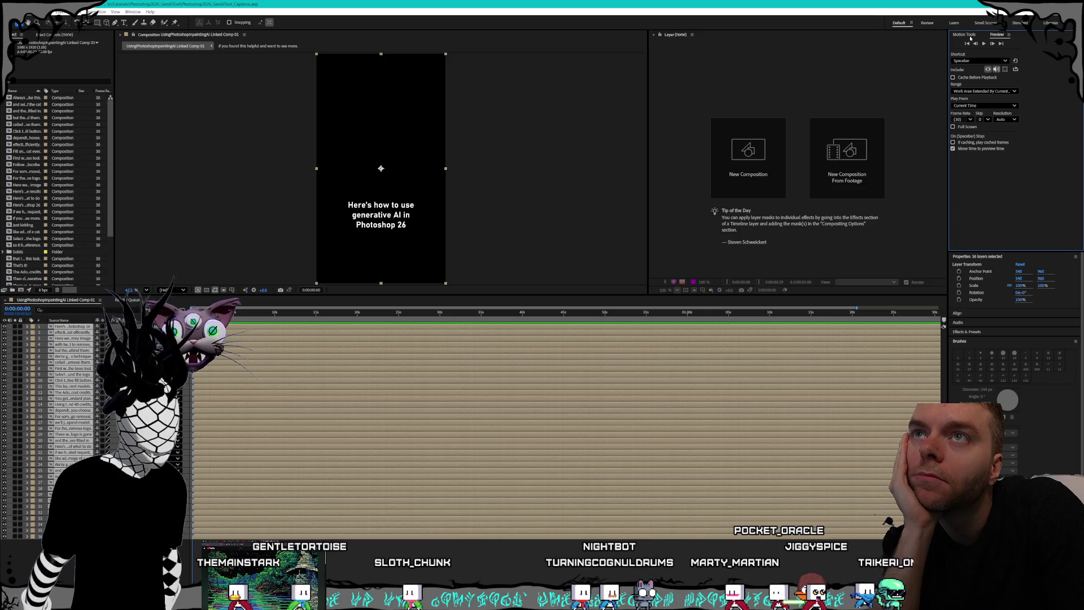
{"action": "left_click", "coordinate": [969, 35]}
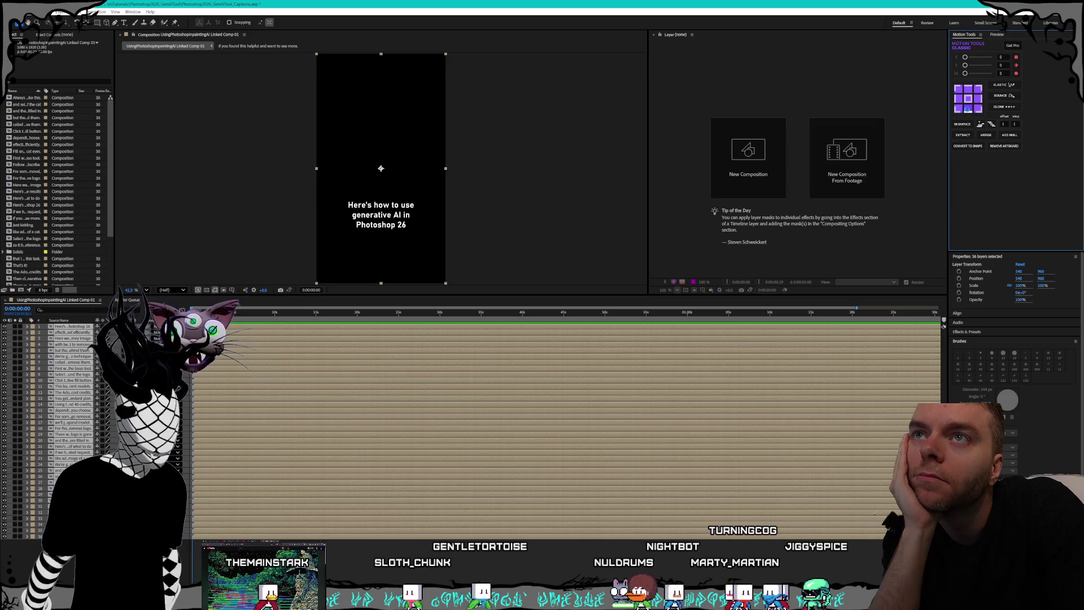
{"action": "left_click", "coordinate": [959, 109]}
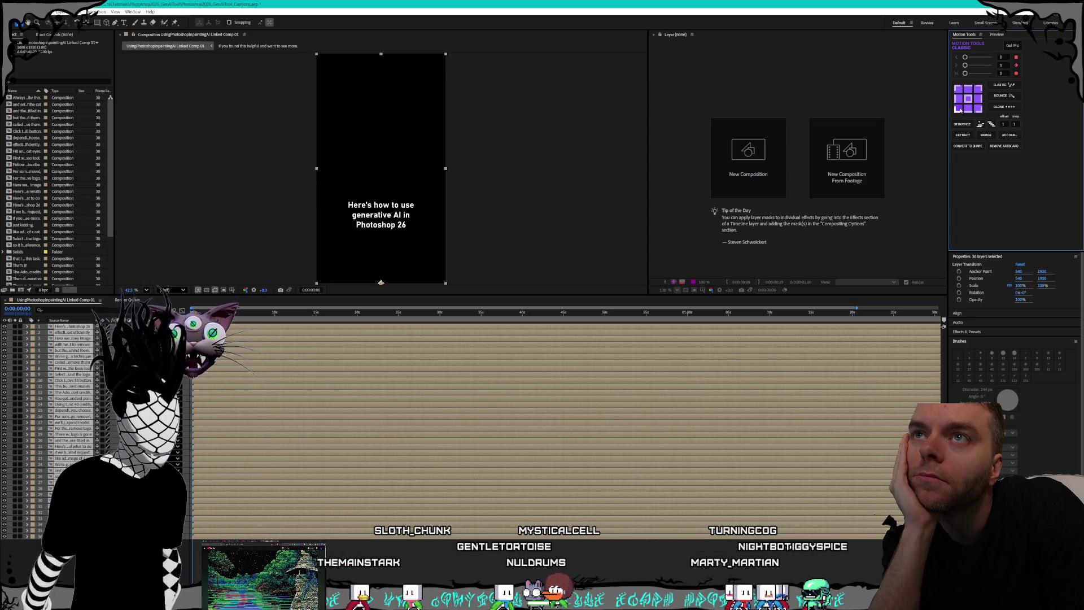
{"action": "left_click", "coordinate": [968, 99]}
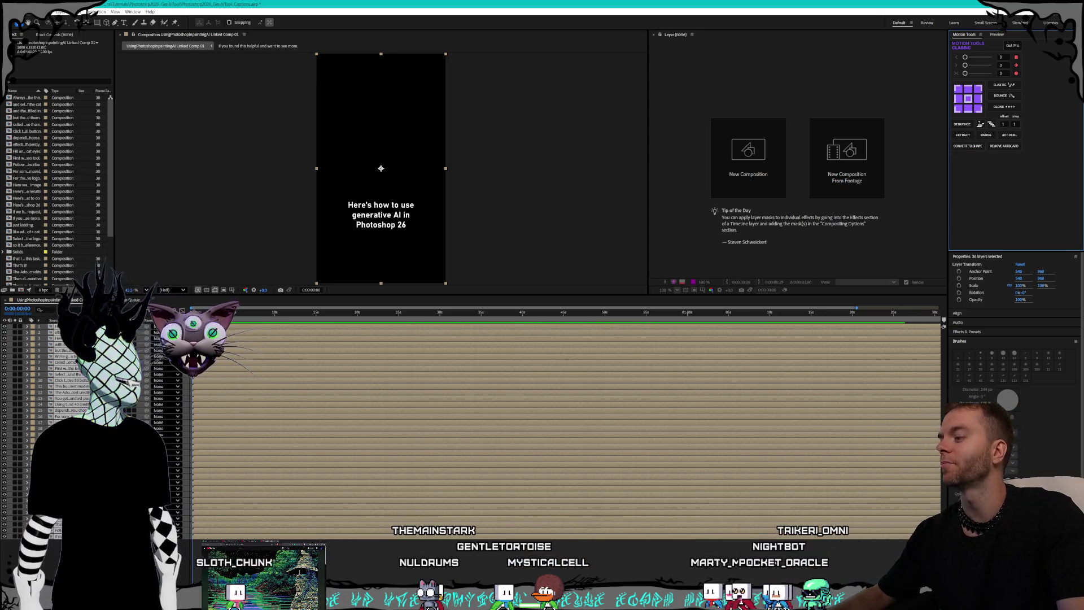
{"action": "key", "text": "alt+Tab"}
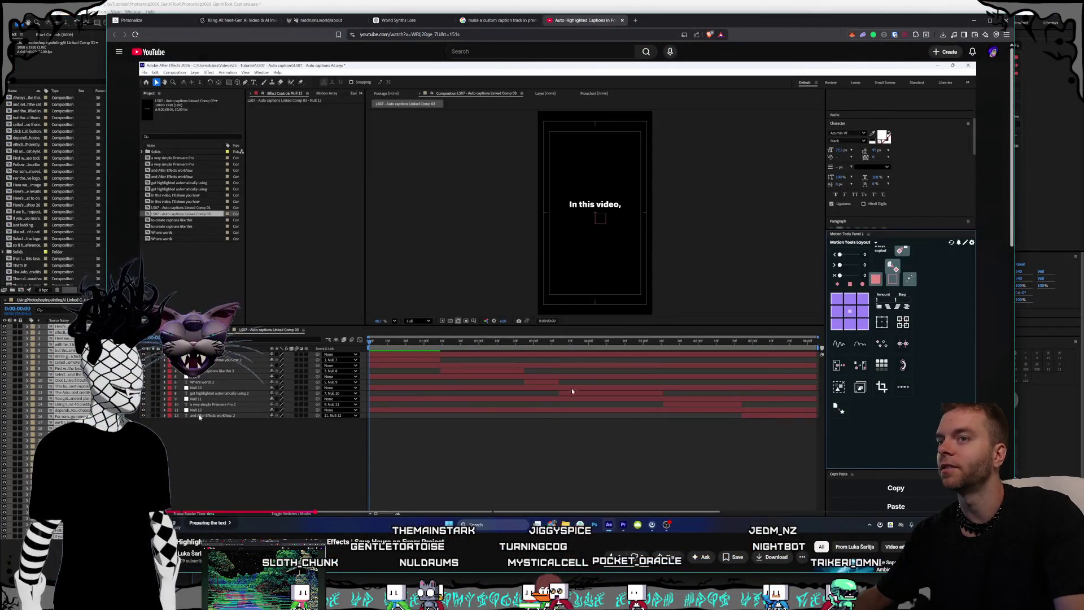
Draft a YouTube comment saying their Motion Tools lacks the plugin button for unprecomp.
{"action": "scroll", "coordinate": [572, 391], "scroll_direction": "down", "scroll_amount": 5}
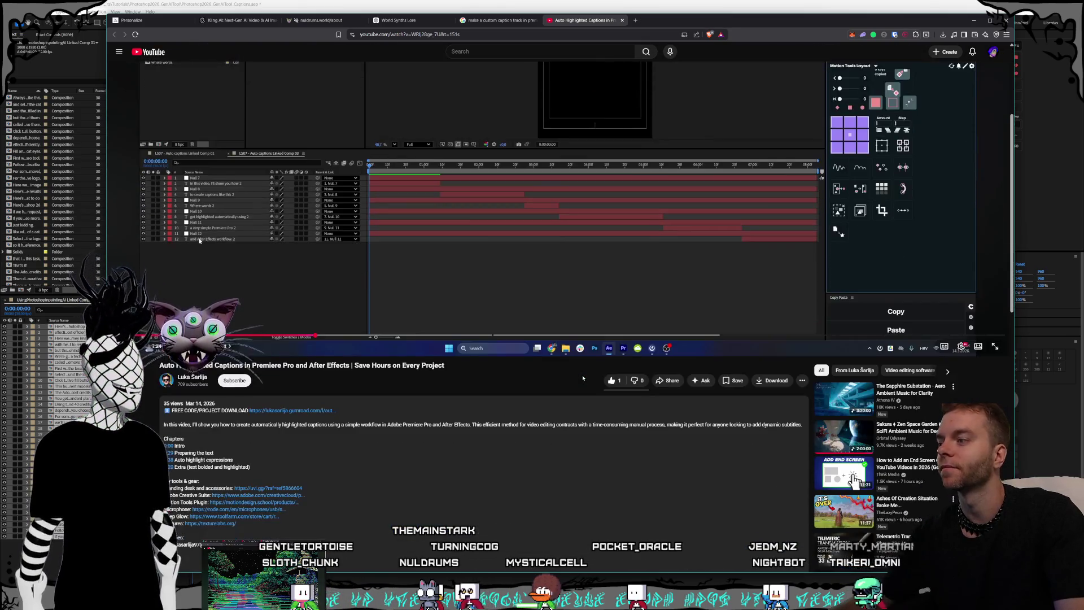
{"action": "scroll", "coordinate": [583, 378], "scroll_direction": "down", "scroll_amount": 7}
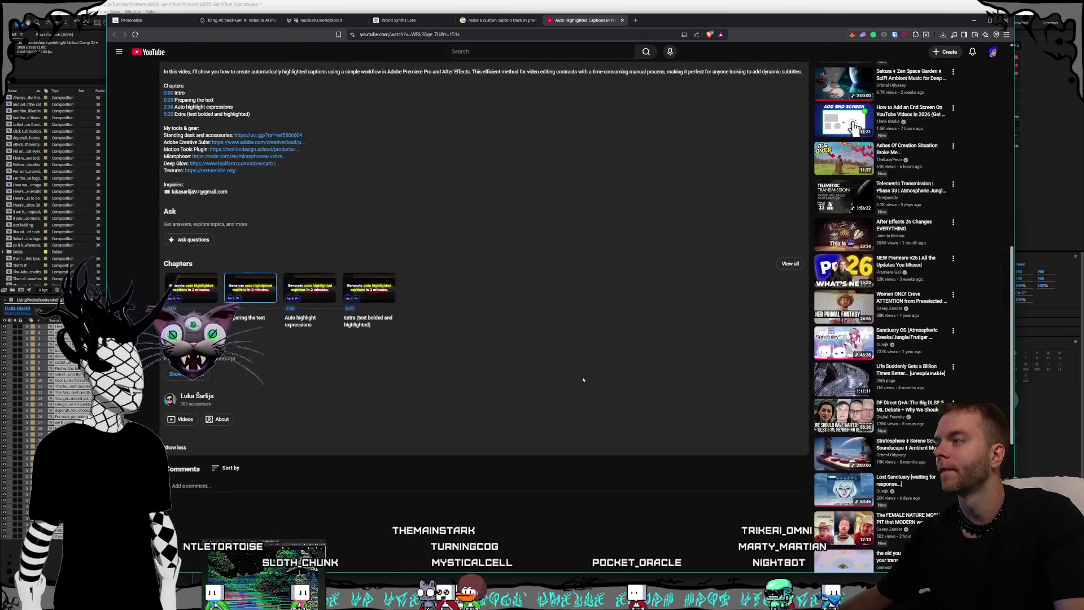
{"action": "scroll", "coordinate": [339, 435], "scroll_direction": "up", "scroll_amount": 3}
{"action": "type", "text": "My motion tools do"}
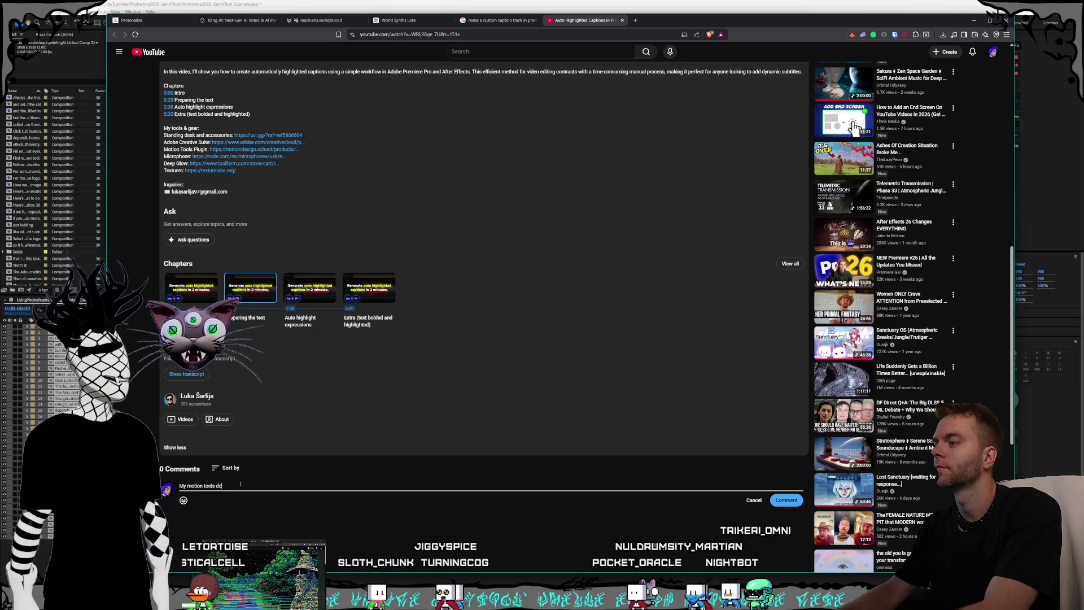
{"action": "type", "text": "esn't have that plug"}
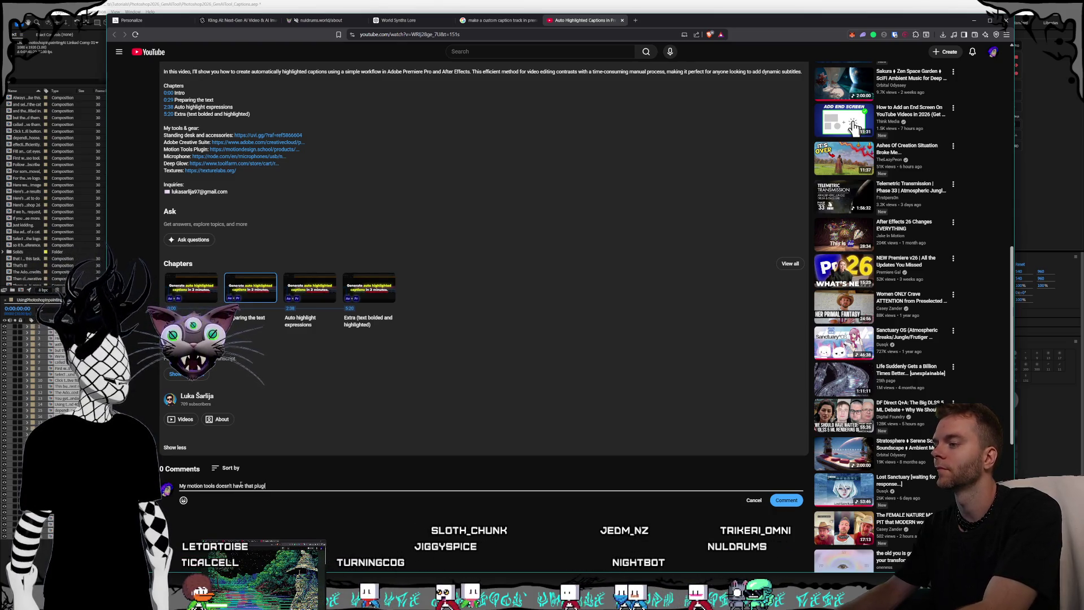
{"action": "type", "text": "in "}
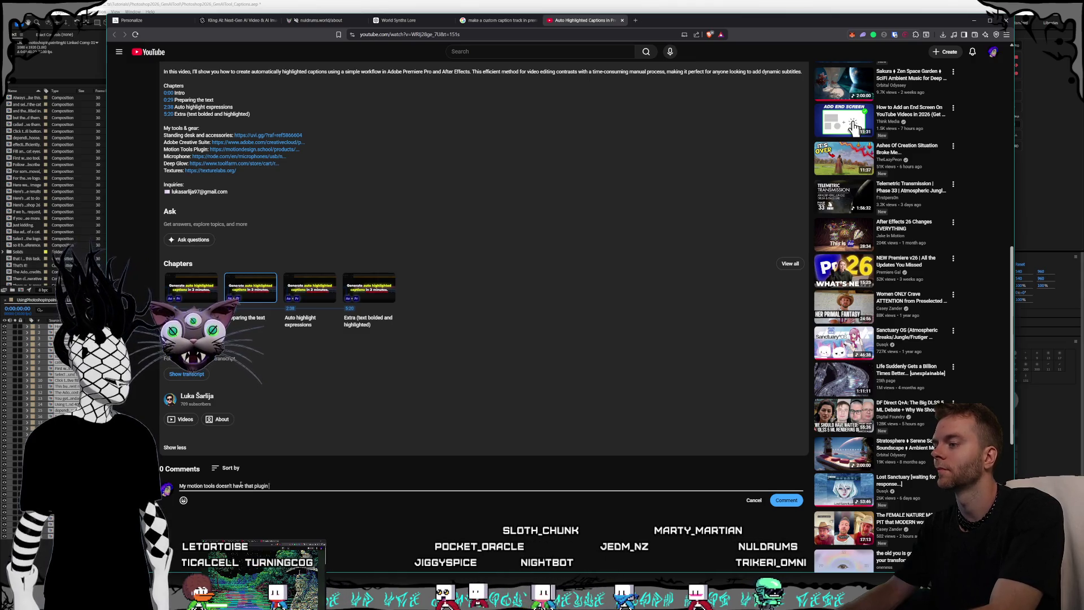
{"action": "type", "text": " button for "}
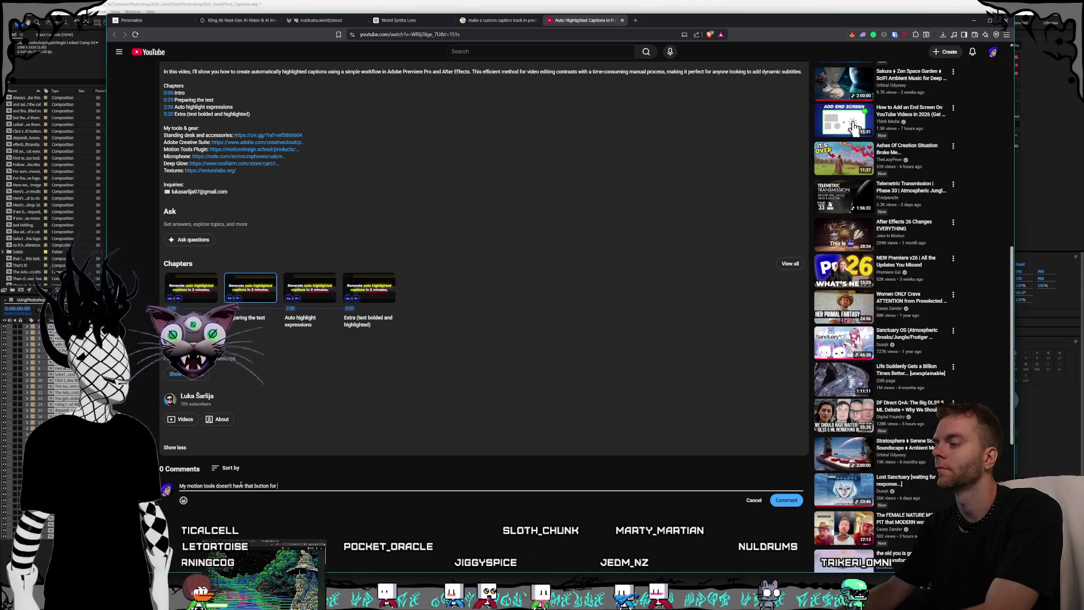
{"action": "type", "text": "unprecomp :("}
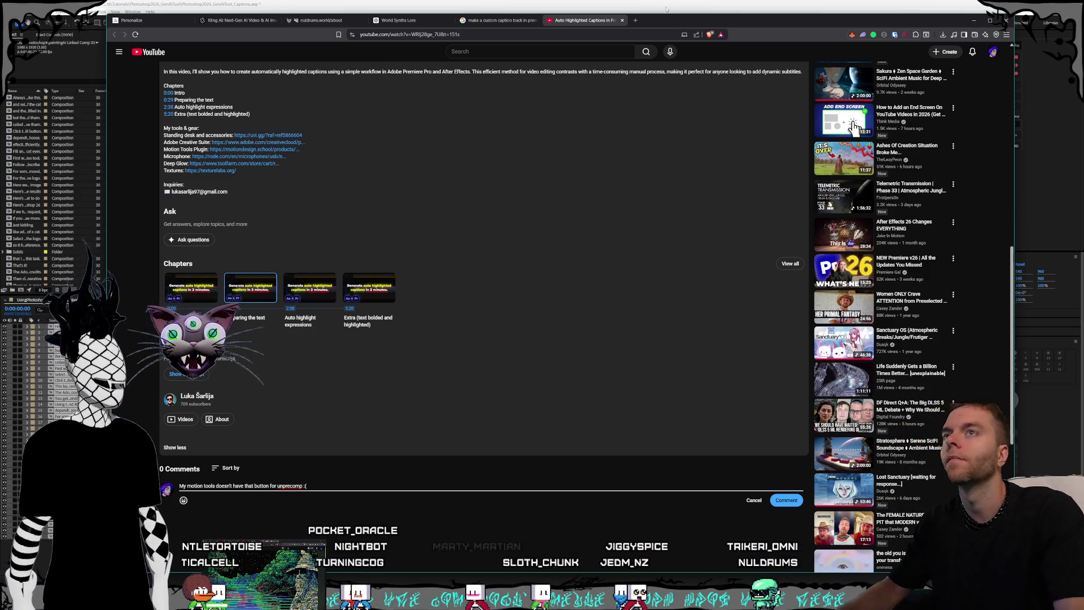
{"action": "left_click", "coordinate": [686, 2]}
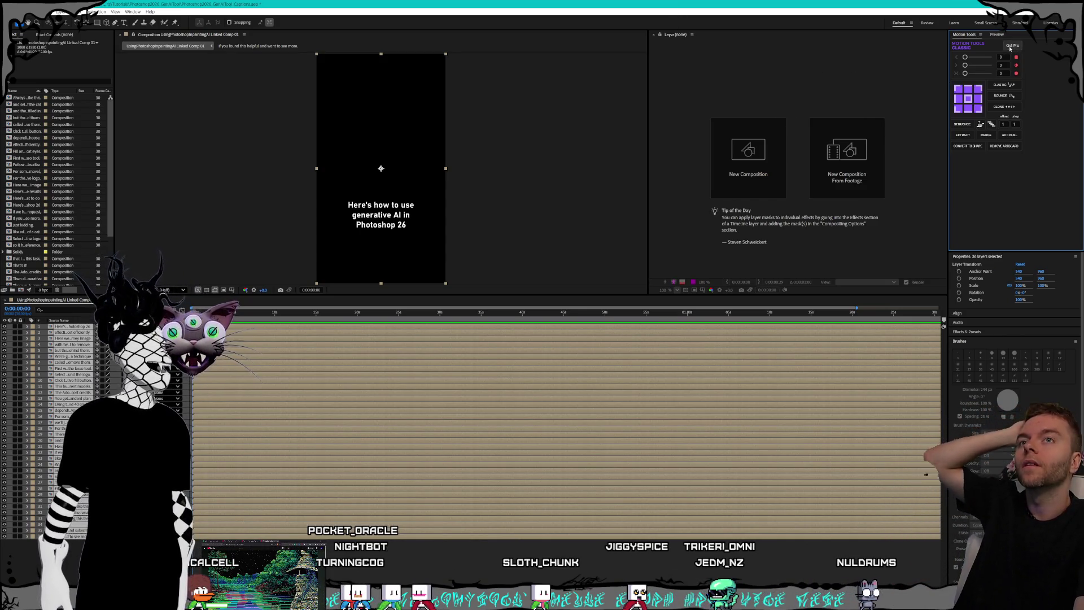
{"action": "key", "text": "alt+Tab"}
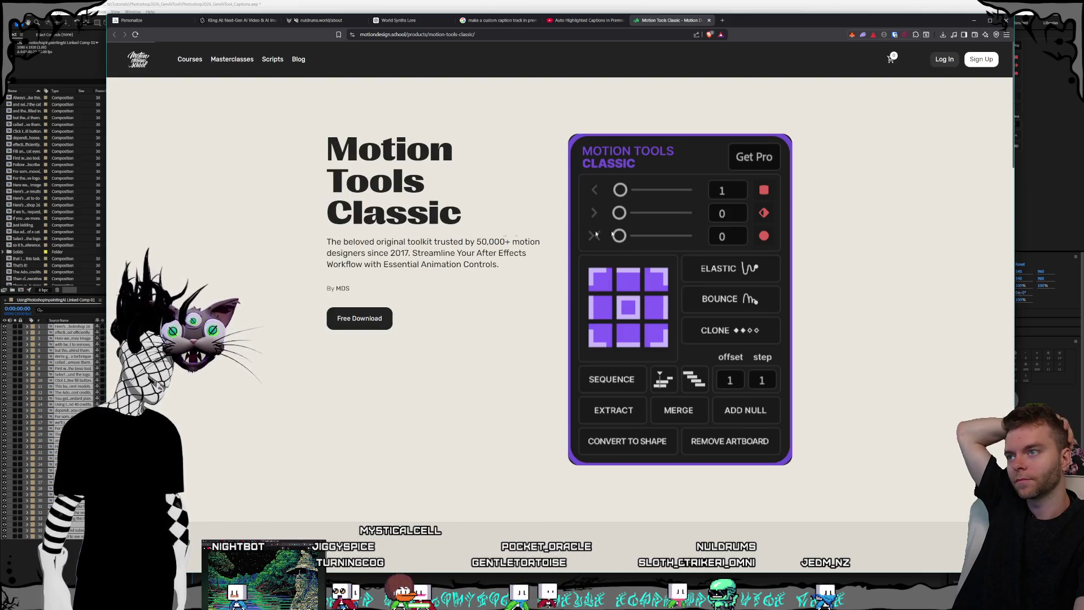
Show the Auto Highlighted Captions video player and lower the browser window to reveal After Effects.
{"action": "left_click", "coordinate": [581, 21]}
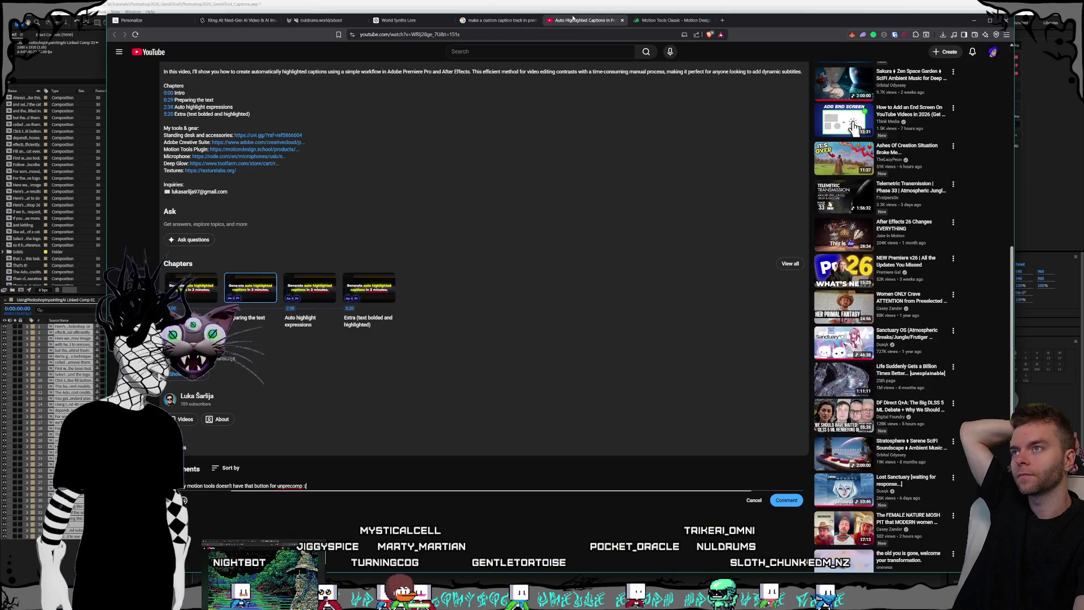
{"action": "scroll", "coordinate": [469, 279], "scroll_direction": "up", "scroll_amount": 10}
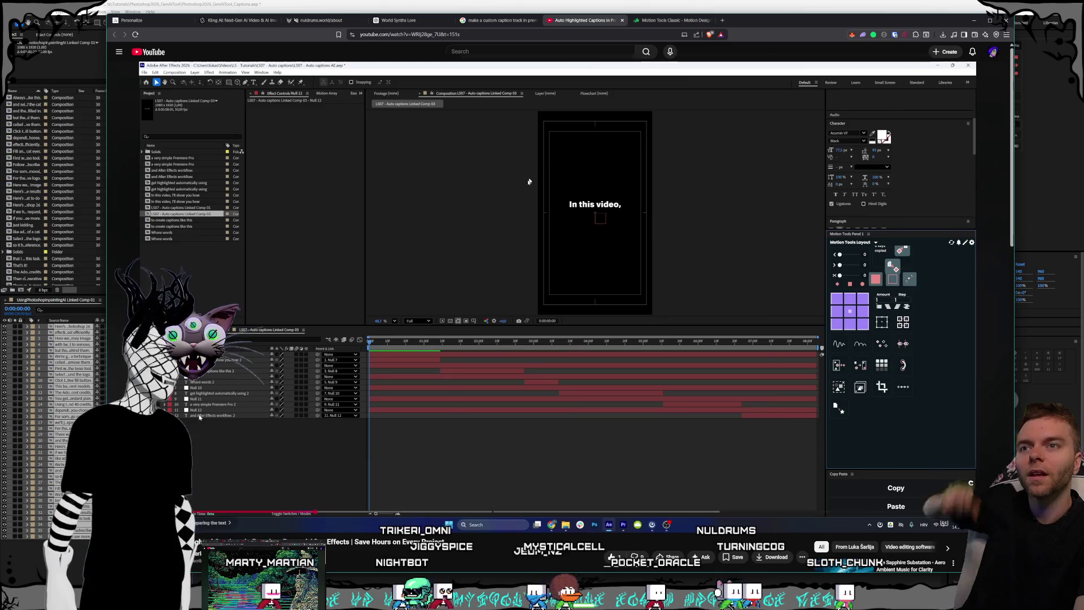
{"action": "mouse_move", "coordinate": [829, 20]}
{"action": "left_mouse_down"}
{"action": "mouse_move", "coordinate": [813, 137]}
{"action": "mouse_move", "coordinate": [824, 21]}
{"action": "left_mouse_up"}
{"action": "left_click", "coordinate": [766, 2]}
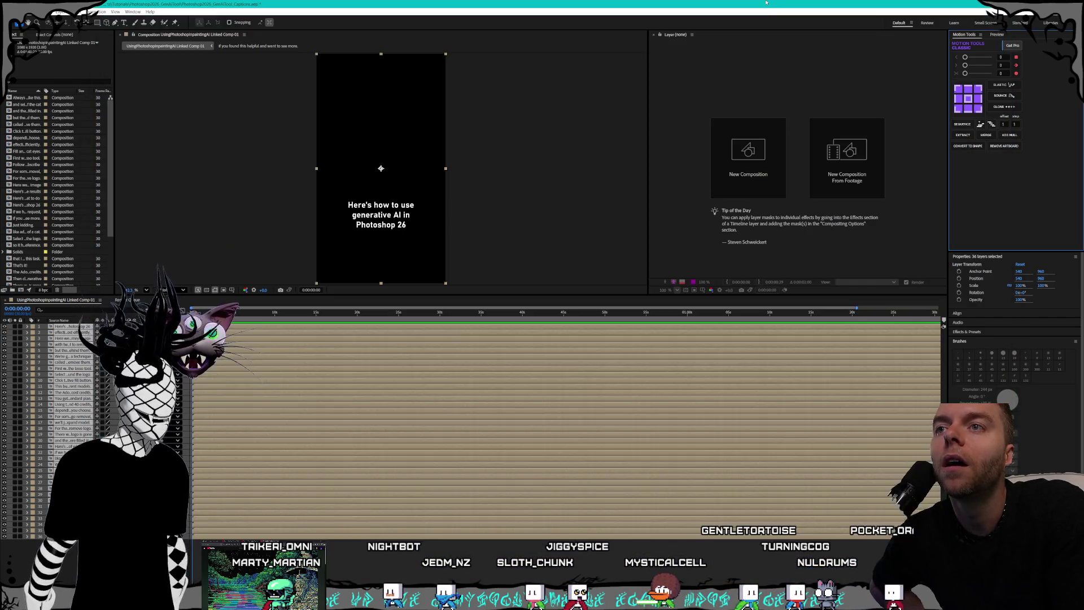
Toggle the Motion Sketch panel and select all 36 timeline layers.
{"action": "left_click", "coordinate": [131, 12]}
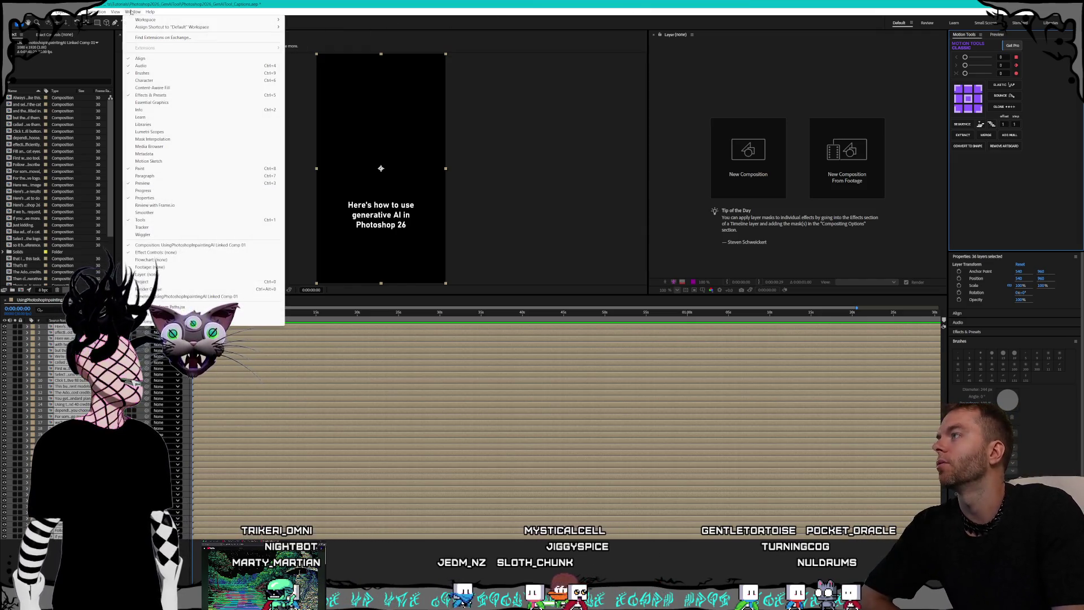
{"action": "left_click", "coordinate": [177, 160]}
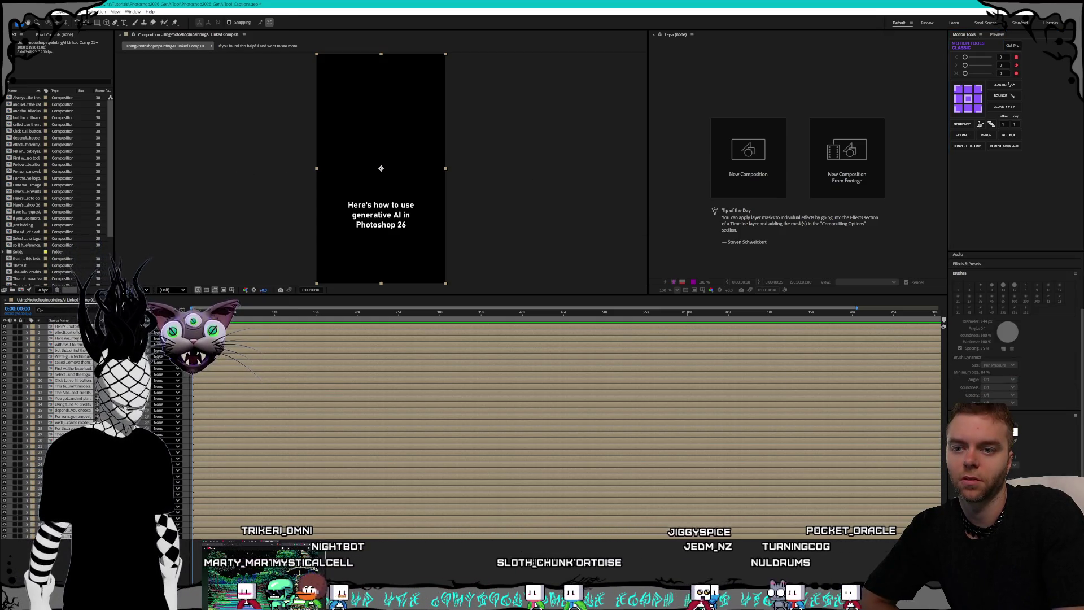
{"action": "key", "text": "ctrl+a"}
Open Window > Find Extensions on Exchange, close that page, then dismiss the Window menu.
{"action": "left_click", "coordinate": [133, 12]}
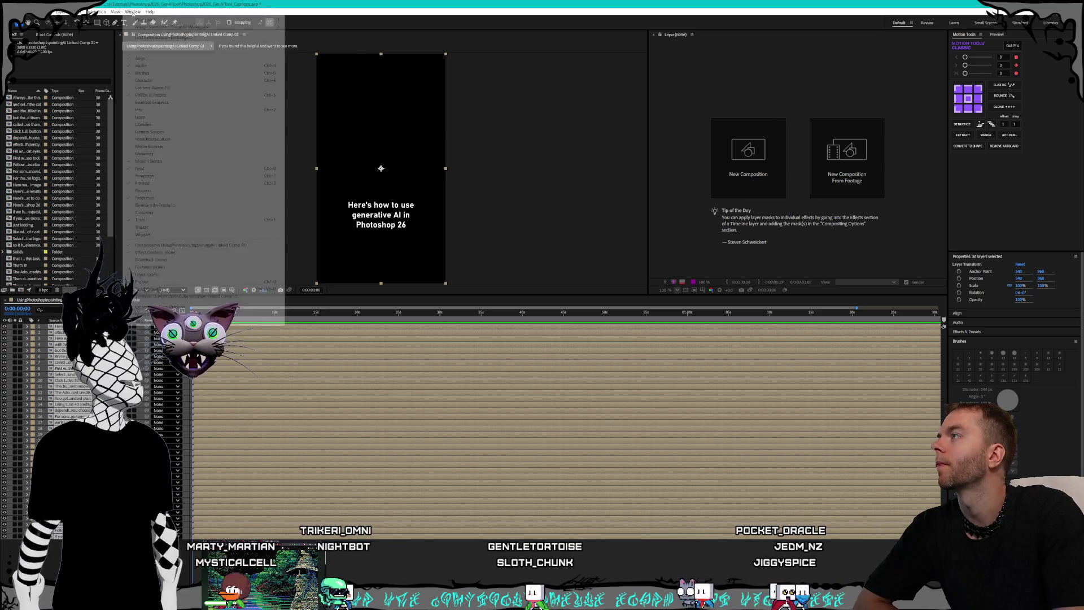
{"action": "left_click", "coordinate": [162, 37]}
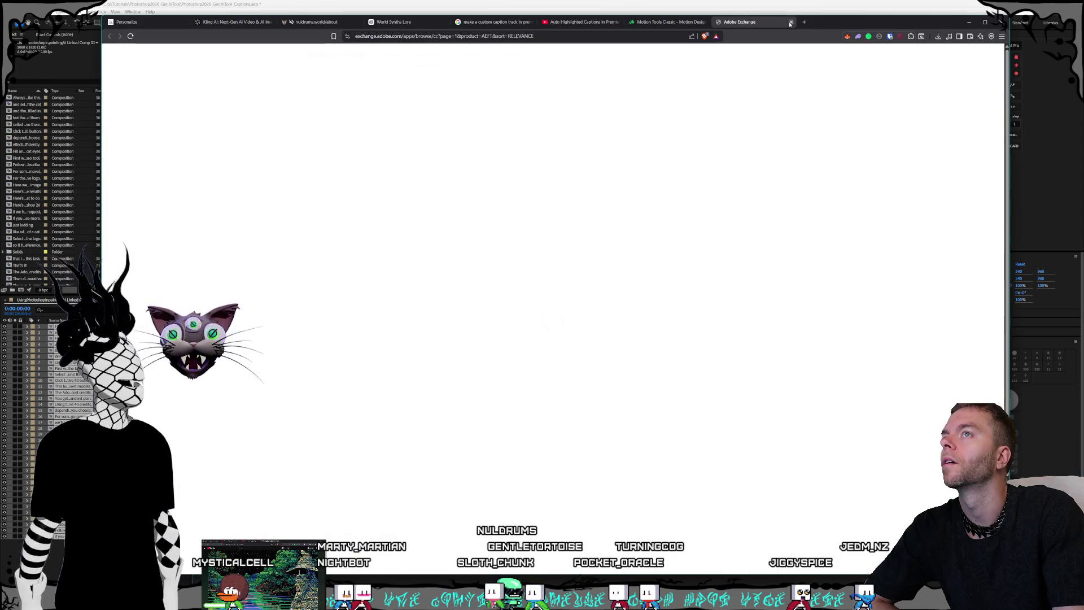
{"action": "key", "text": "ctrl+w"}
{"action": "left_click", "coordinate": [375, 2]}
{"action": "left_click", "coordinate": [133, 12]}
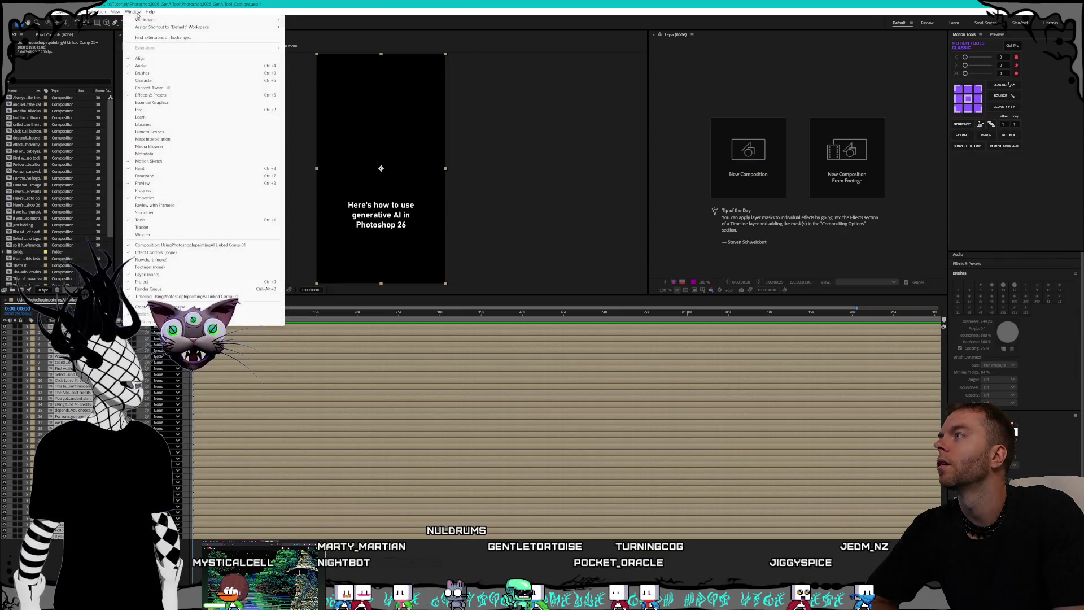
{"action": "mouse_move", "coordinate": [147, 23]}
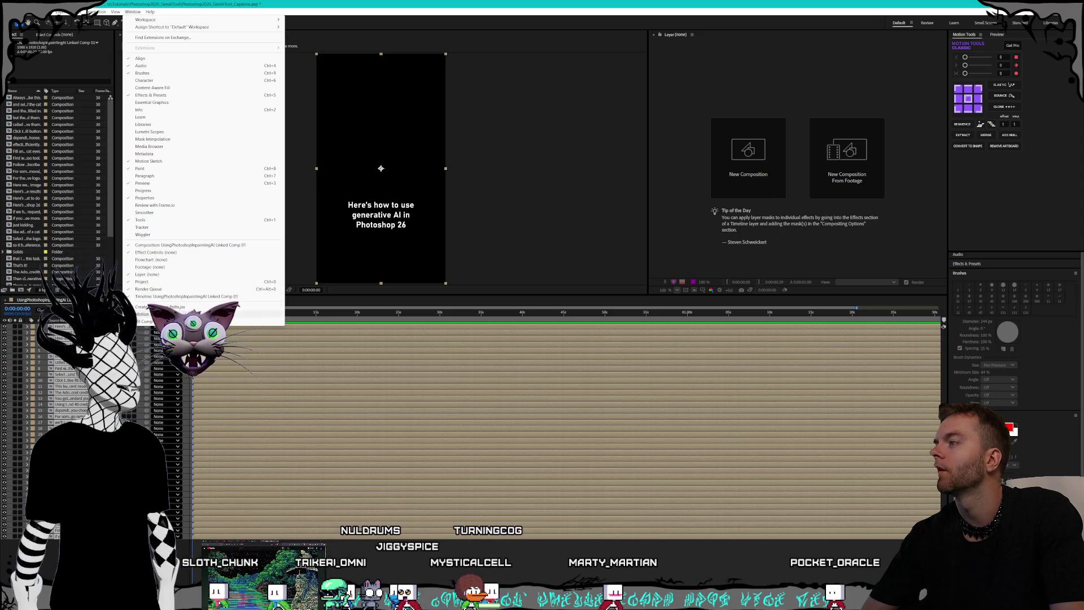
{"action": "left_click", "coordinate": [398, 2]}
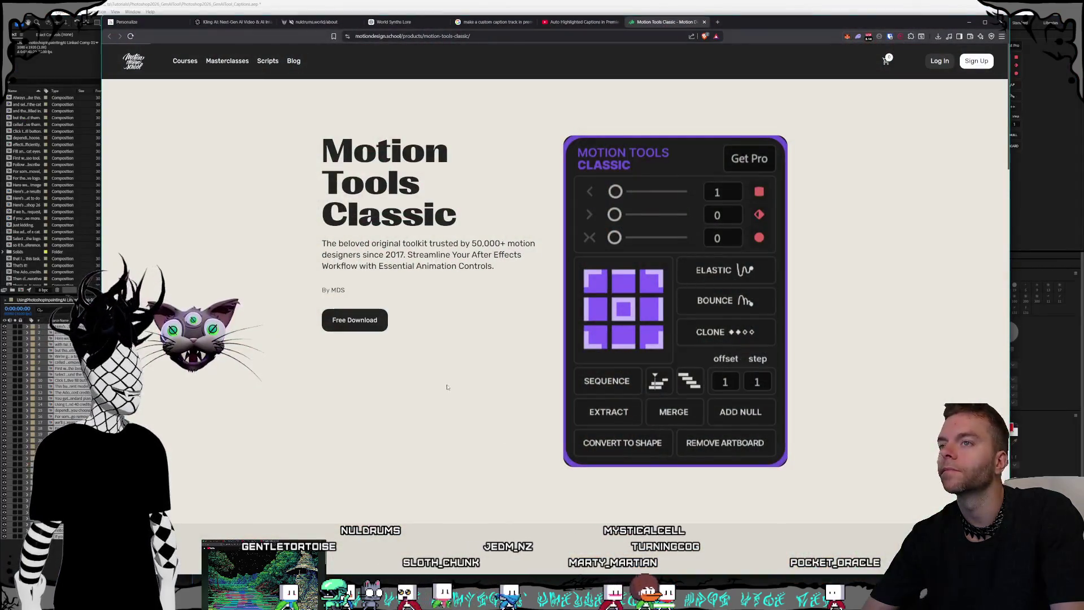
Review the Motion Tools Classic product page top to bottom, then return to the captions tutorial.
{"action": "scroll", "coordinate": [452, 383], "scroll_direction": "down", "scroll_amount": 7}
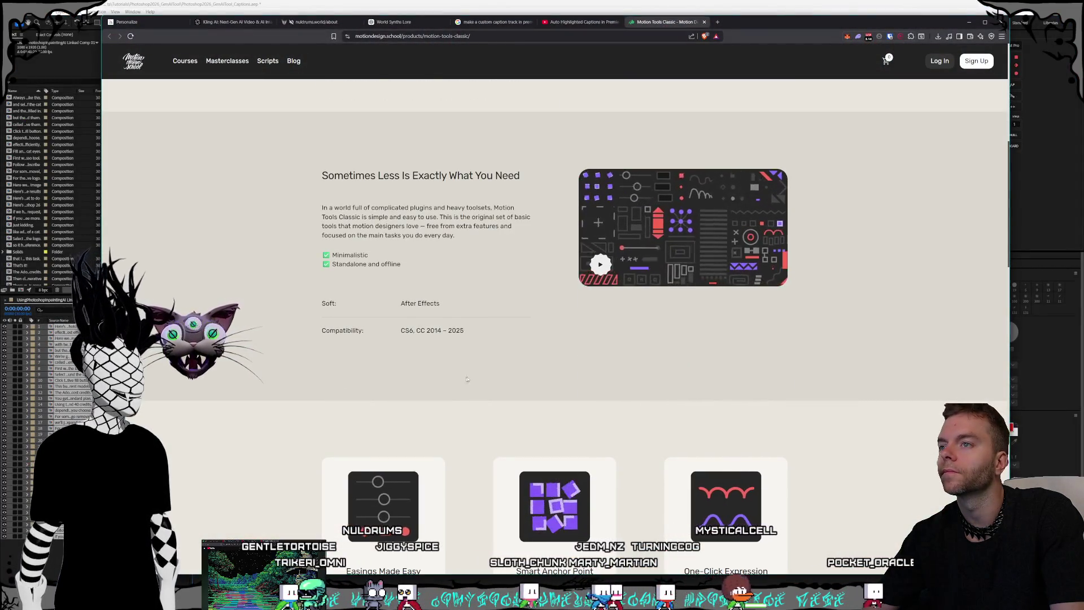
{"action": "scroll", "coordinate": [522, 348], "scroll_direction": "down", "scroll_amount": 9}
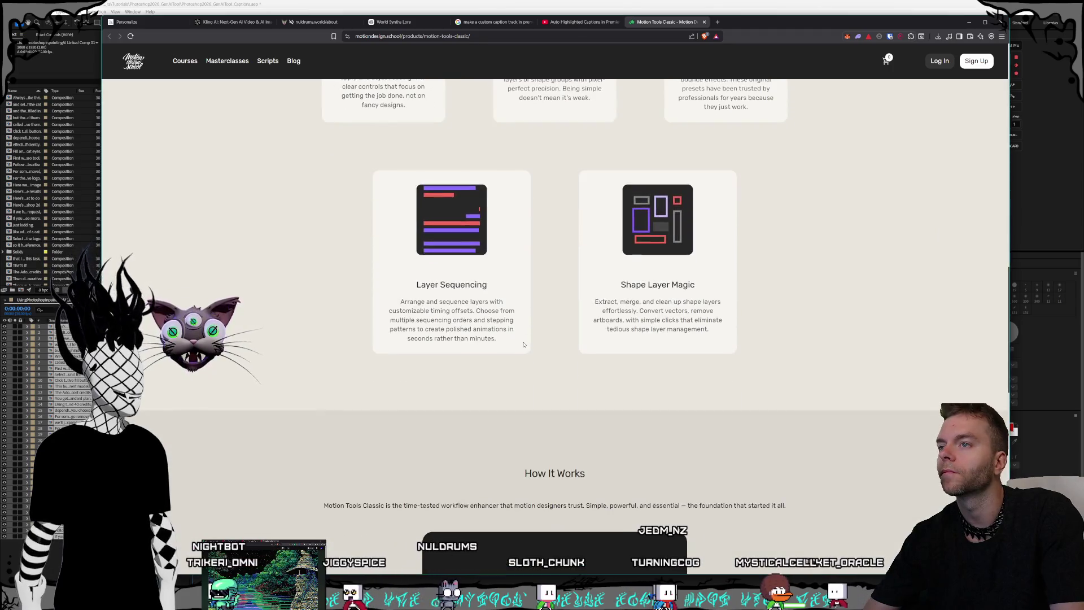
{"action": "scroll", "coordinate": [524, 345], "scroll_direction": "down", "scroll_amount": 4}
{"action": "scroll", "coordinate": [523, 345], "scroll_direction": "down", "scroll_amount": 3}
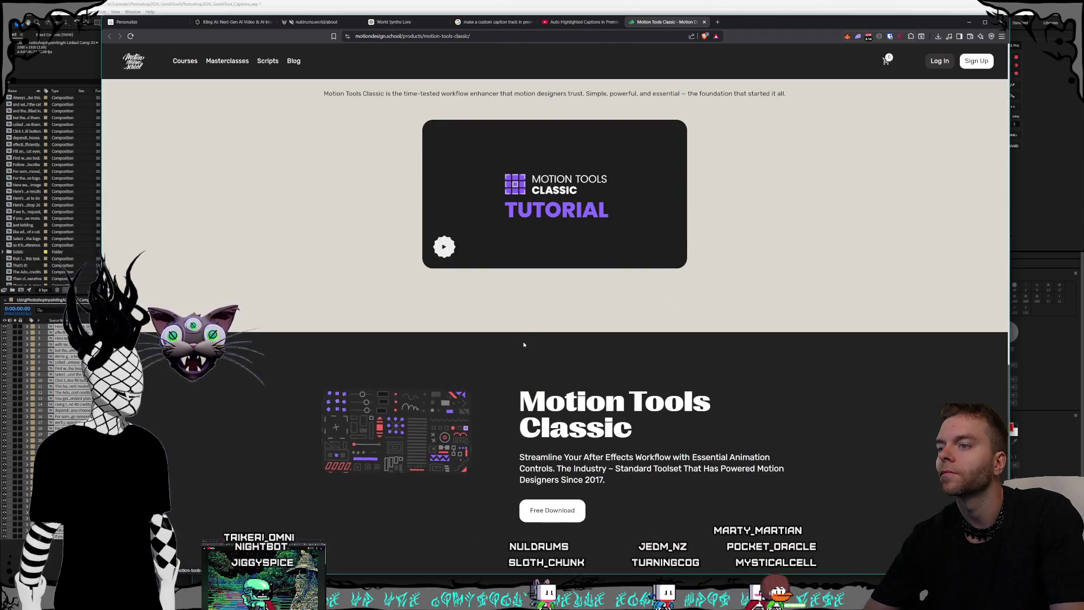
{"action": "scroll", "coordinate": [524, 344], "scroll_direction": "down", "scroll_amount": 5}
{"action": "scroll", "coordinate": [536, 378], "scroll_direction": "up", "scroll_amount": 15}
{"action": "scroll", "coordinate": [537, 384], "scroll_direction": "up", "scroll_amount": 10}
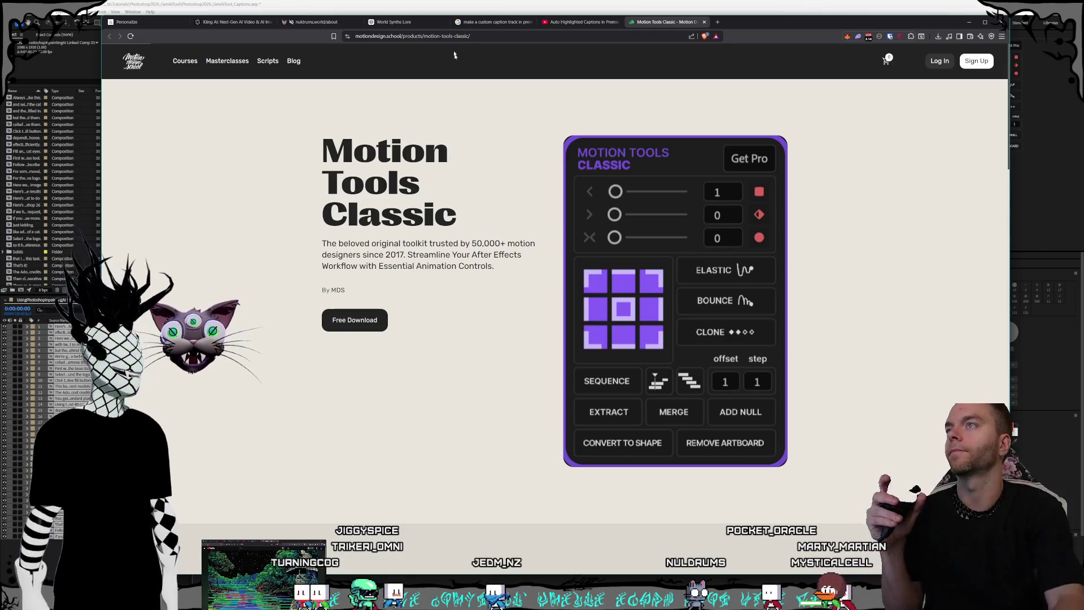
{"action": "left_click", "coordinate": [581, 25]}
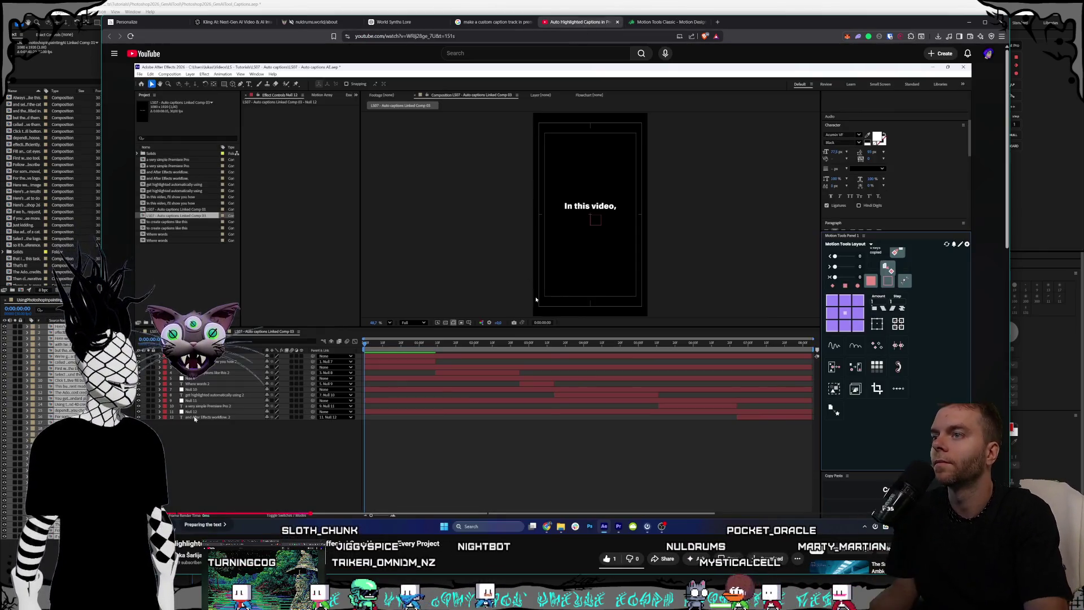
Seek the captions tutorial to the Motion Tools unprecomp section and pause it.
{"action": "scroll", "coordinate": [535, 299], "scroll_direction": "down", "scroll_amount": 10}
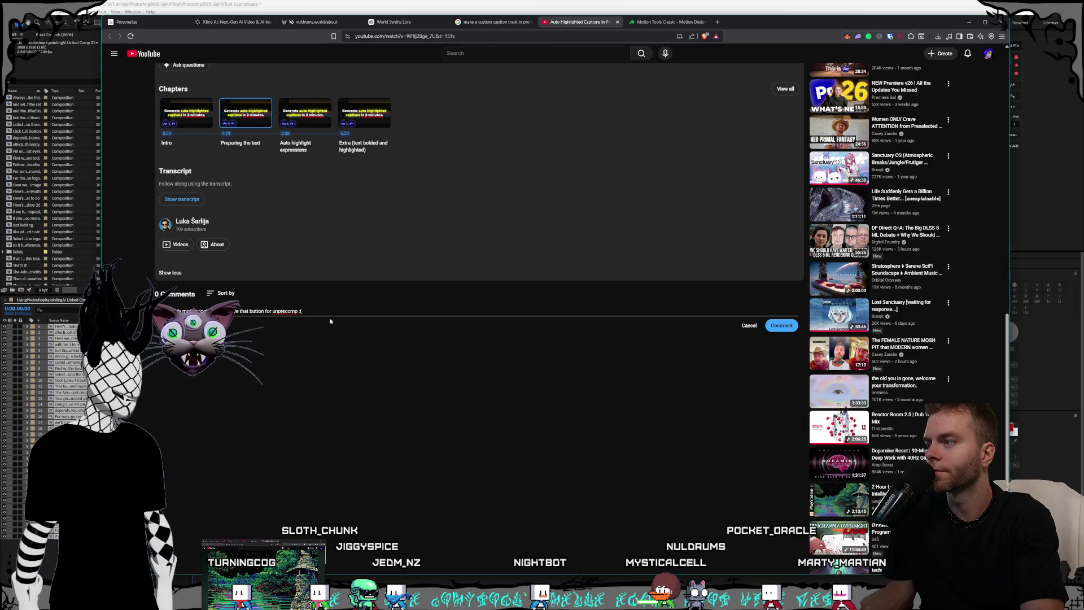
{"action": "scroll", "coordinate": [339, 327], "scroll_direction": "up", "scroll_amount": 8}
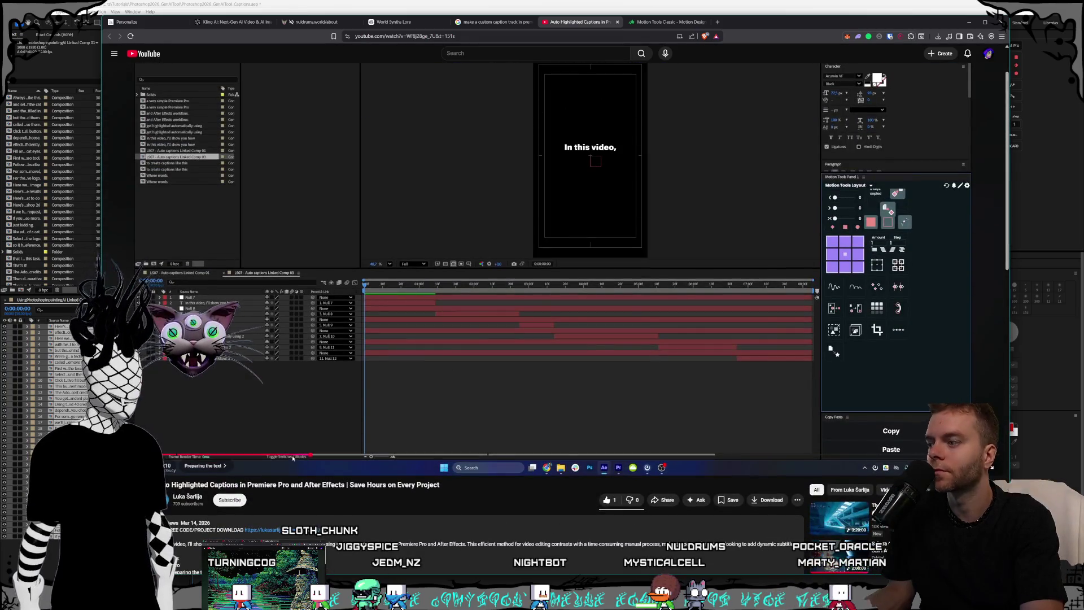
{"action": "left_click", "coordinate": [291, 452]}
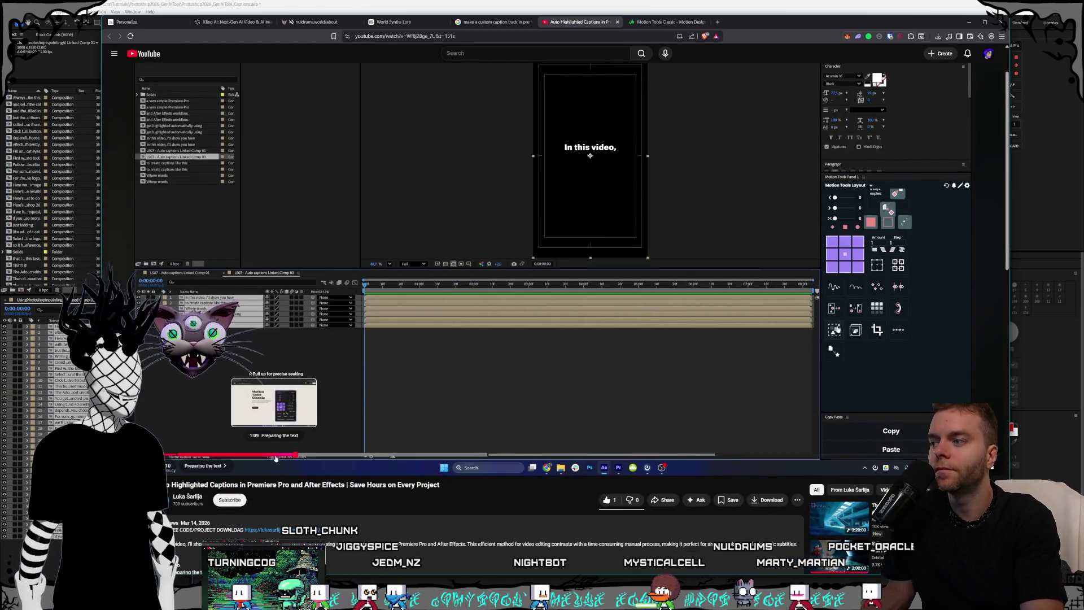
{"action": "left_click", "coordinate": [282, 454]}
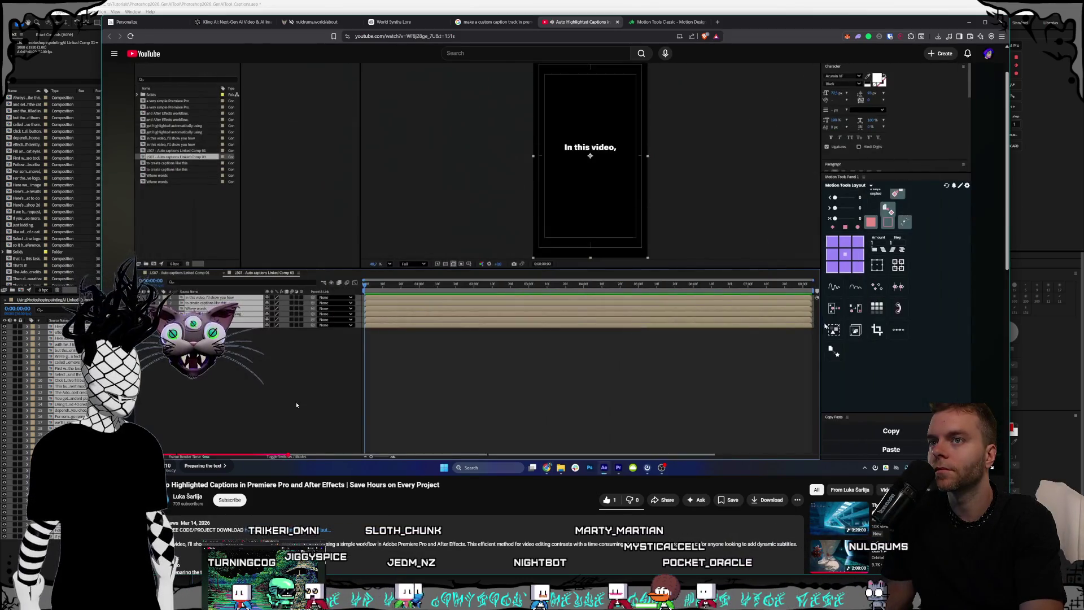
{"action": "left_click", "coordinate": [308, 388]}
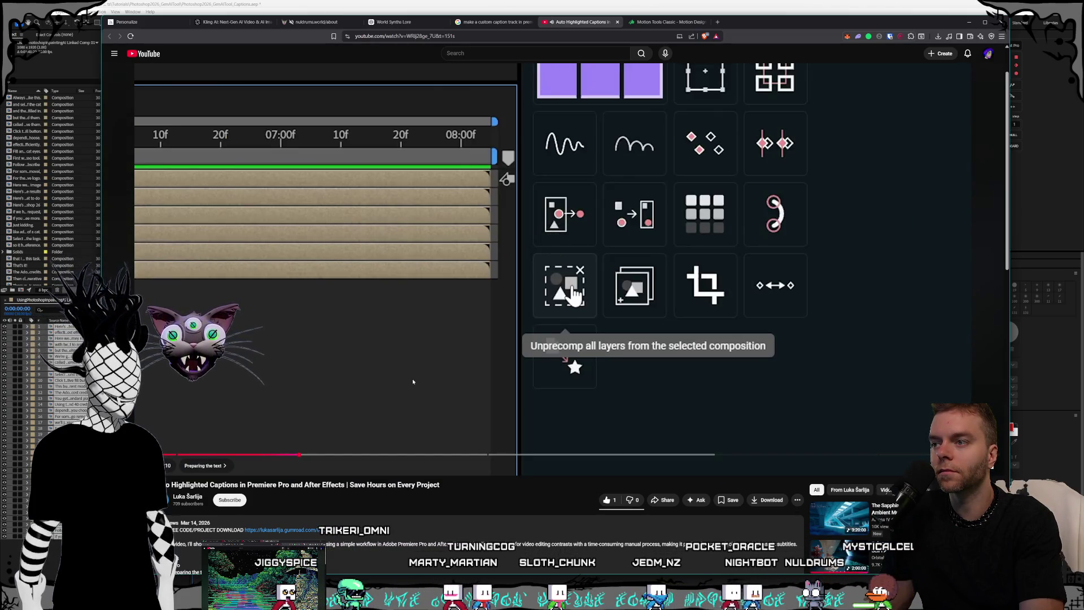
Open a new blank browser tab beside the tutorial.
{"action": "scroll", "coordinate": [412, 382], "scroll_direction": "down", "scroll_amount": 15}
{"action": "scroll", "coordinate": [417, 426], "scroll_direction": "up", "scroll_amount": 4}
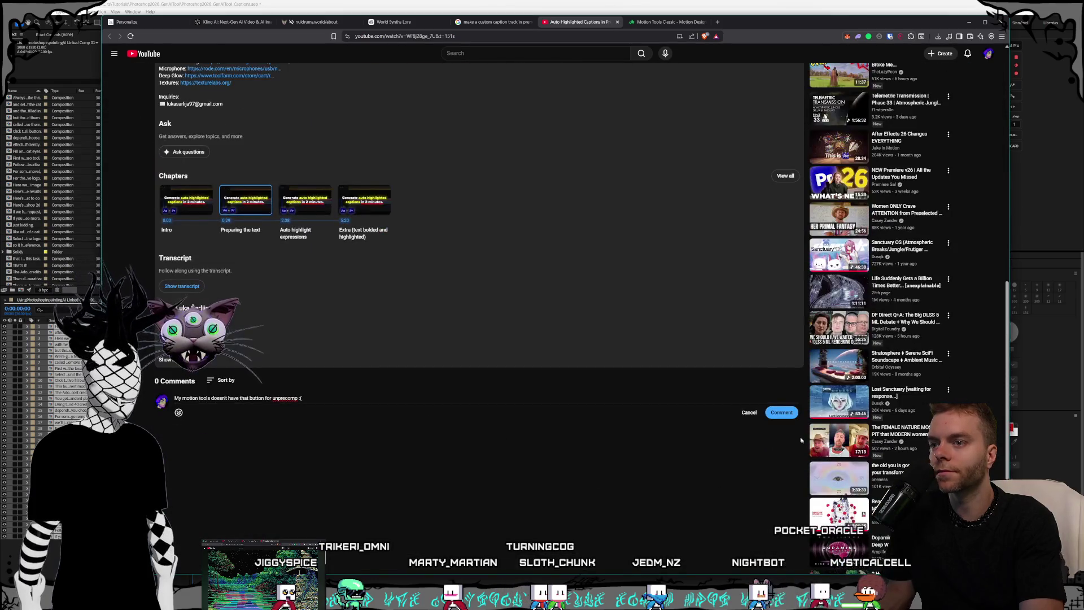
{"action": "scroll", "coordinate": [536, 491], "scroll_direction": "up", "scroll_amount": 10}
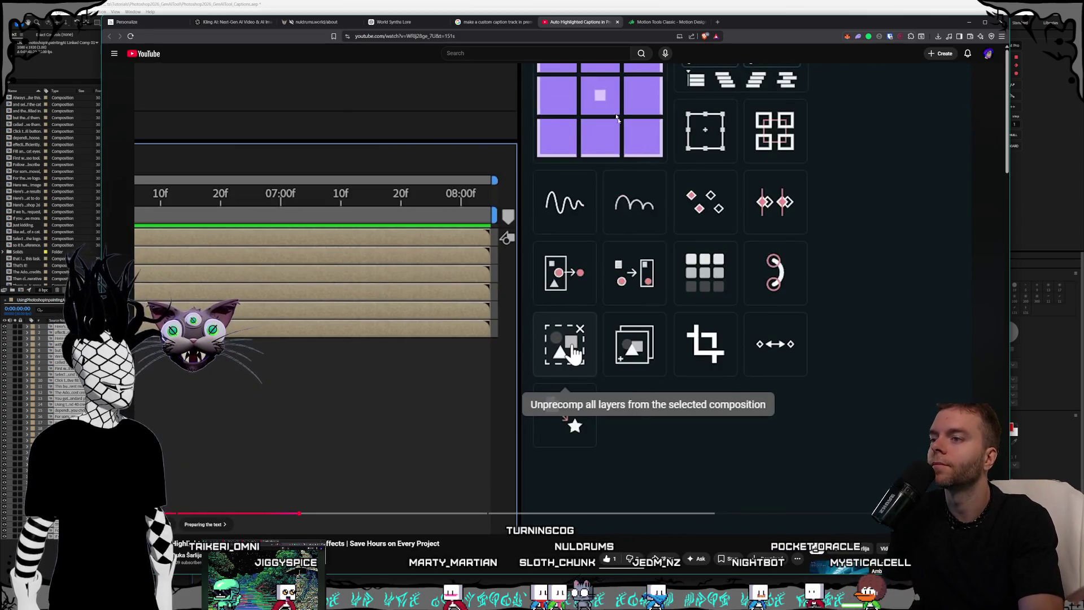
{"action": "key", "text": "ctrl+t"}
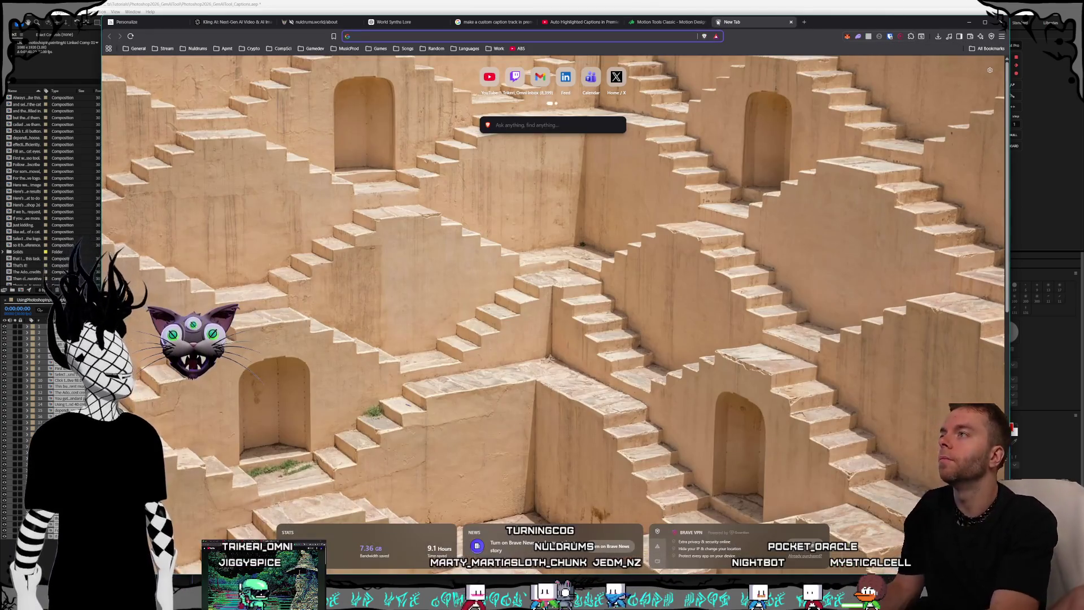
Search Google for 'motion tools plugin unprecomp button' and open the Reddit un-precomp thread in background.
{"action": "type", "text": "motion tools"}
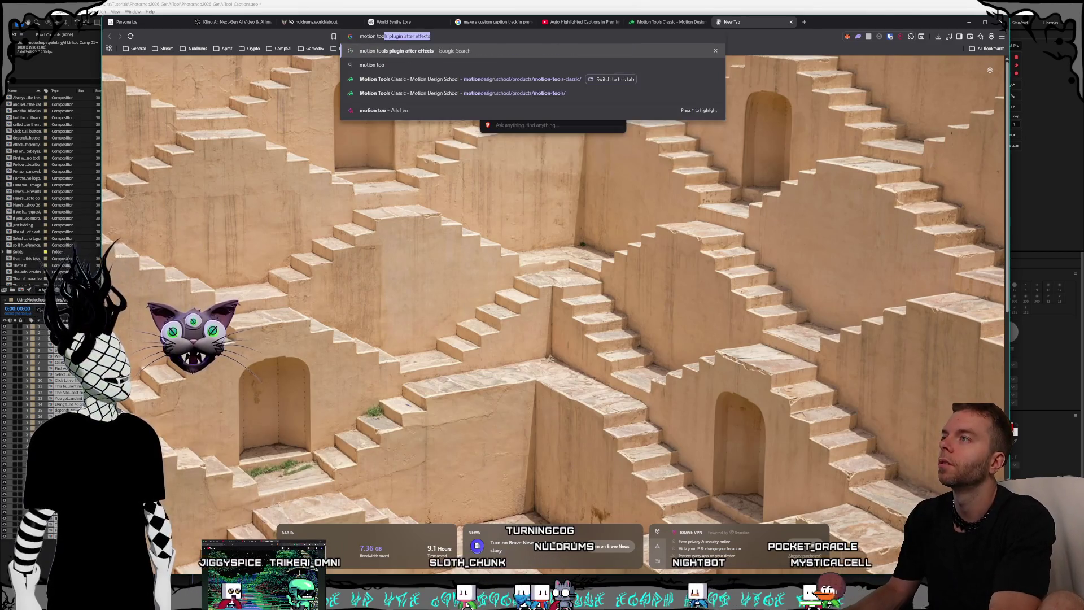
{"action": "type", "text": " plugin "}
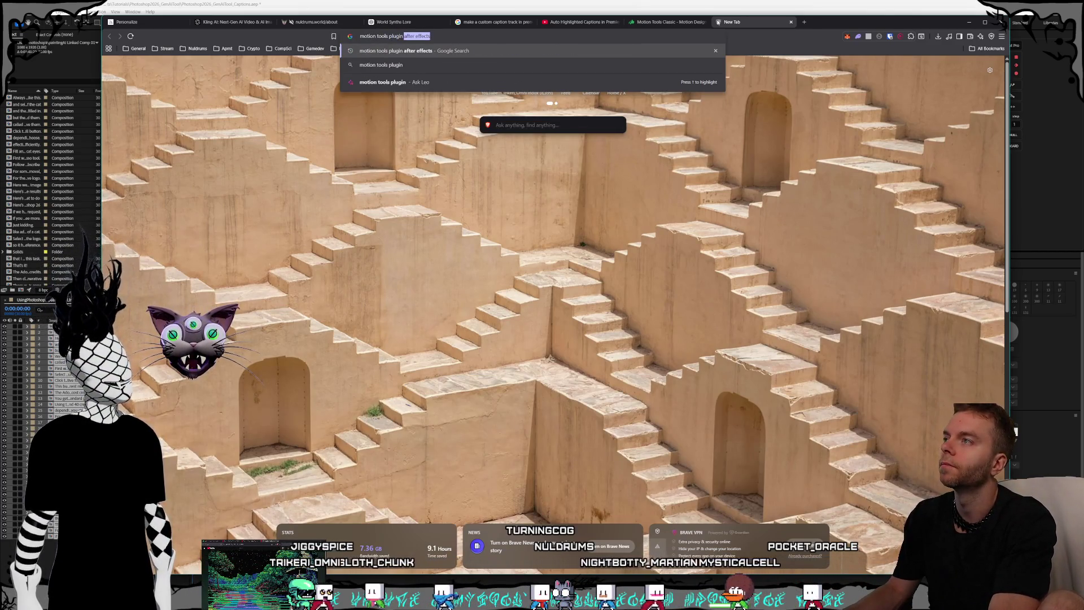
{"action": "type", "text": "un"}
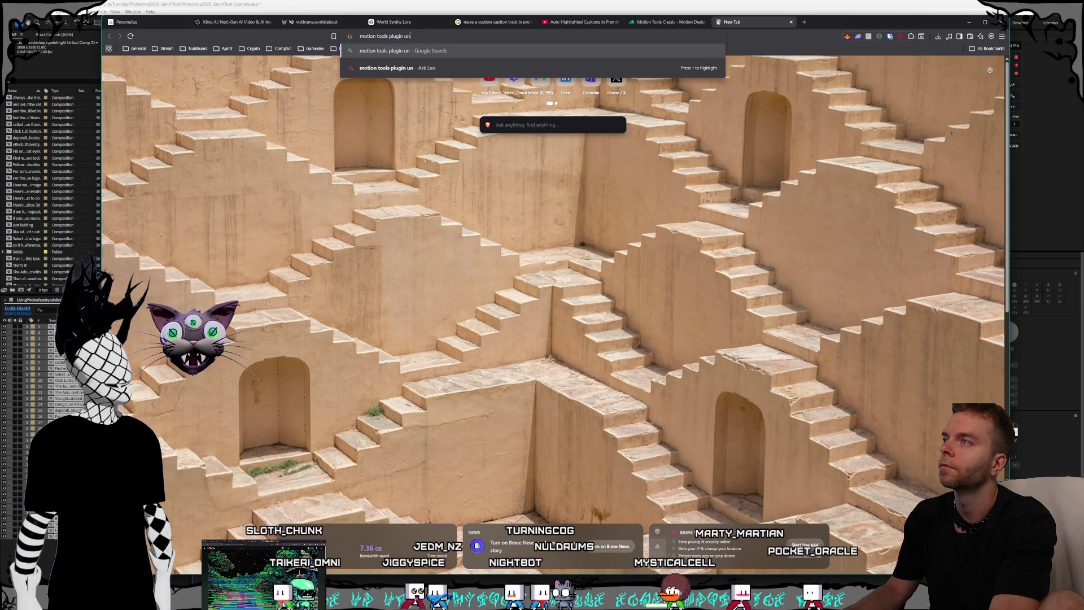
{"action": "type", "text": "precomp button"}
{"action": "key", "text": "Return"}
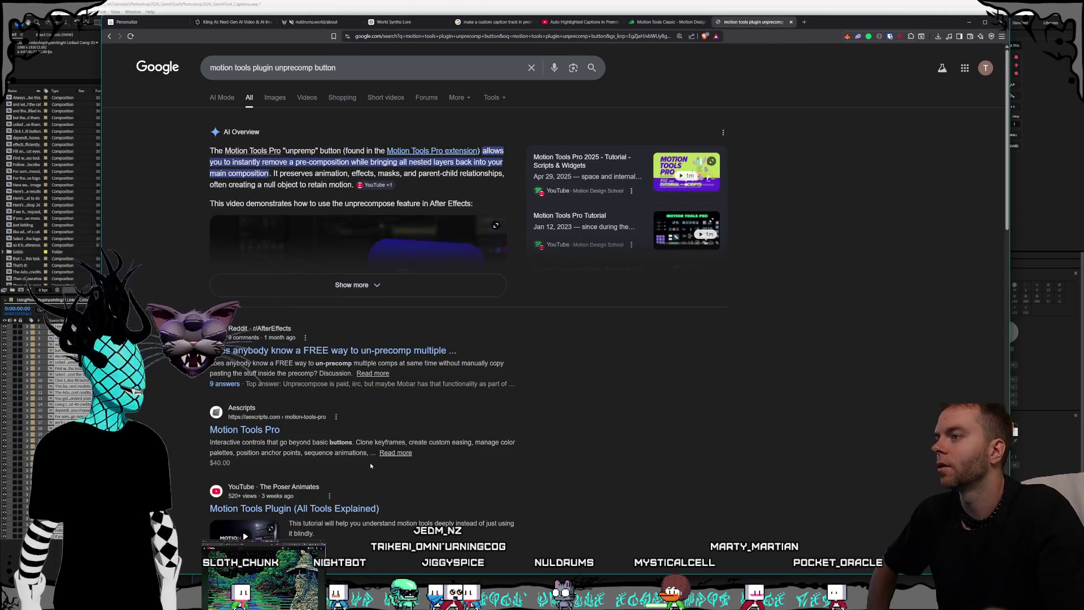
{"action": "middle_click", "coordinate": [430, 355]}
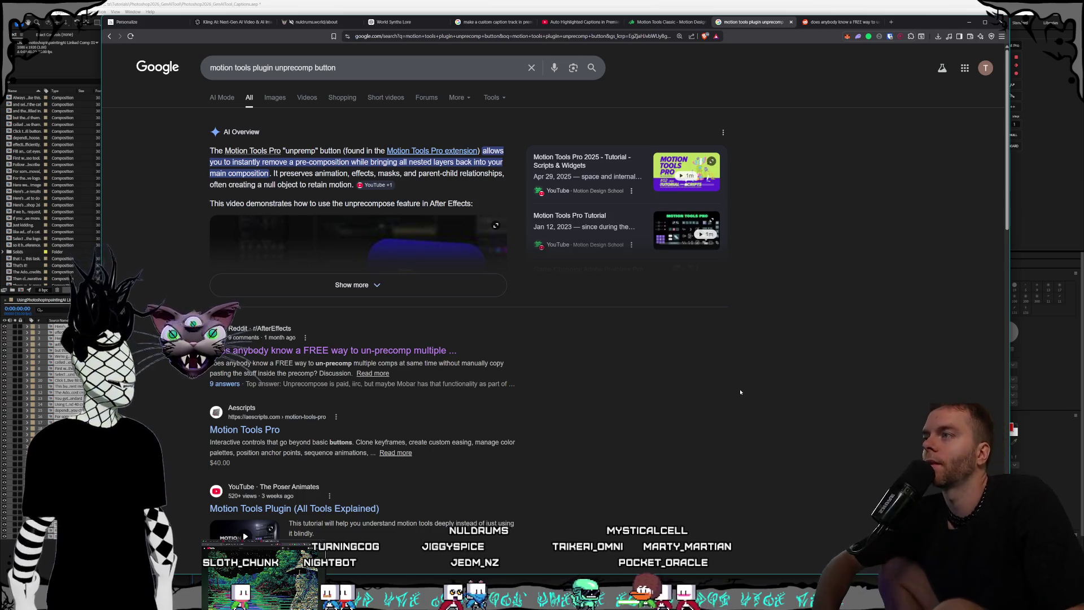
Move the Motion Tools Classic page into its own window and reload the search results.
{"action": "left_click", "coordinate": [651, 21]}
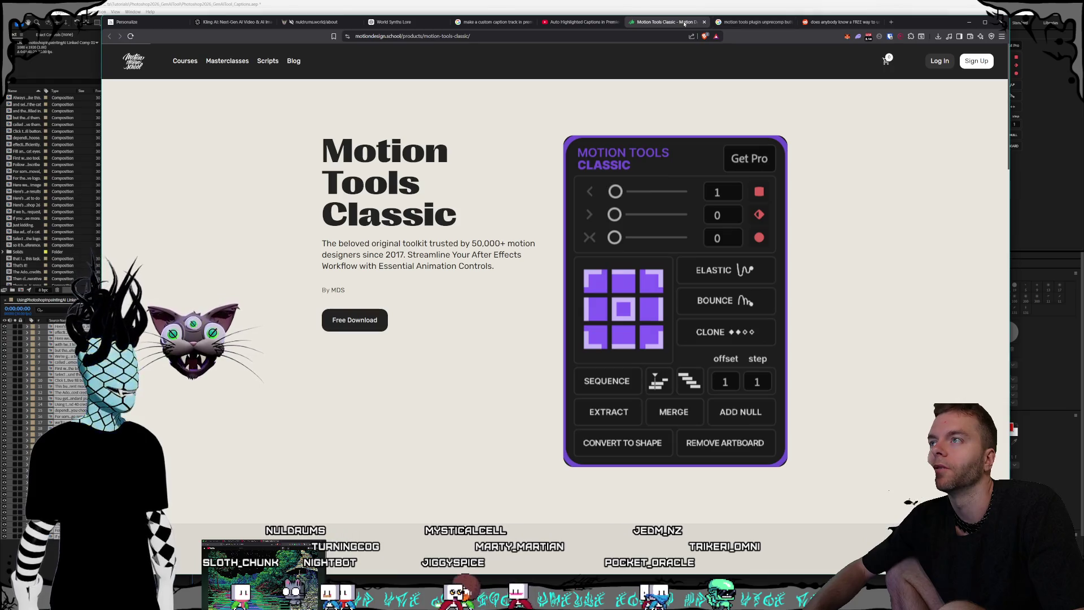
{"action": "mouse_move", "coordinate": [683, 23]}
{"action": "left_mouse_down"}
{"action": "mouse_move", "coordinate": [122, 57]}
{"action": "mouse_move", "coordinate": [248, 230]}
{"action": "mouse_move", "coordinate": [262, 230]}
{"action": "left_mouse_up"}
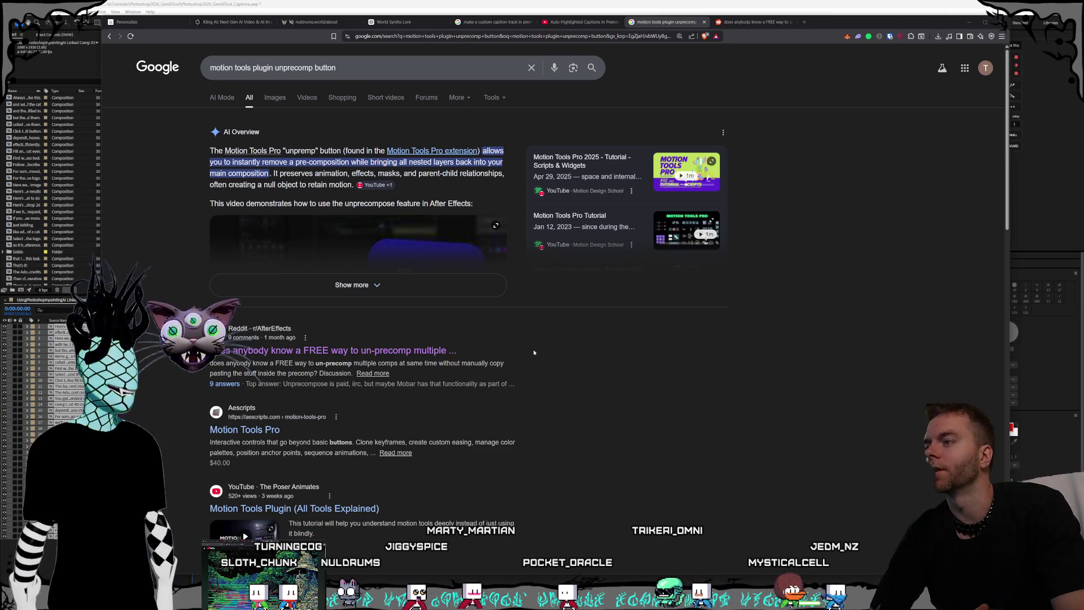
{"action": "left_click", "coordinate": [659, 453]}
{"action": "key", "text": "F5"}
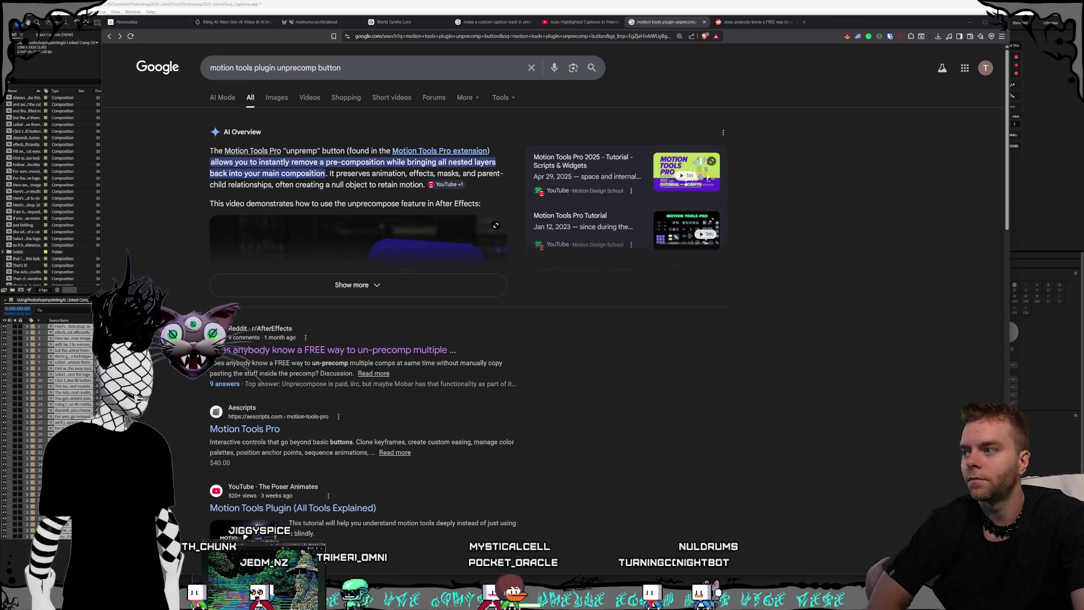
Leave the unprecomp results and switch back to the After Effects project.
{"action": "left_click", "coordinate": [733, 370]}
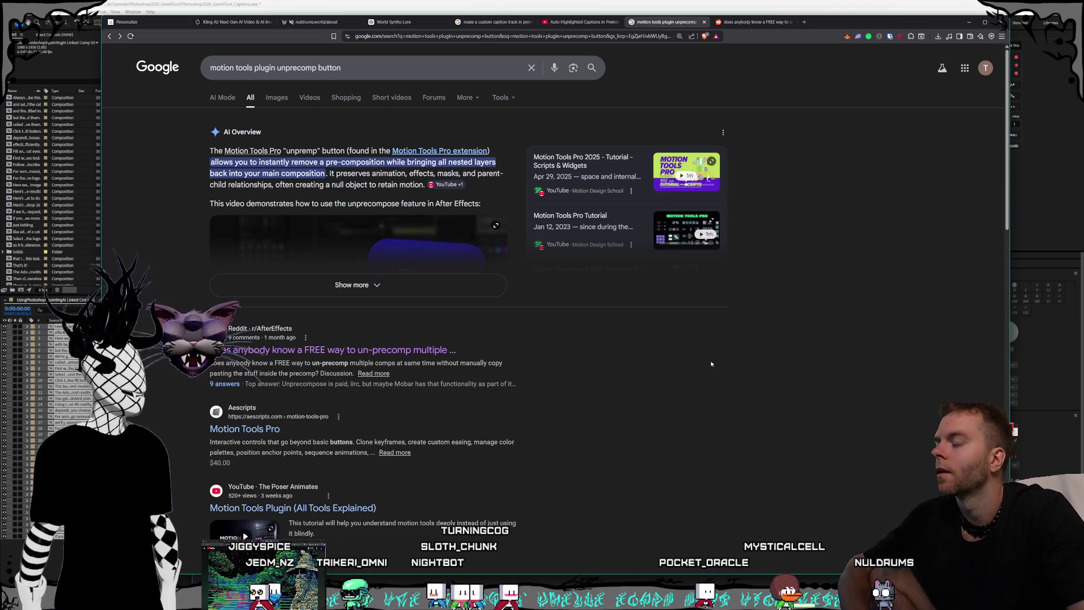
{"action": "key", "text": "alt+Tab"}
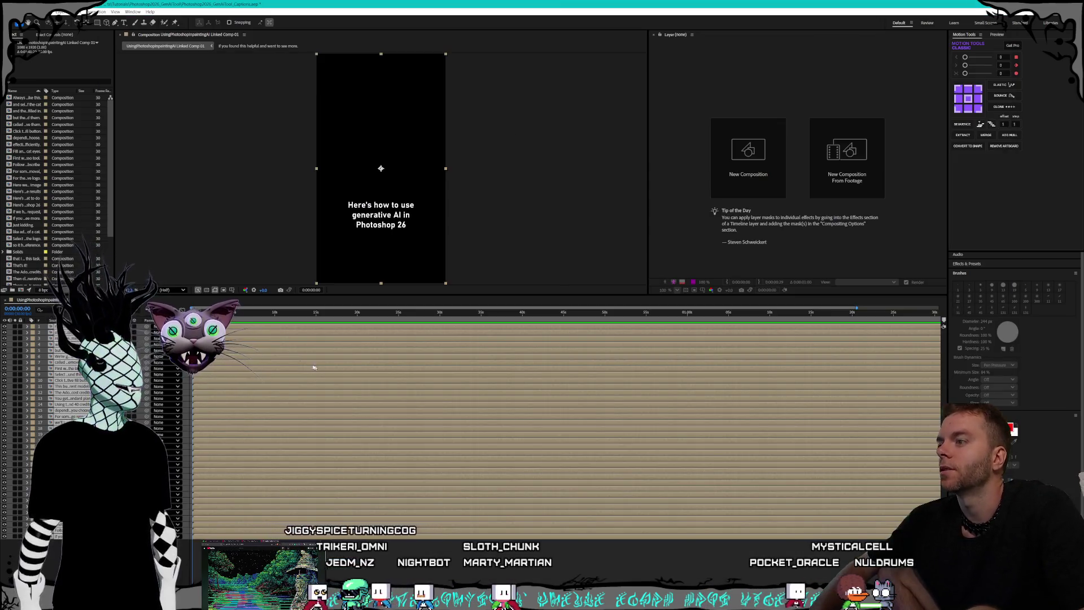
Open the 'Here's how to use generative AI in Photoshop 26' precomp and inspect its caption text layer.
{"action": "left_click", "coordinate": [28, 328]}
{"action": "left_click", "coordinate": [27, 327]}
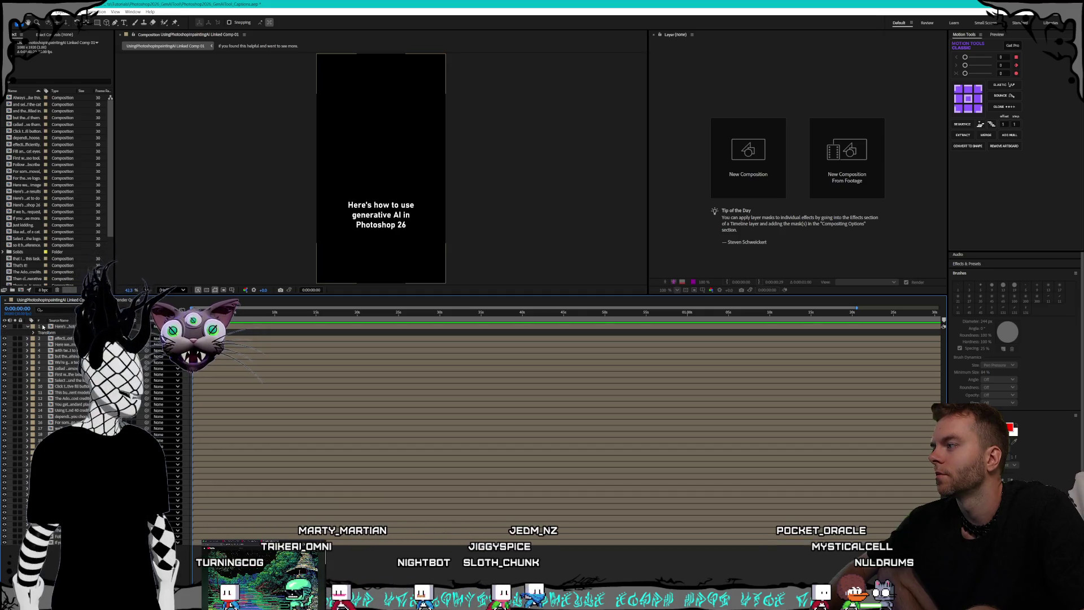
{"action": "double_click", "coordinate": [60, 326]}
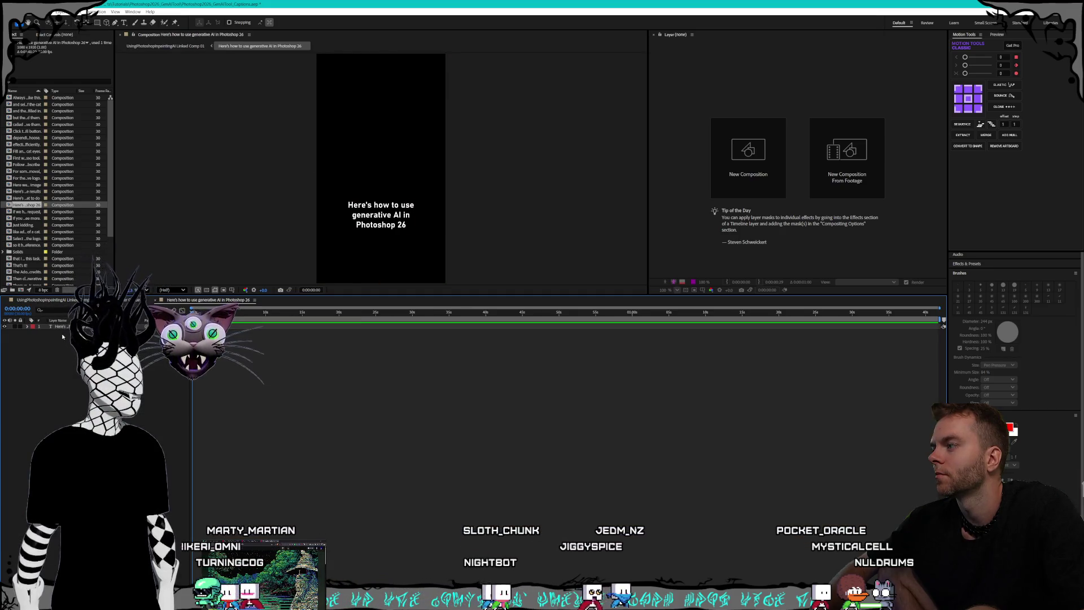
{"action": "right_click", "coordinate": [61, 327]}
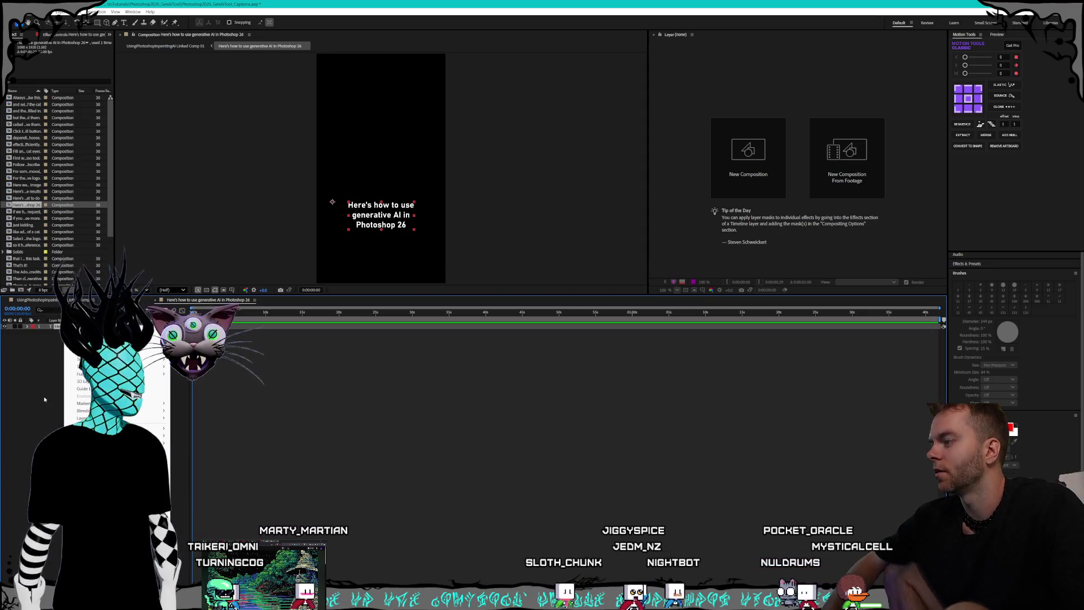
{"action": "key", "text": "Escape"}
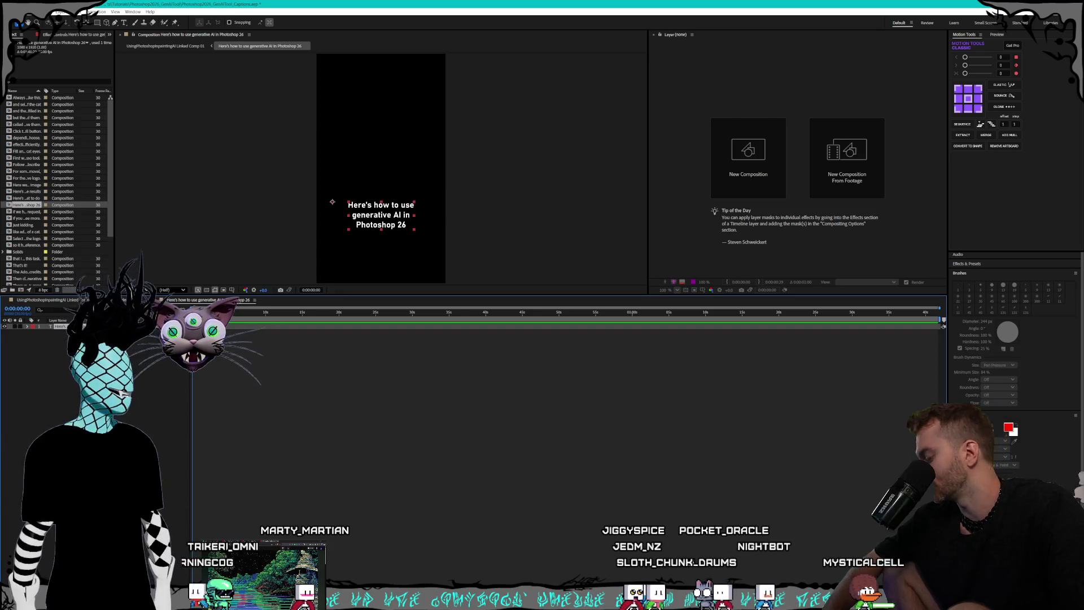
{"action": "key", "text": "ctrl+shift+a"}
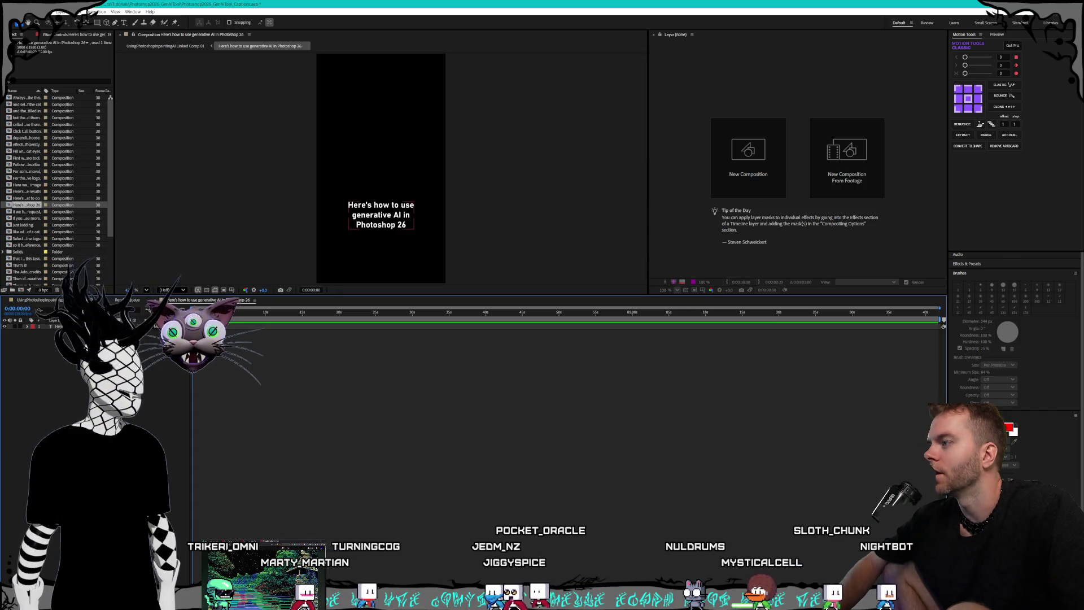
{"action": "double_click", "coordinate": [57, 326]}
{"action": "key", "text": "Escape"}
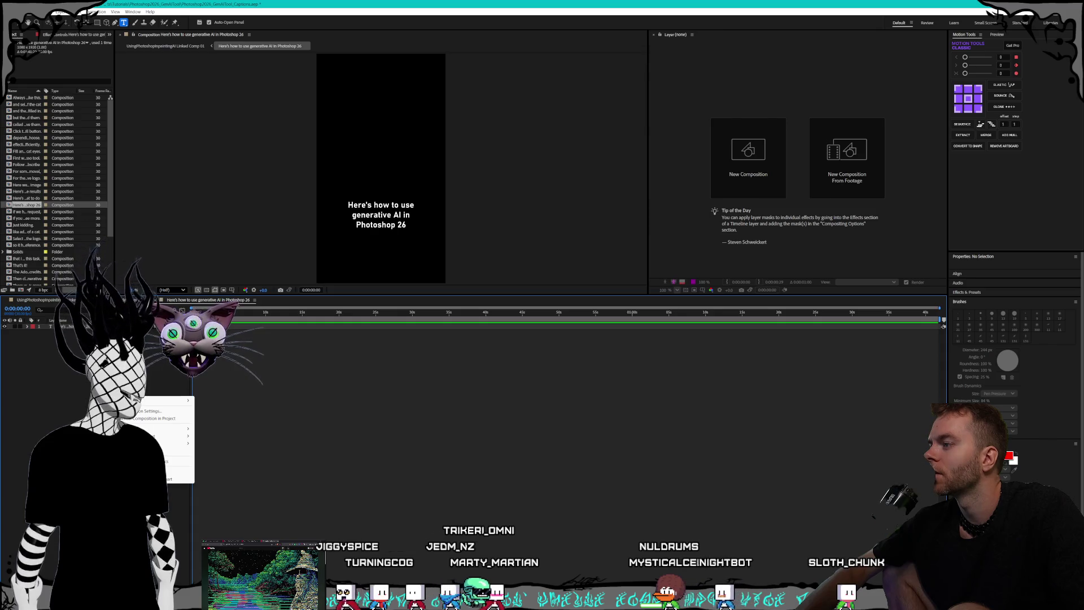
Locate the precomp in the Project panel and select its caption text layer.
{"action": "left_click", "coordinate": [155, 418]}
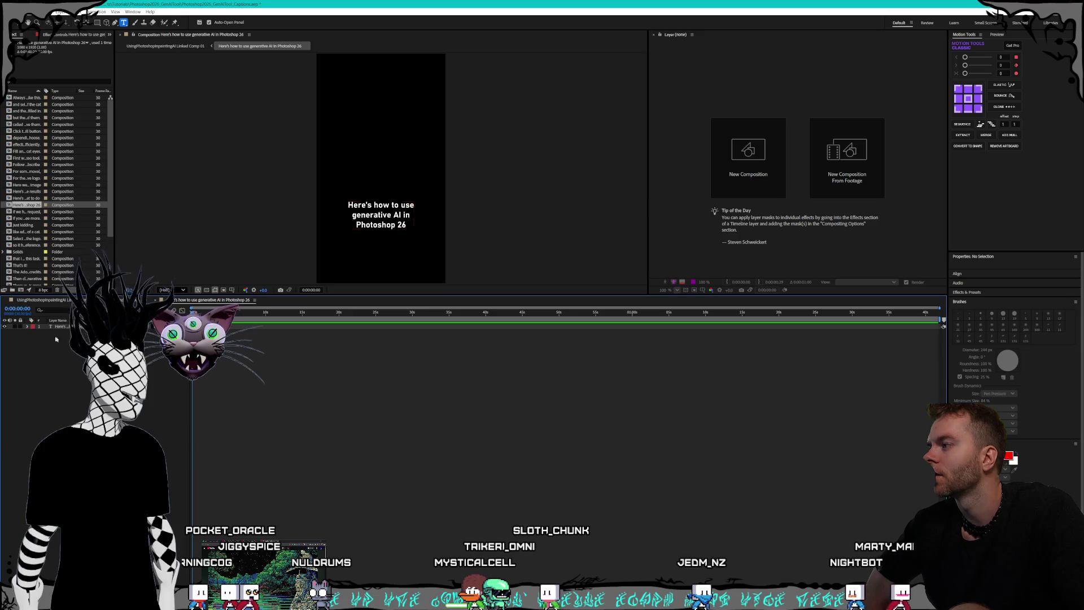
{"action": "left_click", "coordinate": [82, 302]}
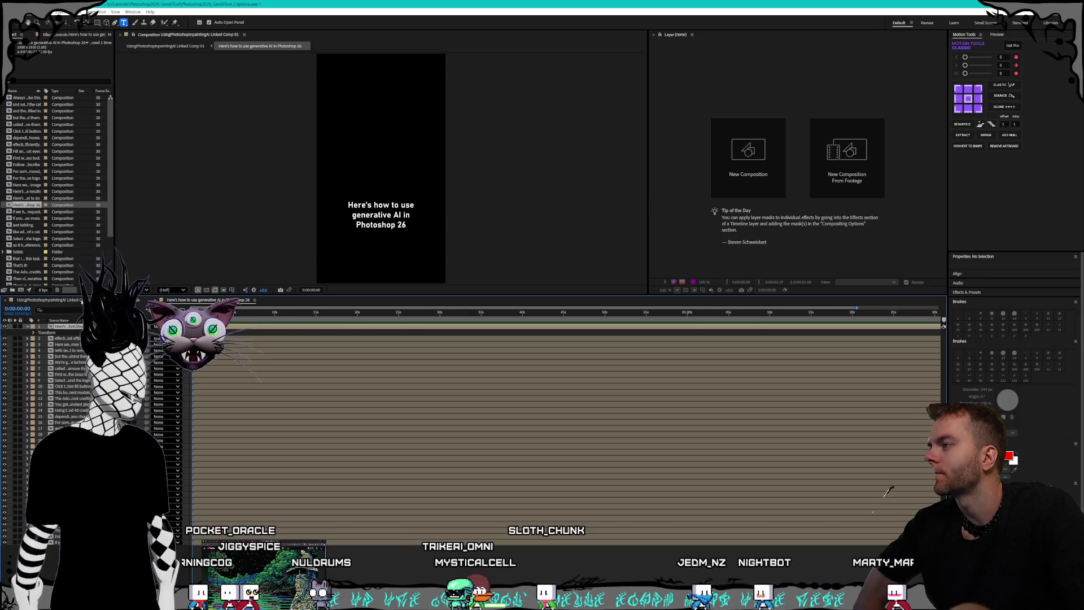
{"action": "key", "text": "F2"}
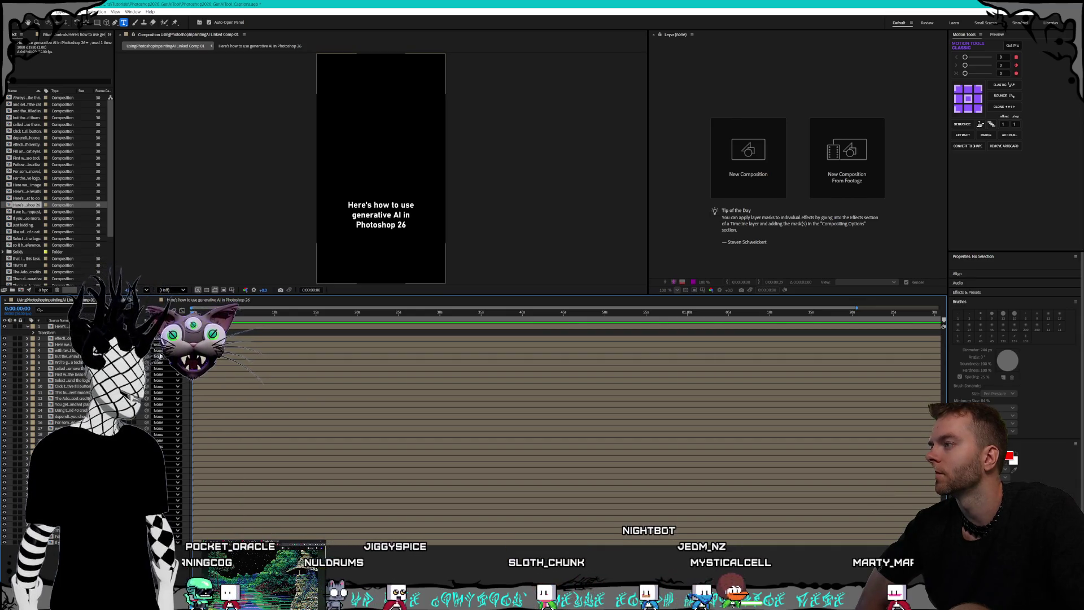
{"action": "left_click", "coordinate": [207, 300]}
{"action": "right_click", "coordinate": [62, 327]}
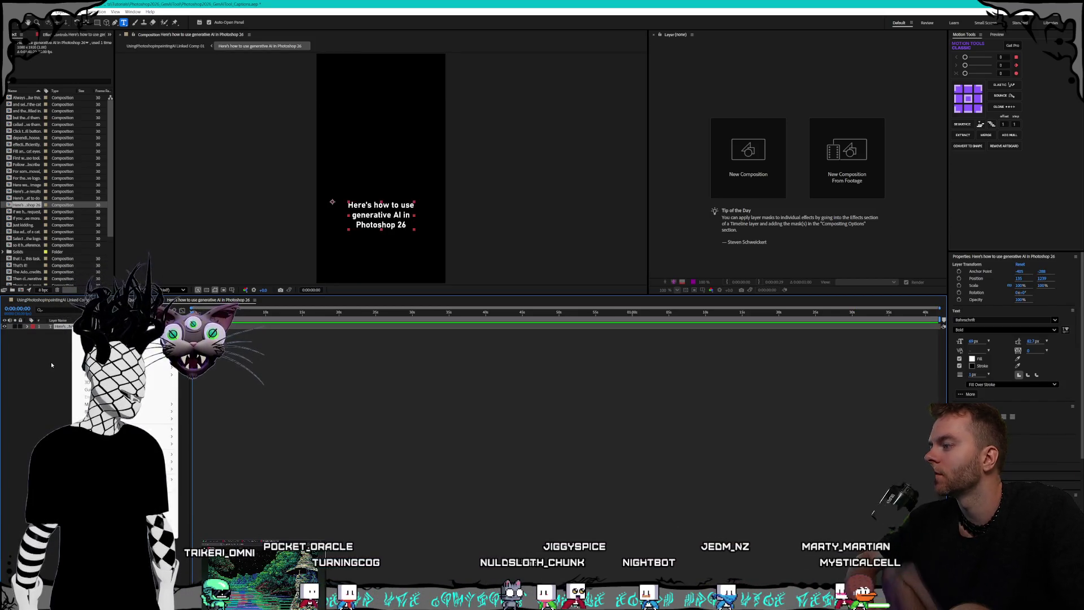
{"action": "left_click", "coordinate": [68, 336]}
{"action": "left_click", "coordinate": [65, 327]}
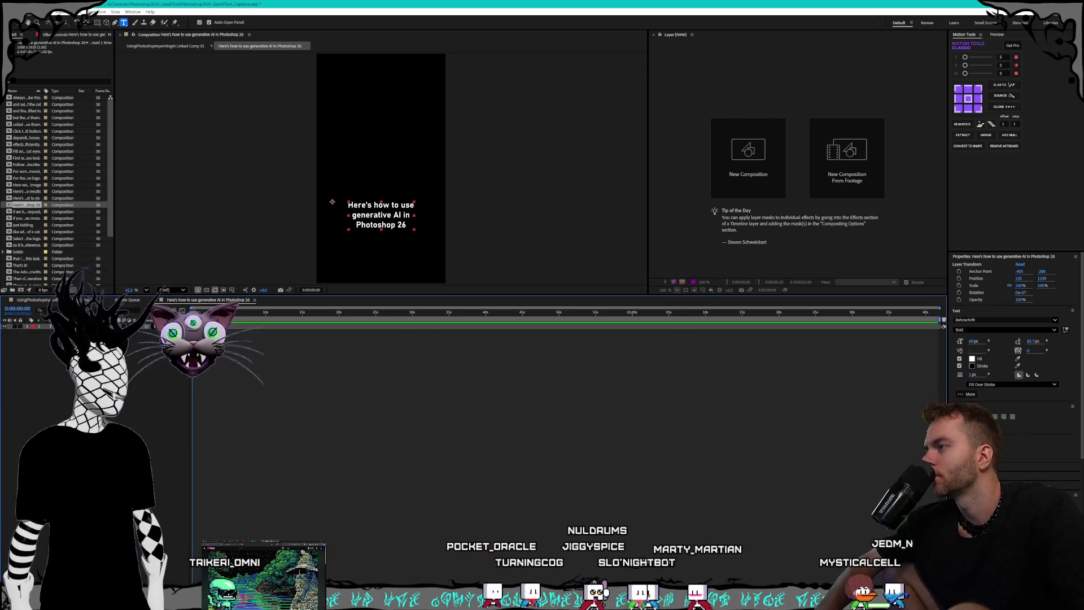
Select the generative AI caption layer in Linked Comp 01 and paste there.
{"action": "left_click", "coordinate": [31, 300]}
{"action": "left_click", "coordinate": [942, 326]}
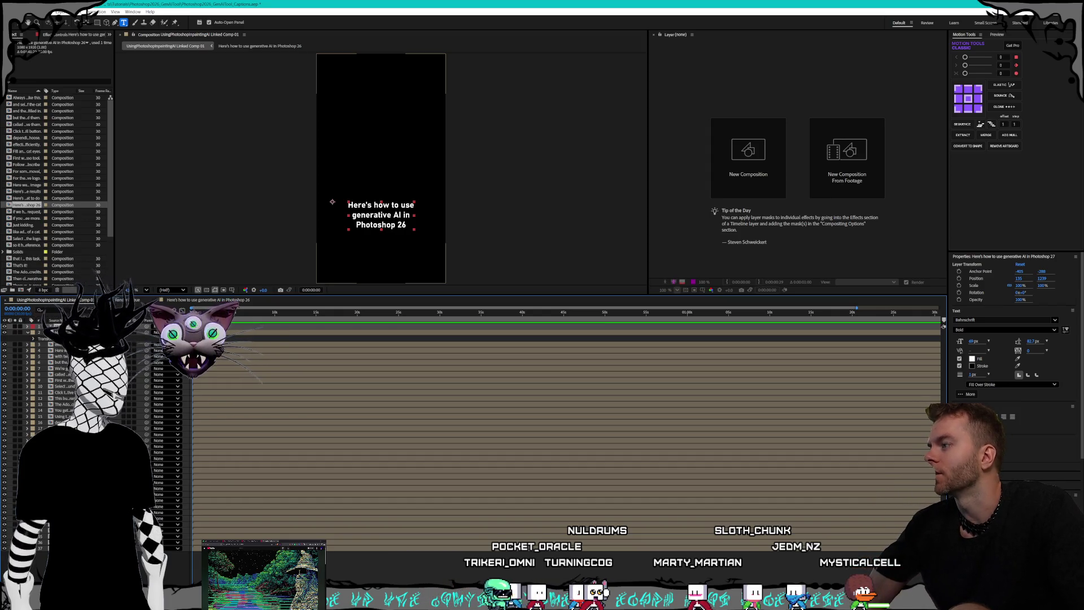
{"action": "left_click", "coordinate": [225, 301]}
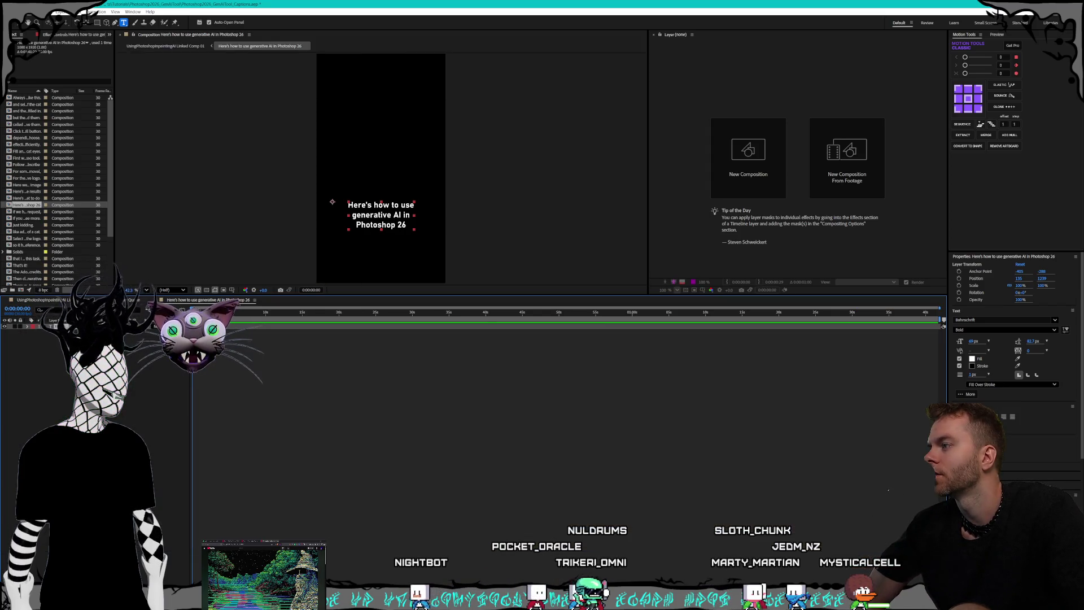
{"action": "left_click", "coordinate": [31, 300]}
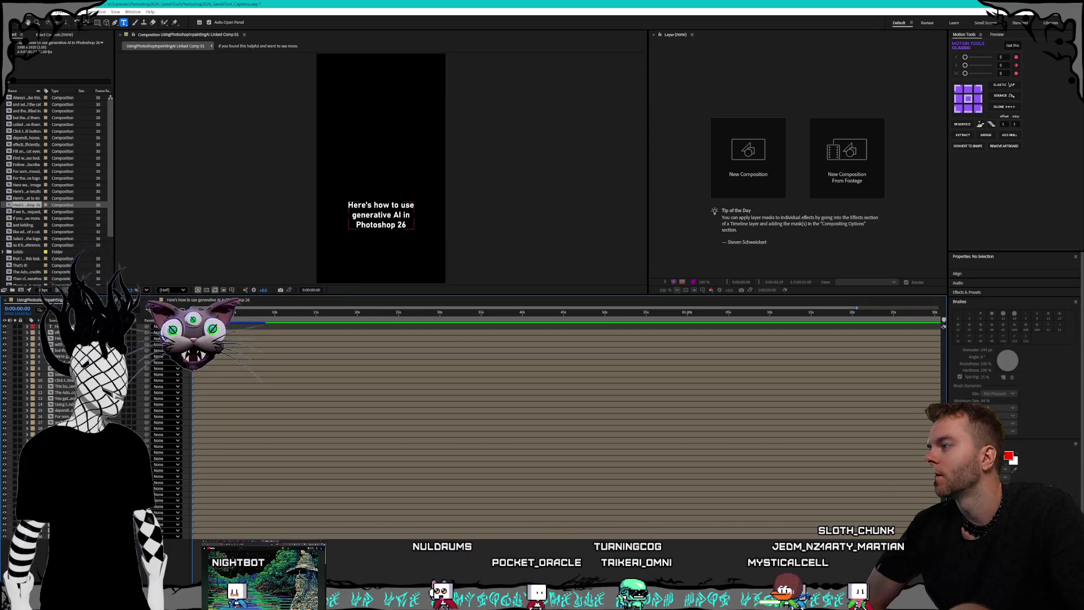
{"action": "key", "text": "ctrl+v"}
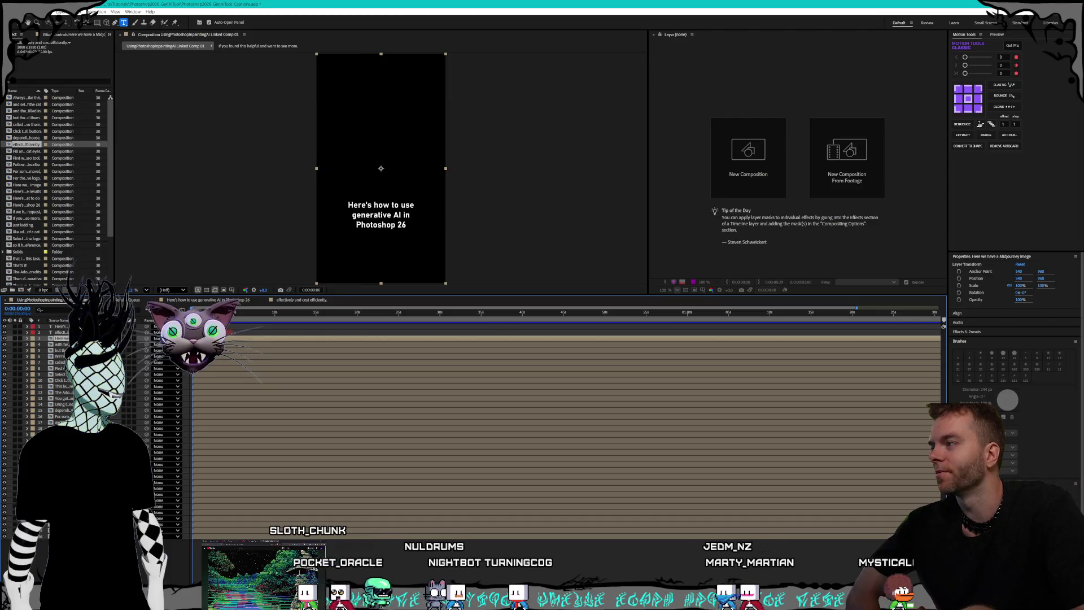
Open the 'Here we have a Midjourney image' comp, then go back to the Linked Comp 01 timeline.
{"action": "double_click", "coordinate": [27, 184]}
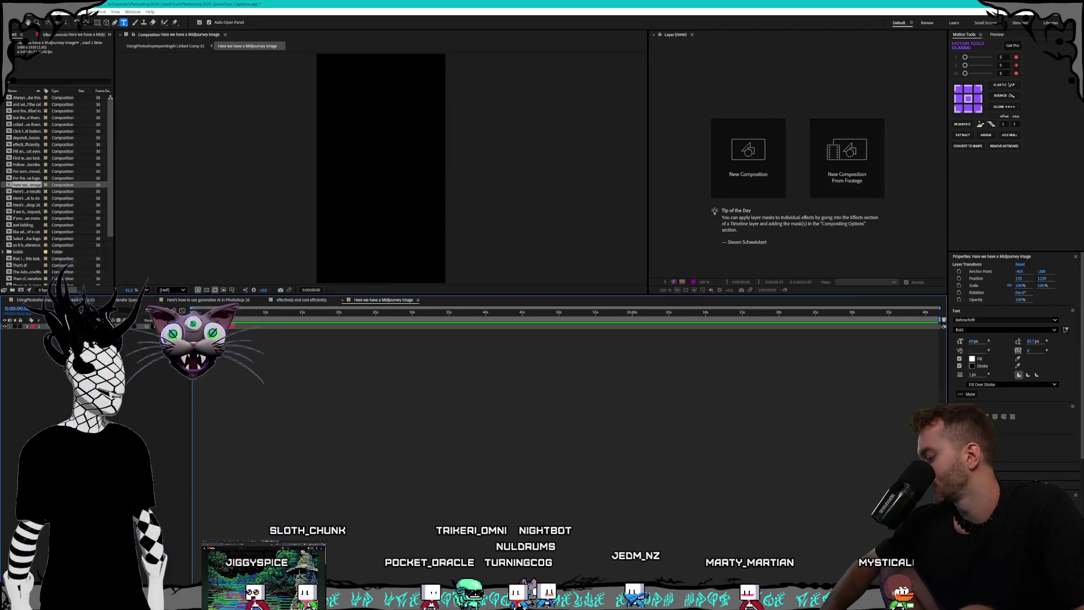
{"action": "left_click", "coordinate": [31, 300]}
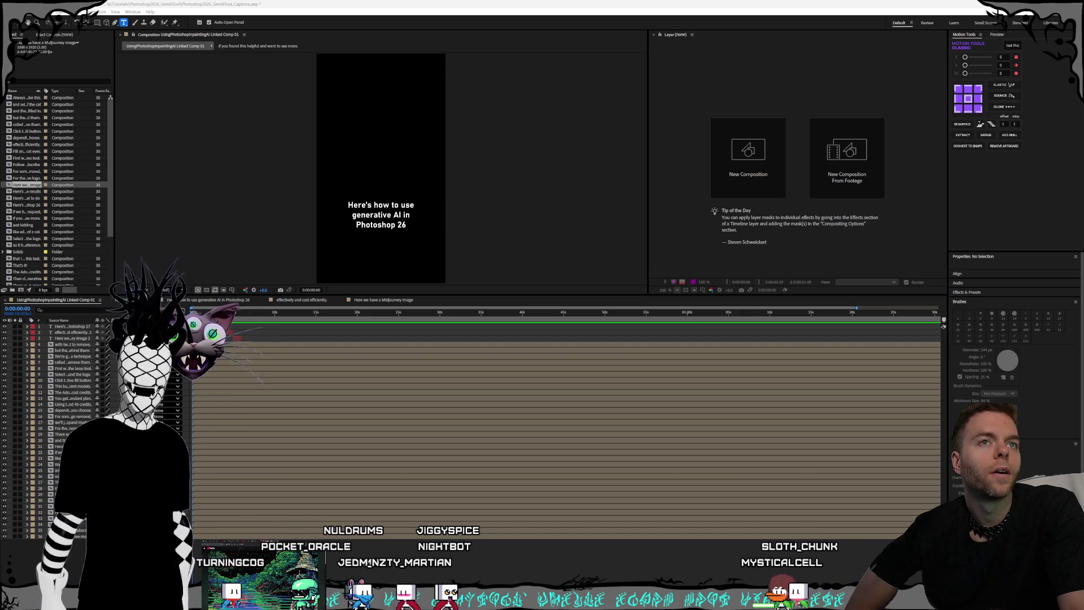
{"action": "mouse_move", "coordinate": [1083, 173]}
{"action": "left_mouse_down"}
{"action": "mouse_move", "coordinate": [1010, 173]}
{"action": "mouse_move", "coordinate": [606, 100]}
{"action": "mouse_move", "coordinate": [587, 46]}
{"action": "mouse_move", "coordinate": [585, 77]}
{"action": "mouse_move", "coordinate": [592, 65]}
{"action": "left_mouse_up"}
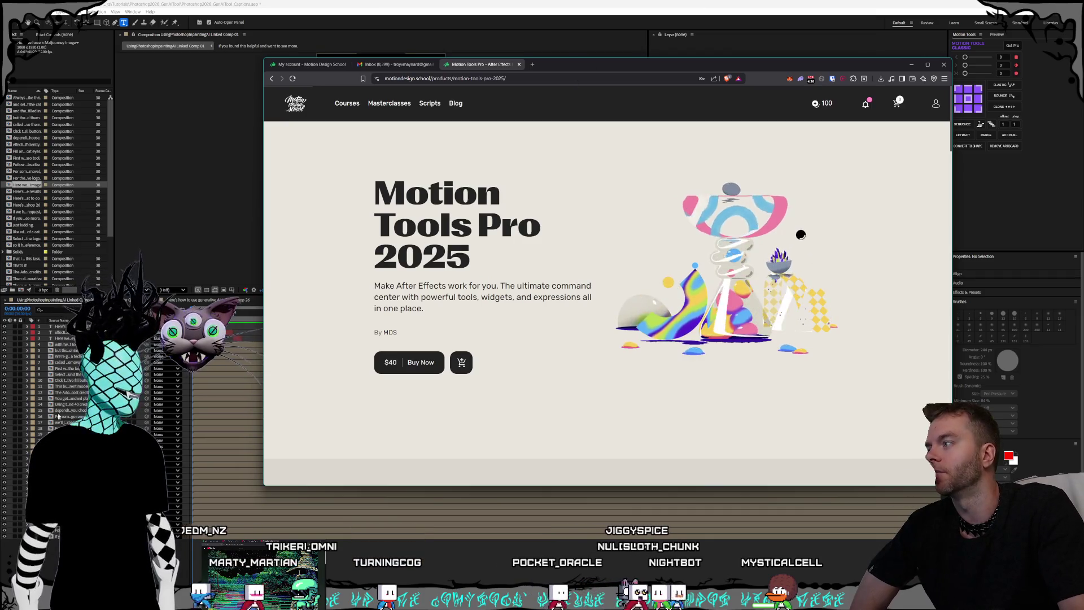
{"action": "left_click_drag", "start_coordinate": [606, 65], "coordinate": [1083, 51]}
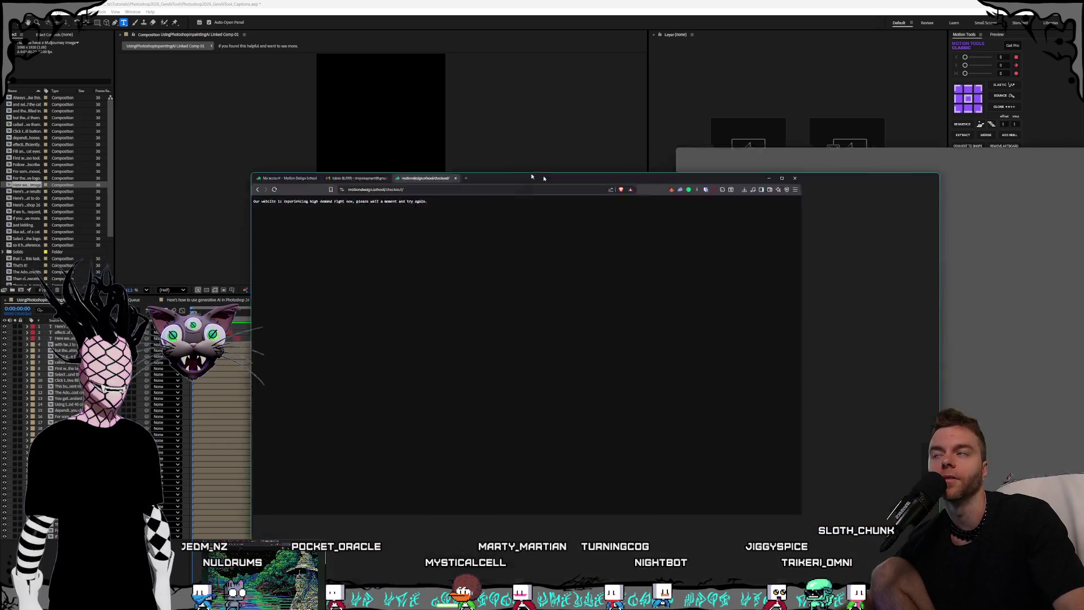
{"action": "mouse_move", "coordinate": [572, 174]}
{"action": "left_mouse_down"}
{"action": "mouse_move", "coordinate": [429, 74]}
{"action": "mouse_move", "coordinate": [1083, 107]}
{"action": "left_mouse_up"}
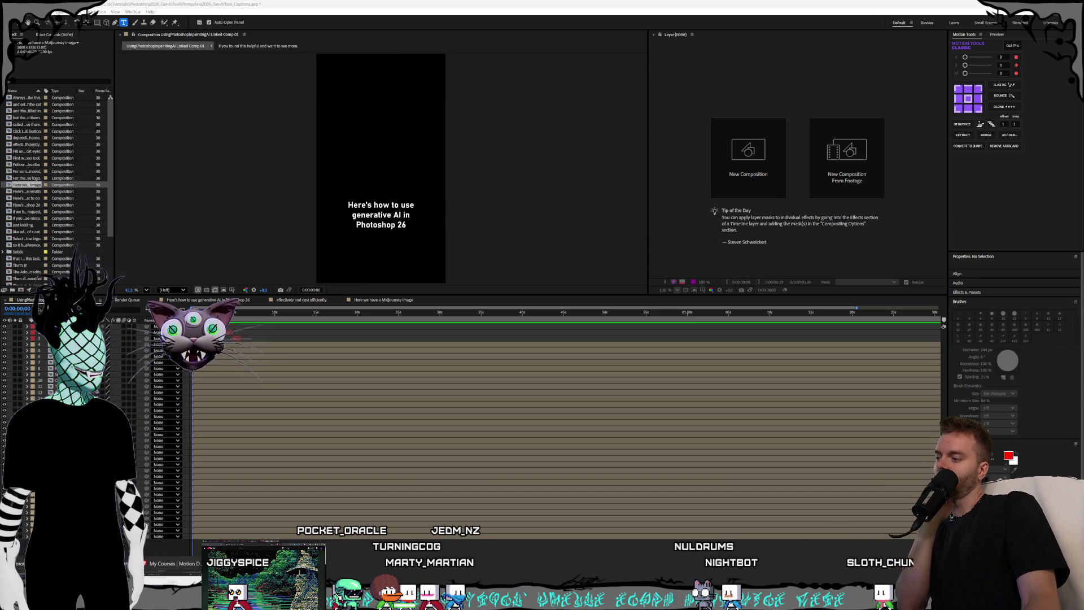
Bring the Google results for the Motion Tools unprecomp button back in front of After Effects.
{"action": "key", "text": "alt+Tab"}
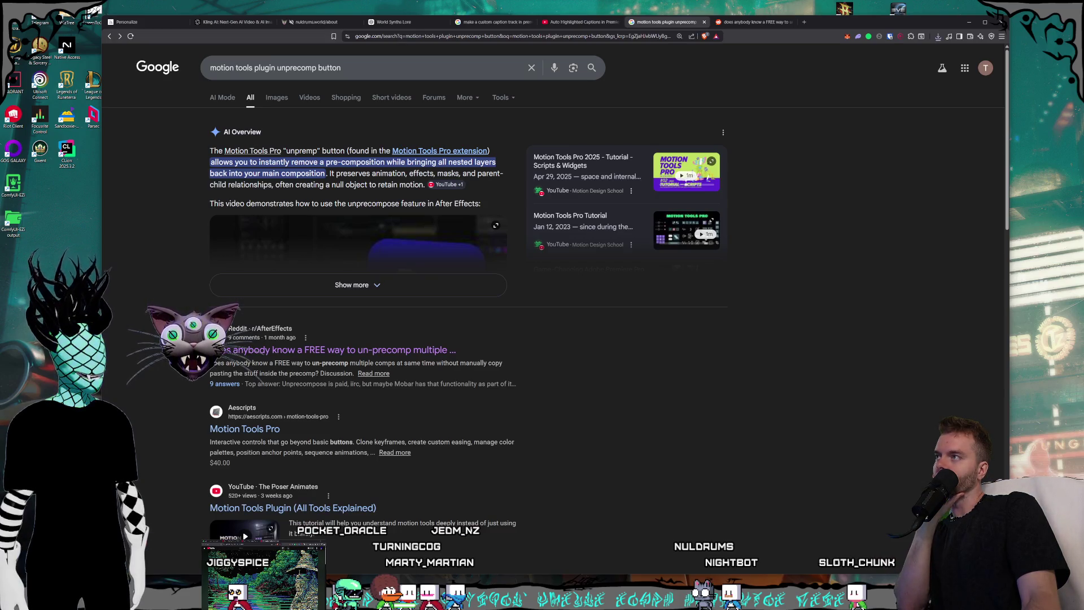
Go to Midjourney's Create page with the rock golem hammer images.
{"action": "left_click", "coordinate": [181, 559]}
{"action": "left_click", "coordinate": [136, 21]}
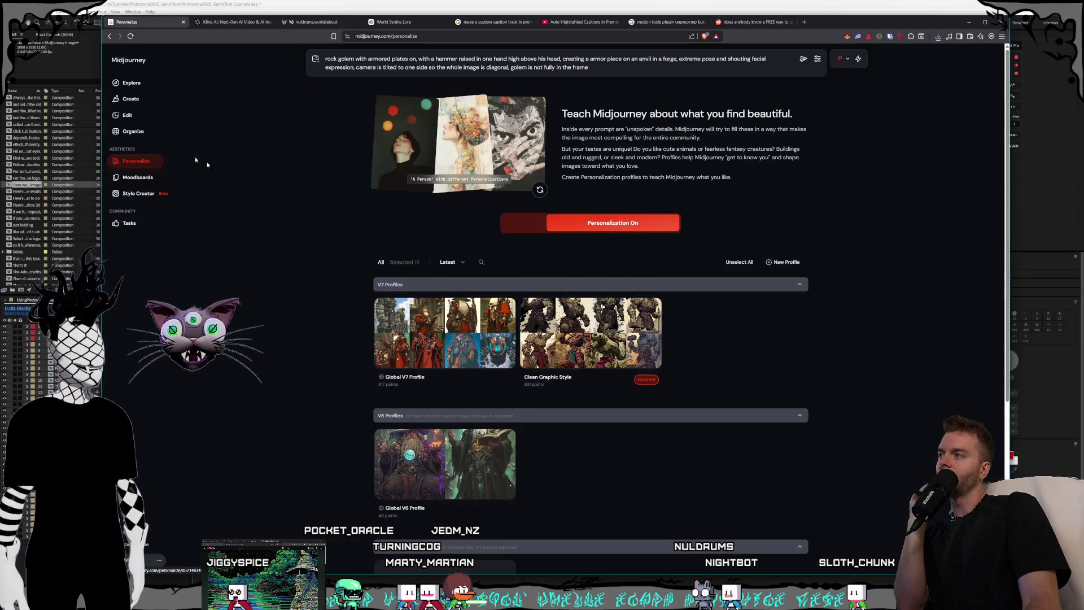
{"action": "left_click", "coordinate": [130, 98]}
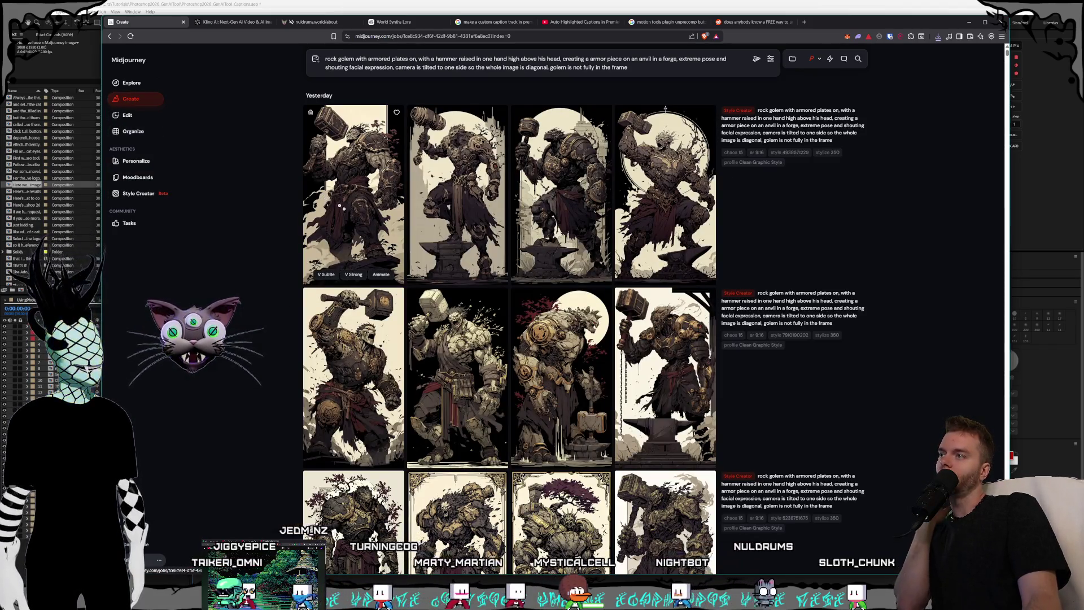
View the rock golem images full size one after another, then show the desktop.
{"action": "left_click", "coordinate": [354, 192]}
{"action": "key", "text": "Right"}
{"action": "key", "text": "Right"}
{"action": "key", "text": "Right"}
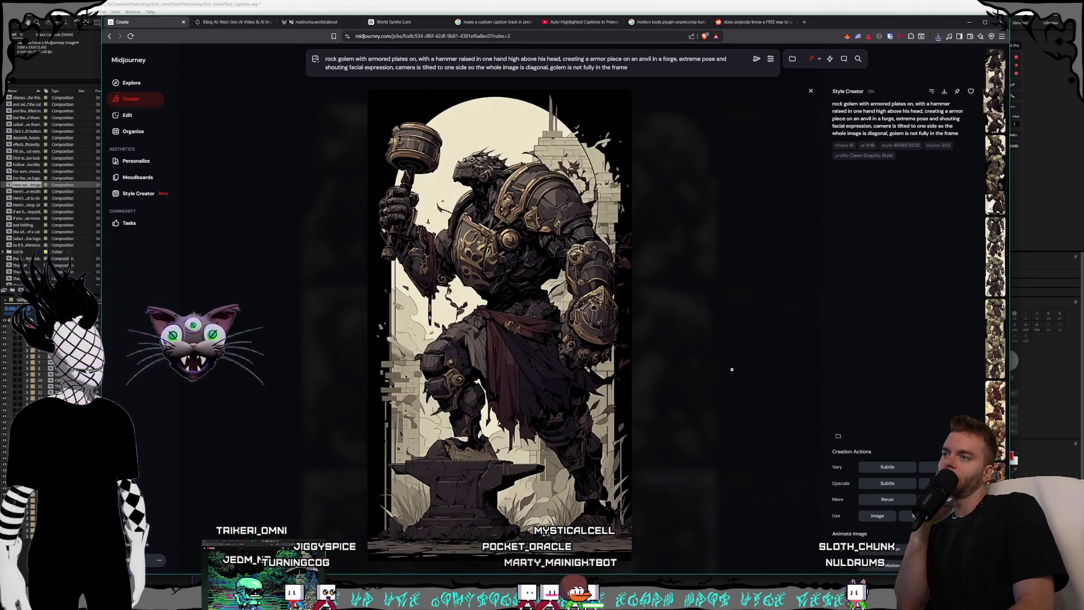
{"action": "key", "text": "Right"}
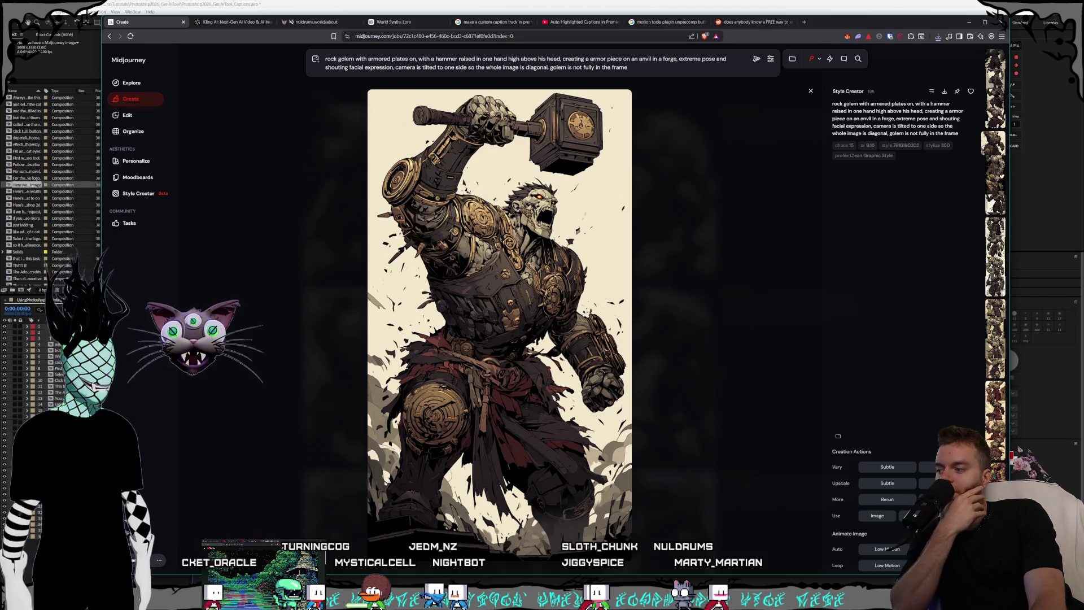
{"action": "key", "text": "super+d"}
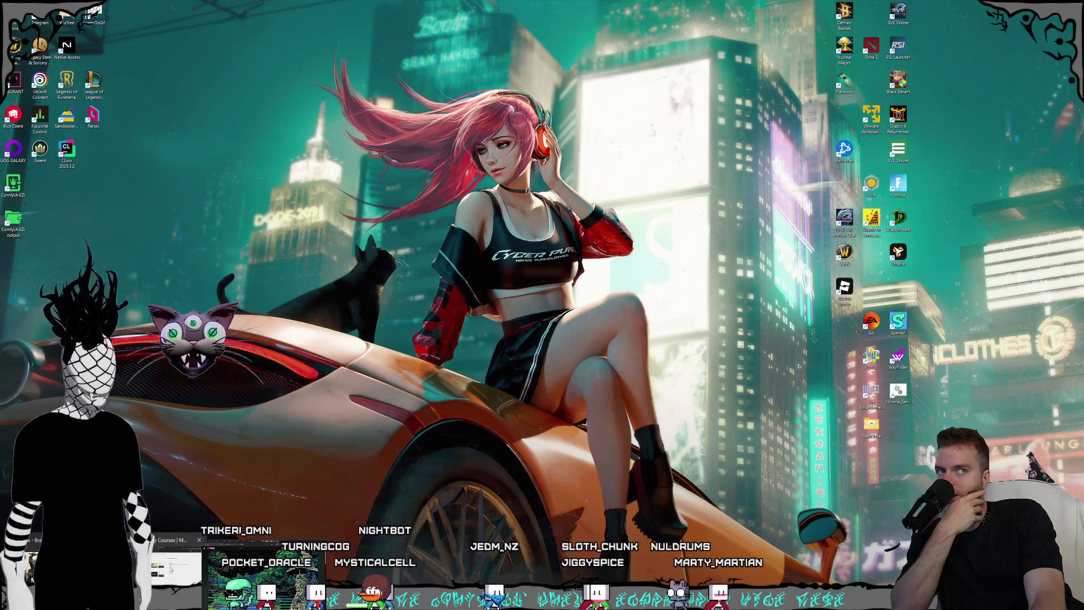
Scroll the Motion Tools Pro guide to Installation, check the Peek preview, and follow the ZXP Installer link.
{"action": "key", "text": "super+d"}
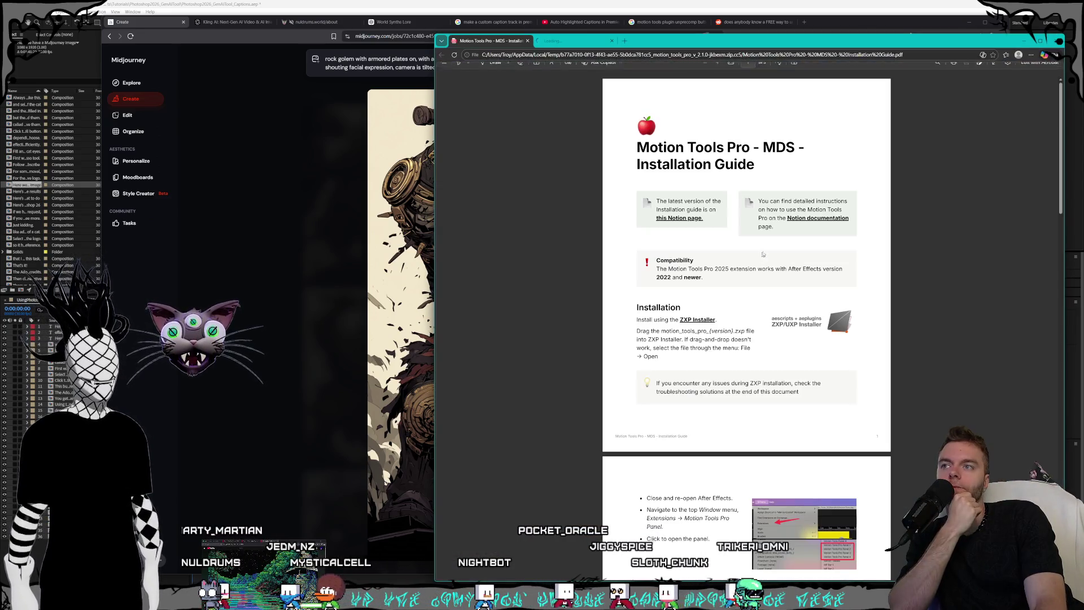
{"action": "scroll", "coordinate": [768, 251], "scroll_direction": "down", "scroll_amount": 2}
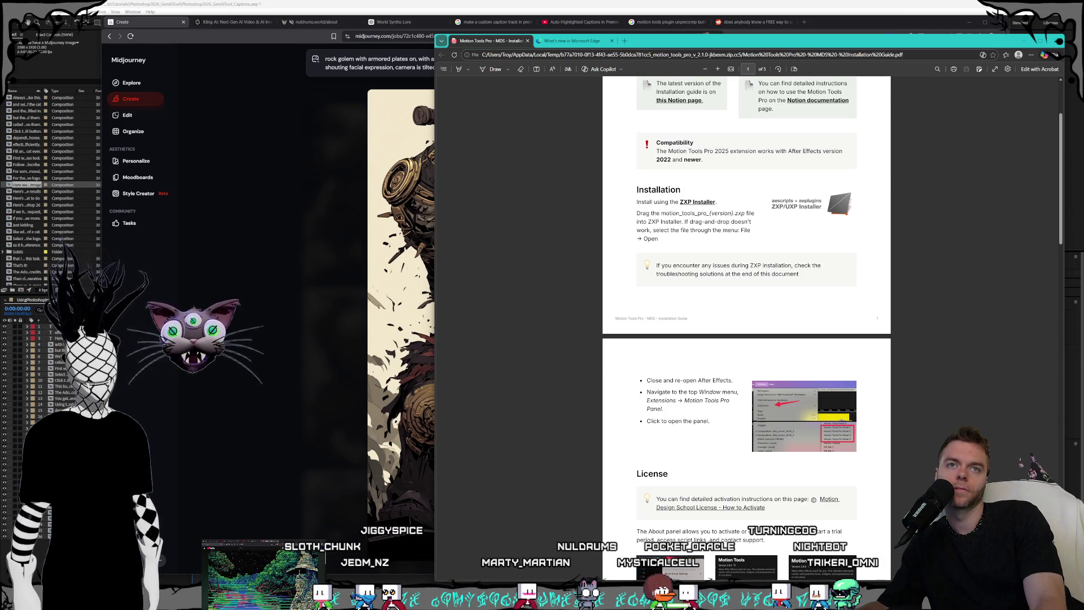
{"action": "key", "text": "ctrl+space"}
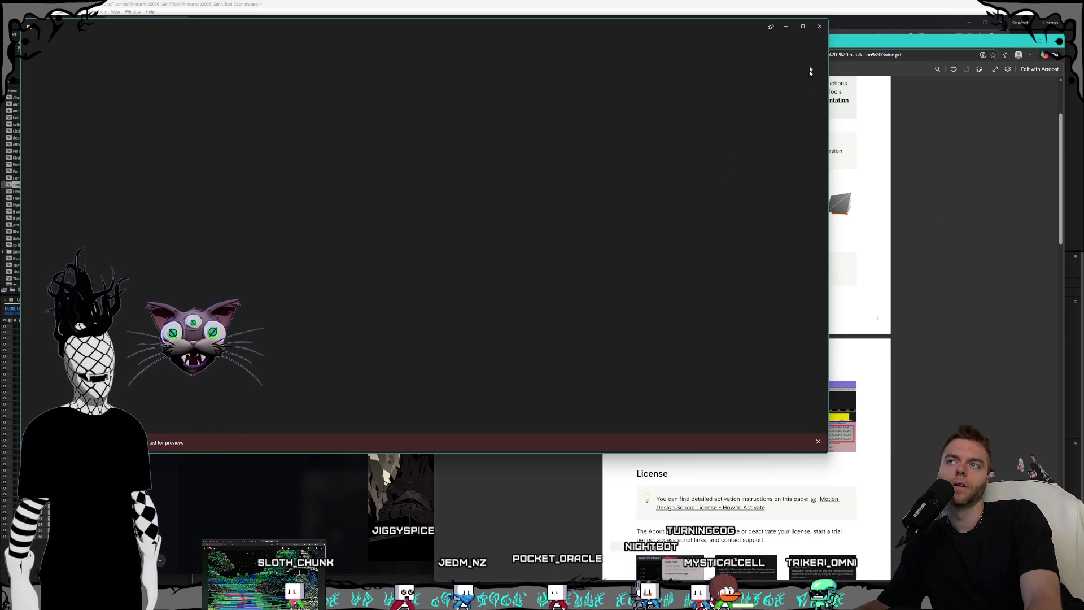
{"action": "left_click", "coordinate": [819, 26]}
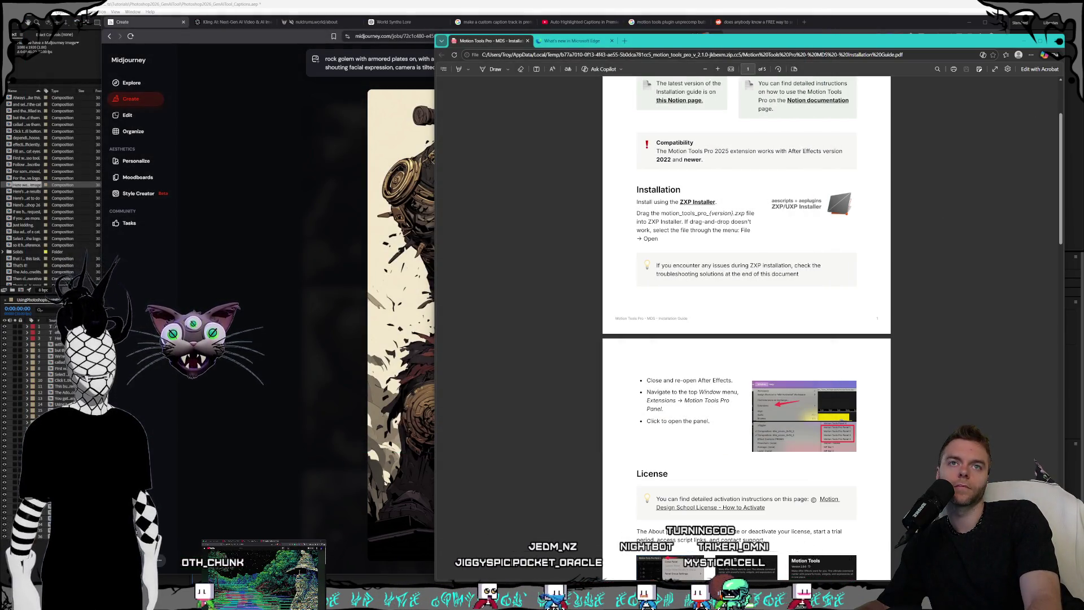
{"action": "key", "text": "ctrl+space"}
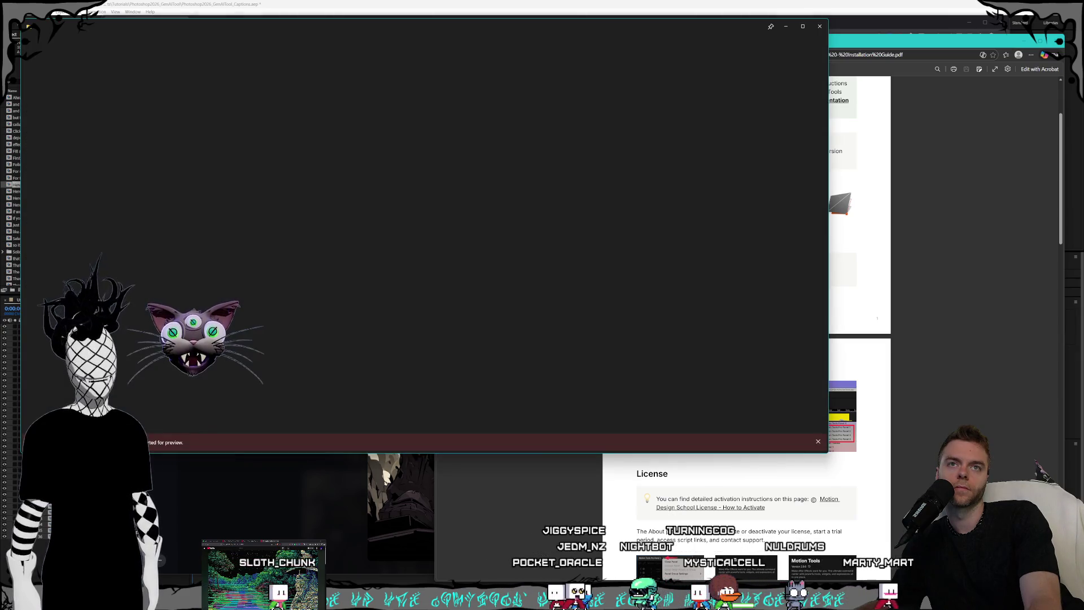
{"action": "left_click", "coordinate": [819, 26]}
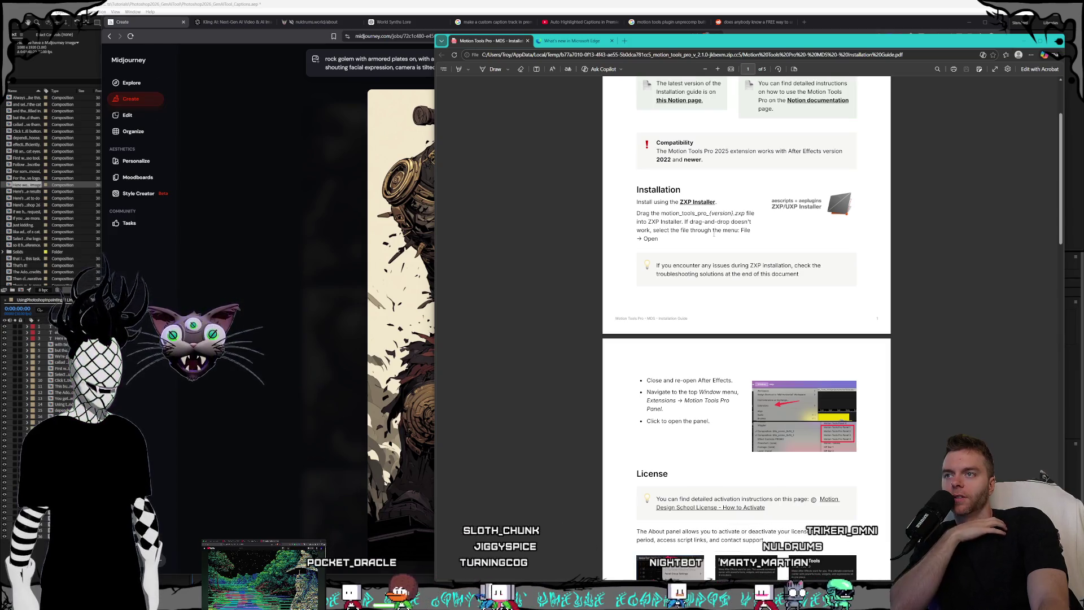
{"action": "left_click", "coordinate": [693, 203]}
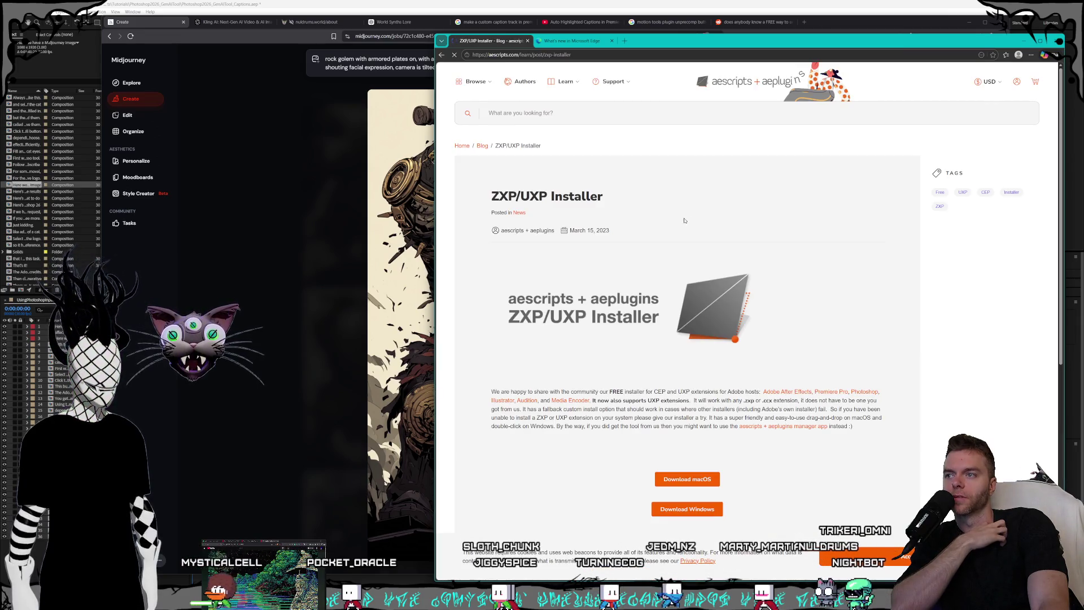
Download the Windows ZXP/UXP Installer and install the desktop apps with both apps ticked.
{"action": "left_click", "coordinate": [686, 506]}
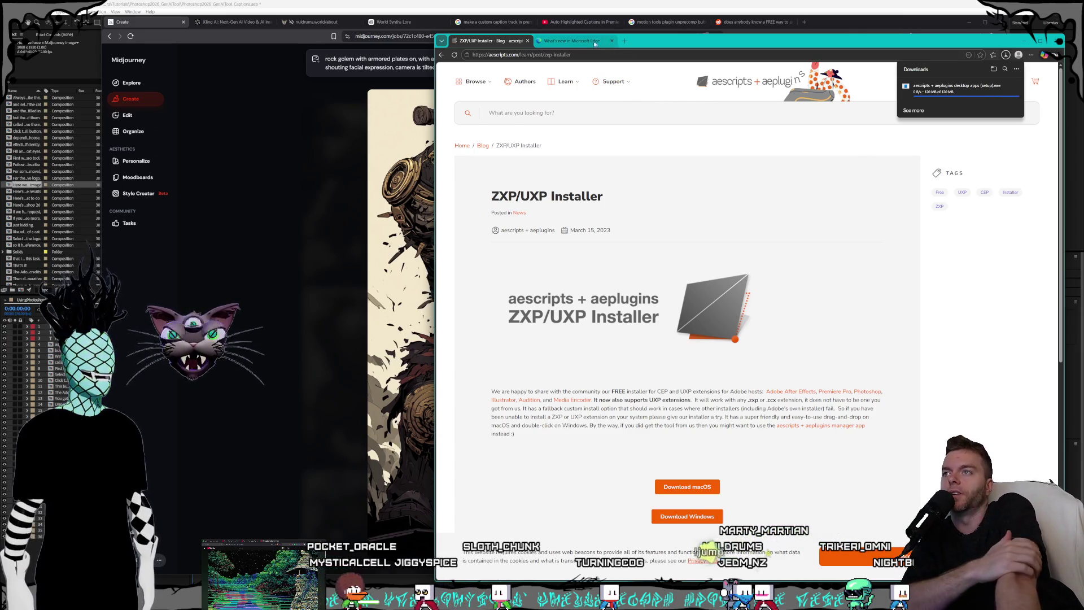
{"action": "mouse_move", "coordinate": [937, 95]}
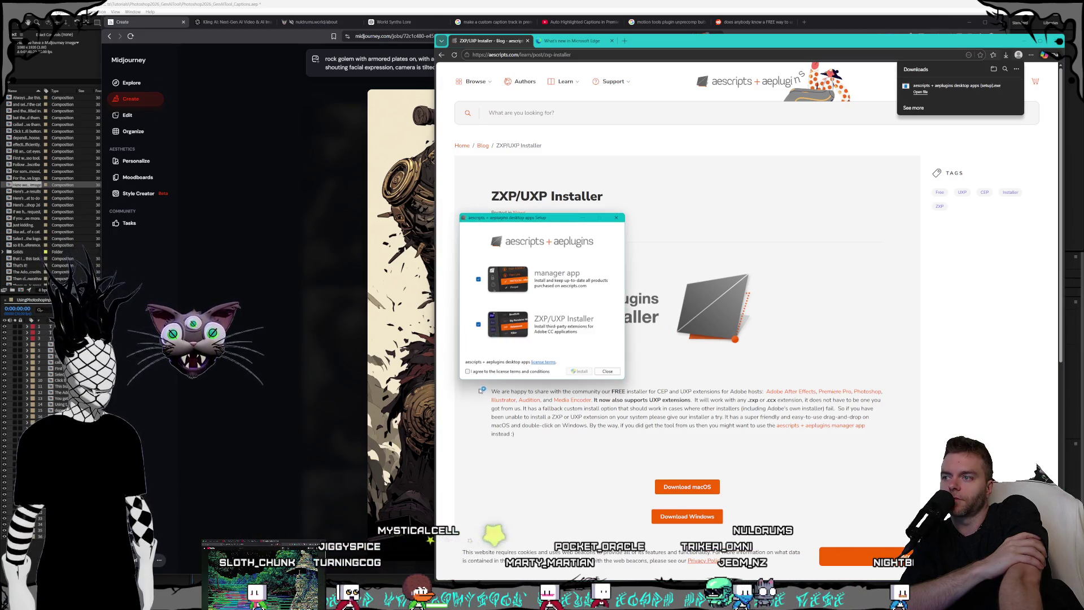
{"action": "left_click", "coordinate": [479, 279]}
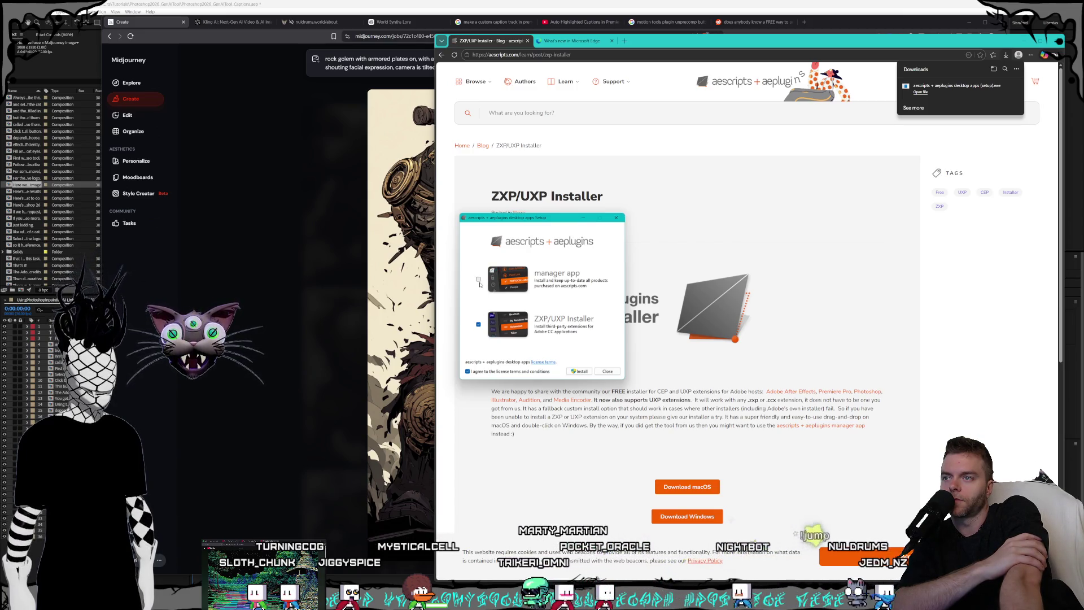
{"action": "left_click", "coordinate": [479, 279]}
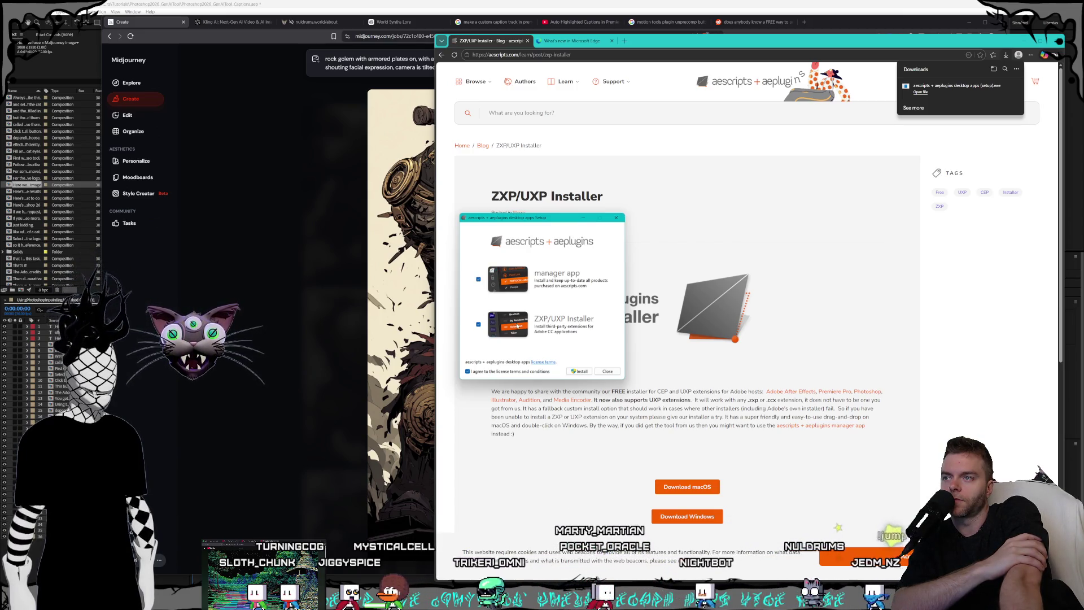
{"action": "left_click", "coordinate": [580, 372]}
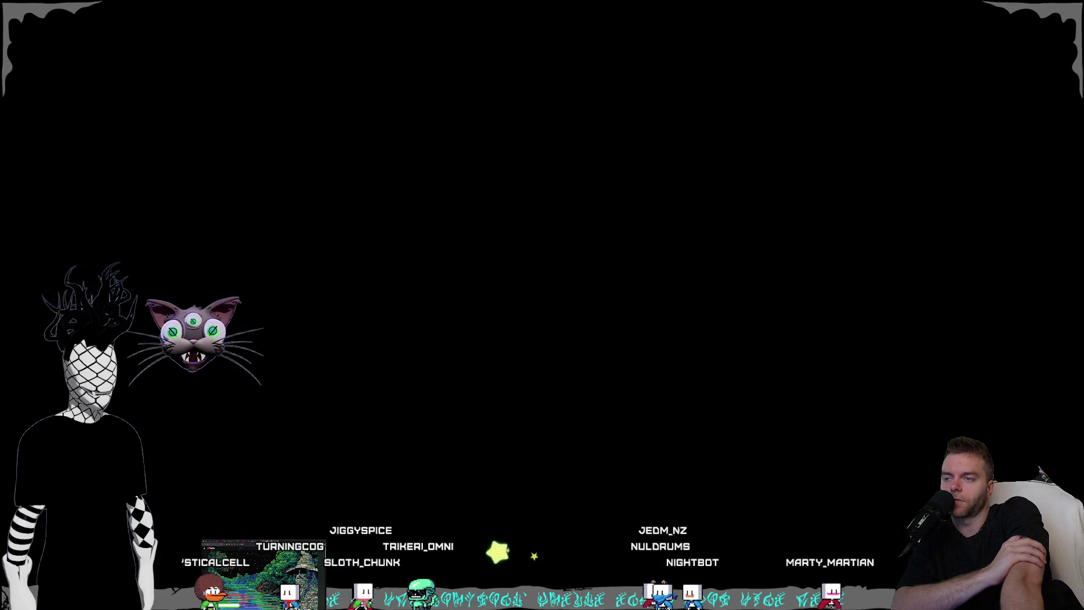
Approve the setup's changes, skip the aescripts sign-in, and move the manager window aside.
{"action": "left_click", "coordinate": [538, 369]}
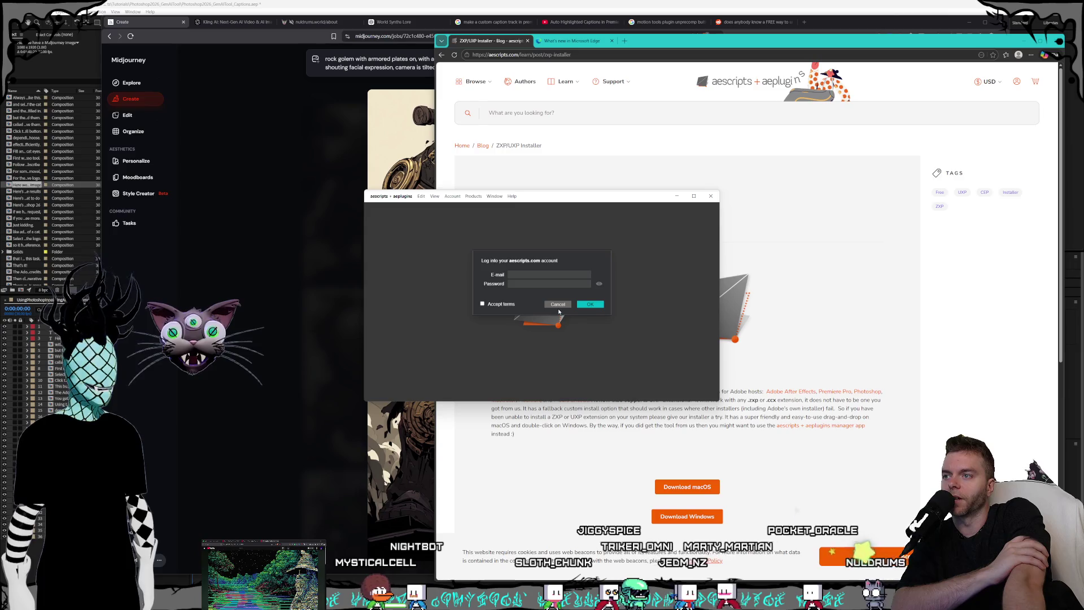
{"action": "left_click", "coordinate": [557, 305]}
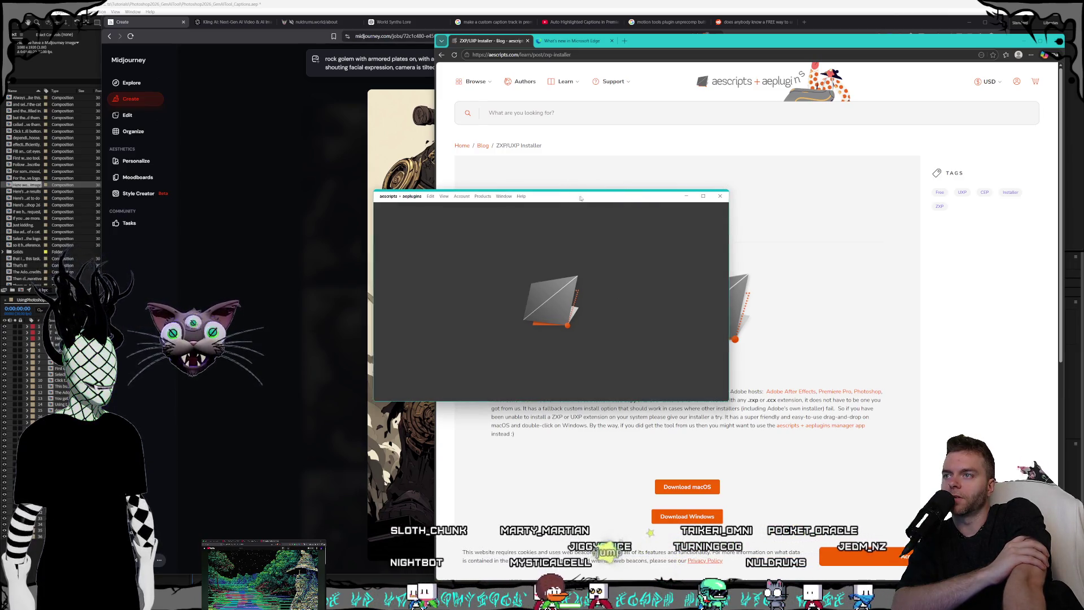
{"action": "left_click_drag", "start_coordinate": [575, 197], "coordinate": [738, 220]}
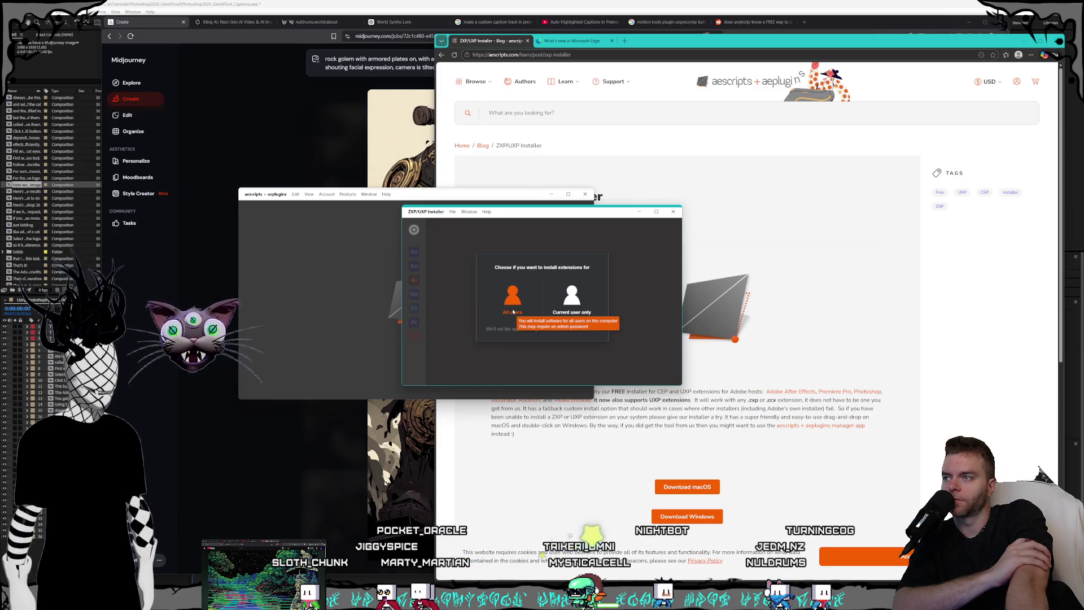
Set ZXP/UXP Installer to install extensions for all users and dismiss the confirmation.
{"action": "left_click", "coordinate": [513, 311]}
{"action": "left_click", "coordinate": [615, 294]}
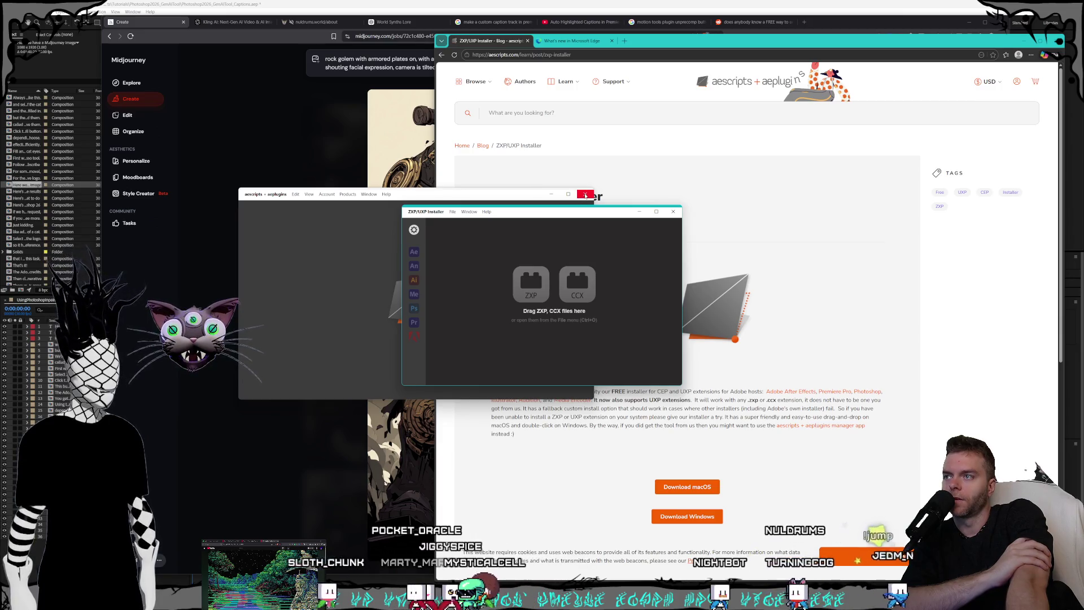
{"action": "left_click_drag", "start_coordinate": [613, 218], "coordinate": [642, 228]}
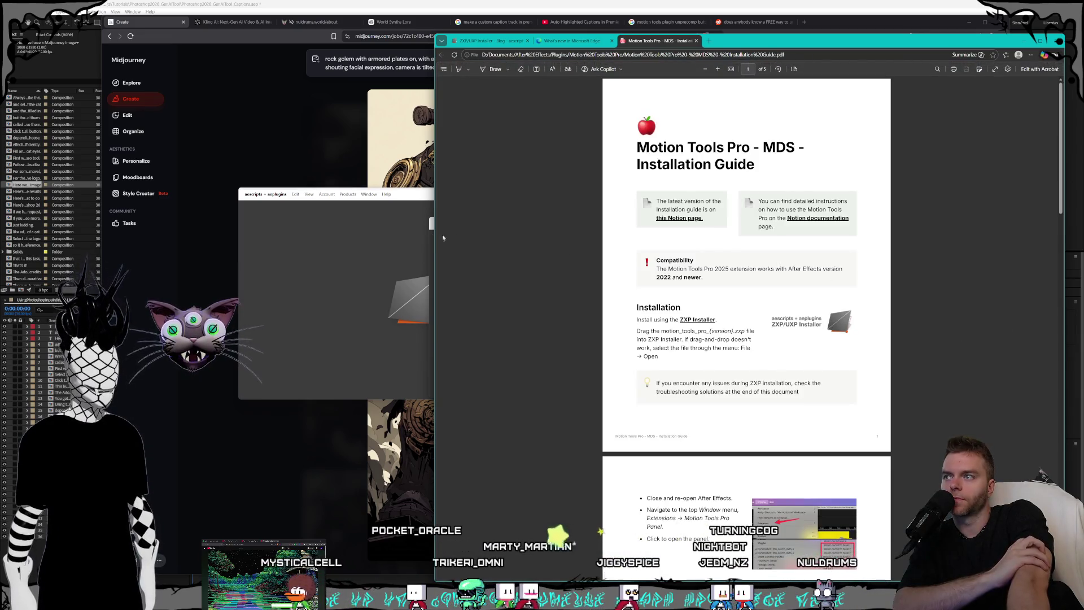
Place the installer beside the guide and drag the Motion Tools Pro file onto it.
{"action": "left_click", "coordinate": [430, 235]}
{"action": "mouse_move", "coordinate": [522, 228]}
{"action": "left_mouse_down"}
{"action": "mouse_move", "coordinate": [398, 299]}
{"action": "mouse_move", "coordinate": [410, 305]}
{"action": "left_mouse_up"}
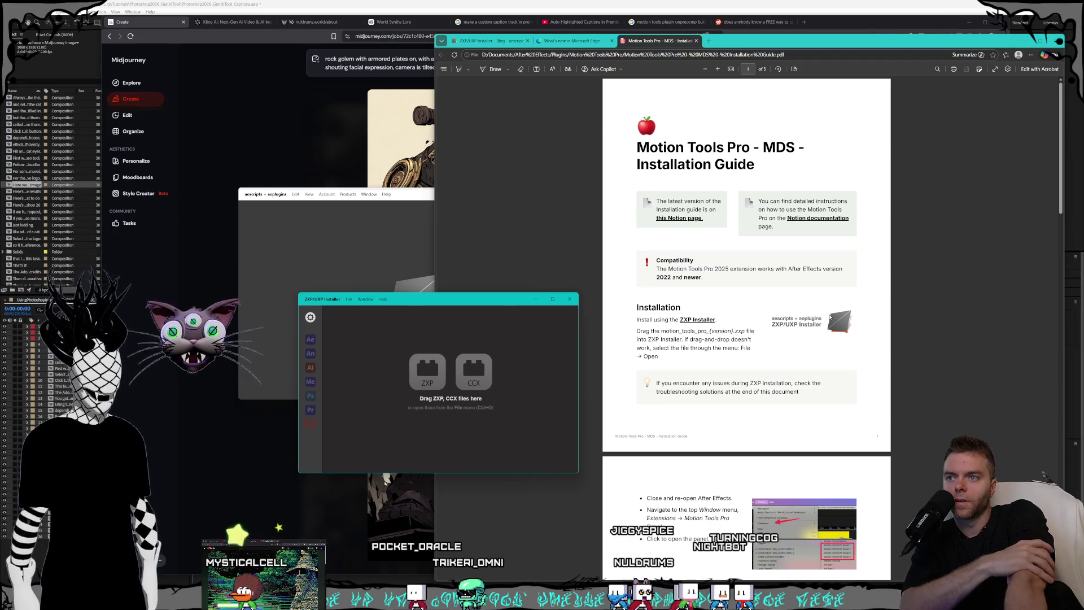
{"action": "scroll", "coordinate": [830, 317], "scroll_direction": "down", "scroll_amount": 5}
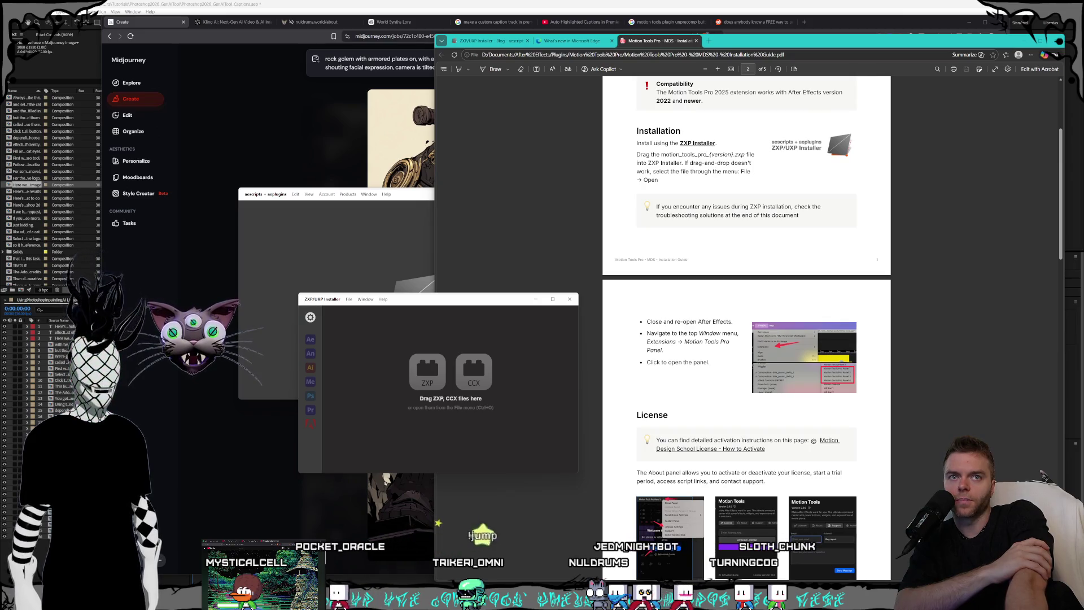
{"action": "mouse_move", "coordinate": [429, 361]}
{"action": "left_mouse_down"}
{"action": "mouse_move", "coordinate": [438, 372]}
{"action": "mouse_move", "coordinate": [478, 293]}
{"action": "left_mouse_up"}
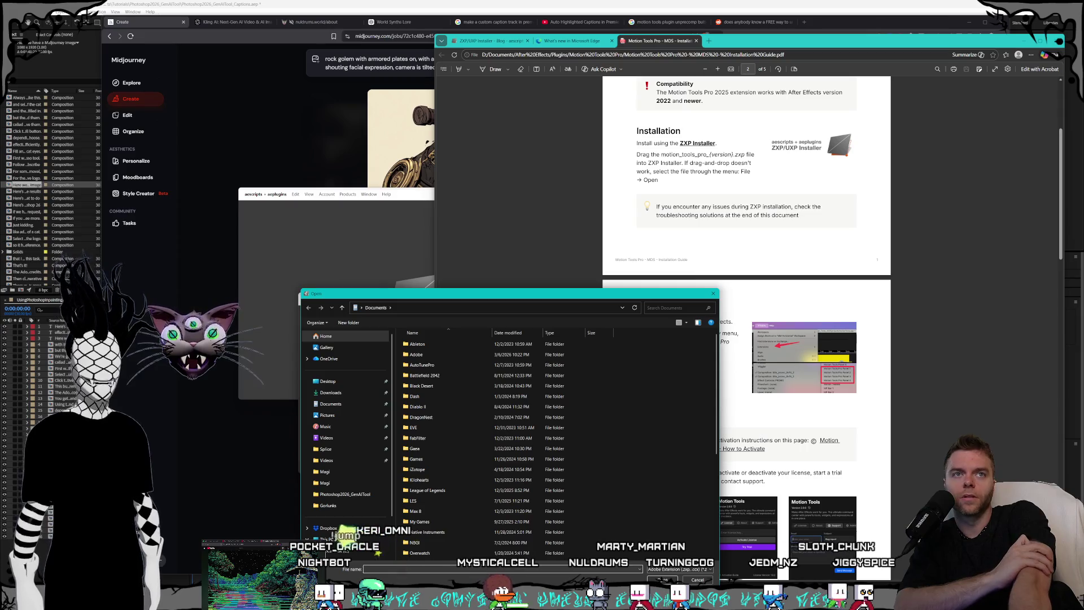
Load motion_tools_pro_v_2.1.0.zxp from D:\Documents\After Effects\Plugins and install Motion Tools 2.1.0.
{"action": "scroll", "coordinate": [361, 429], "scroll_direction": "down", "scroll_amount": 2}
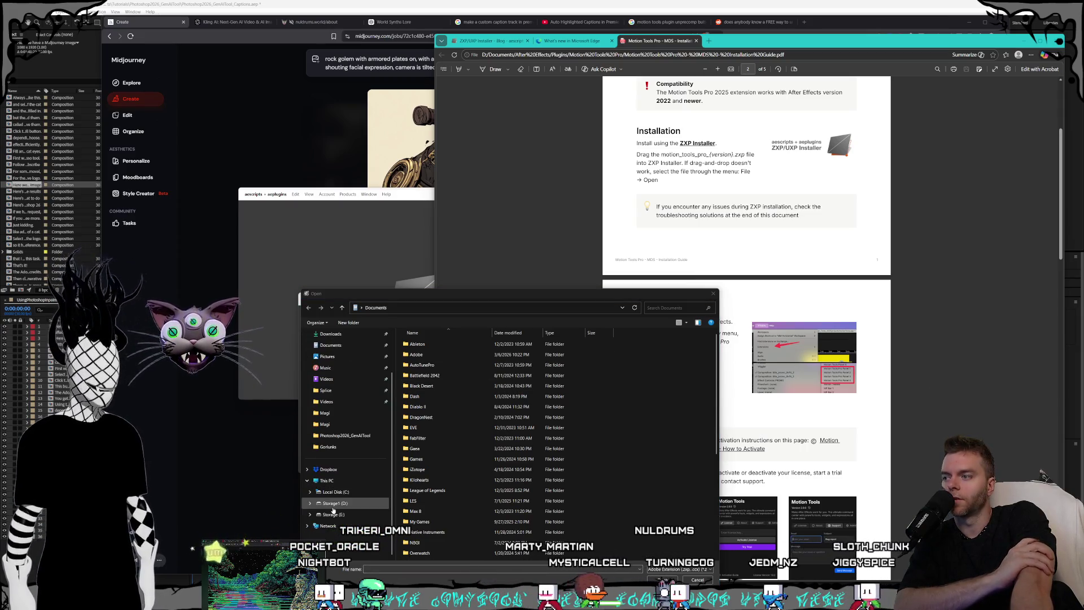
{"action": "left_click", "coordinate": [334, 503]}
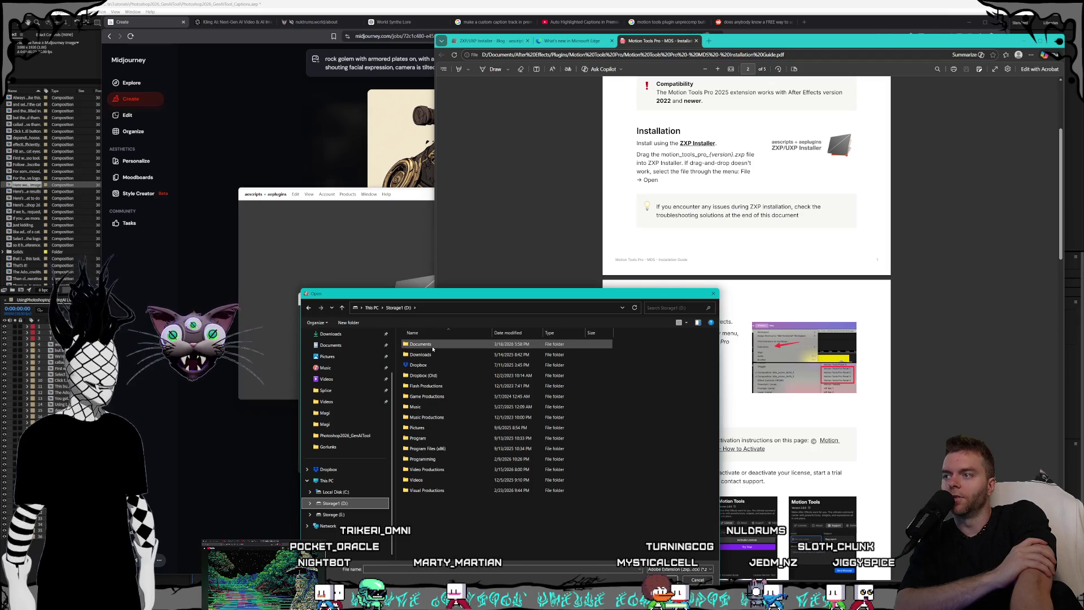
{"action": "double_click", "coordinate": [421, 344]}
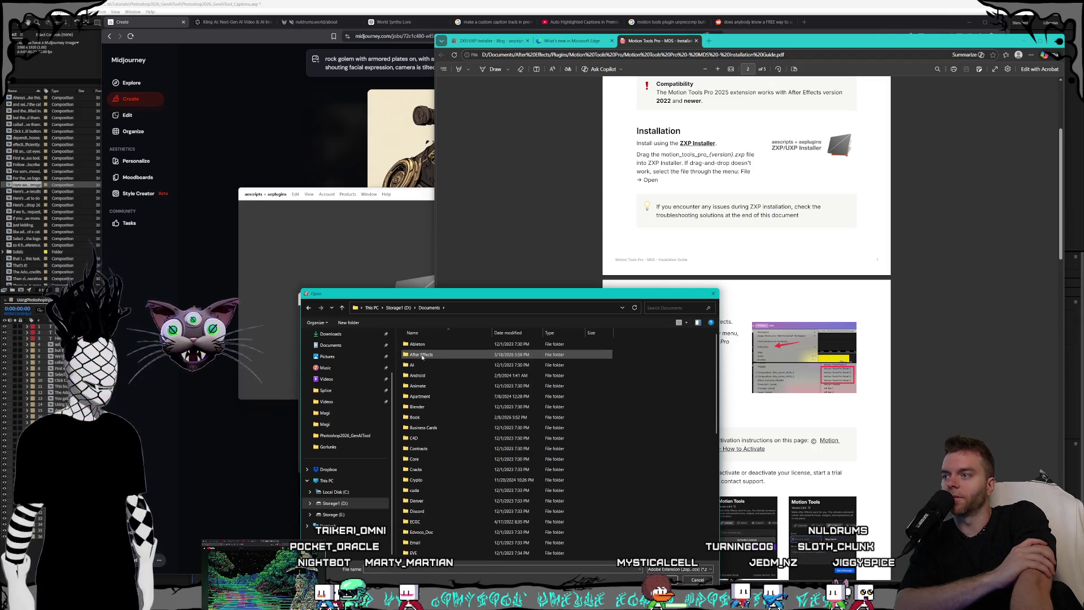
{"action": "double_click", "coordinate": [422, 356]}
{"action": "double_click", "coordinate": [432, 344]}
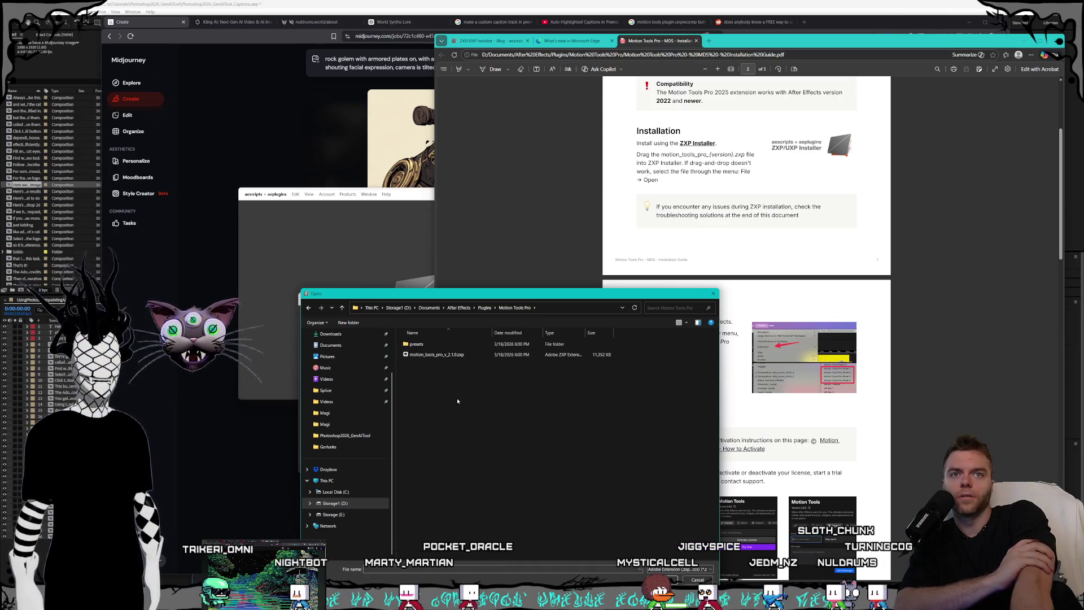
{"action": "key", "text": "Return"}
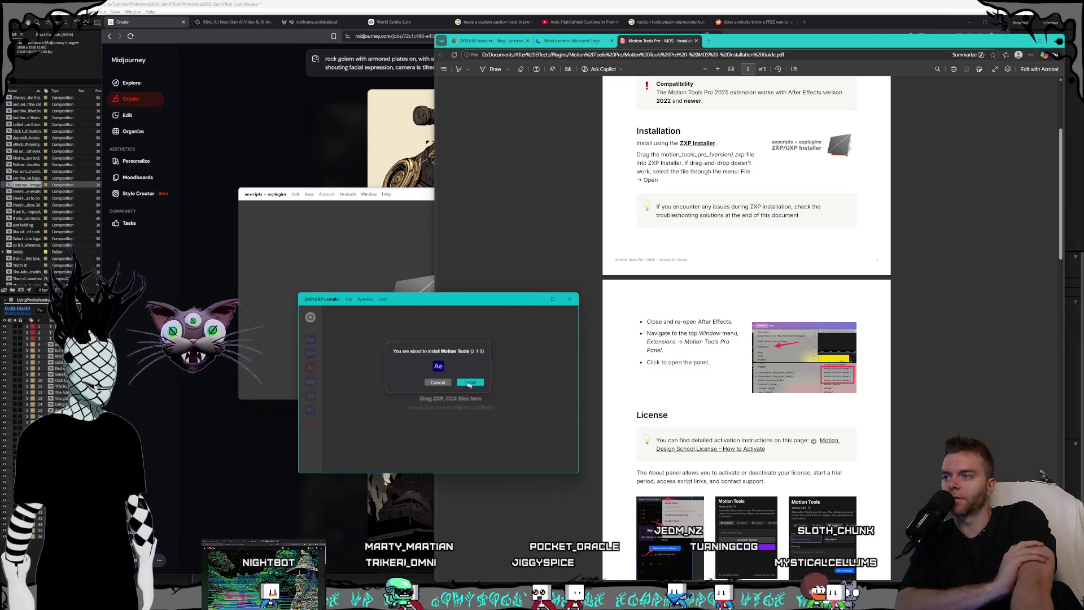
{"action": "left_click", "coordinate": [472, 382]}
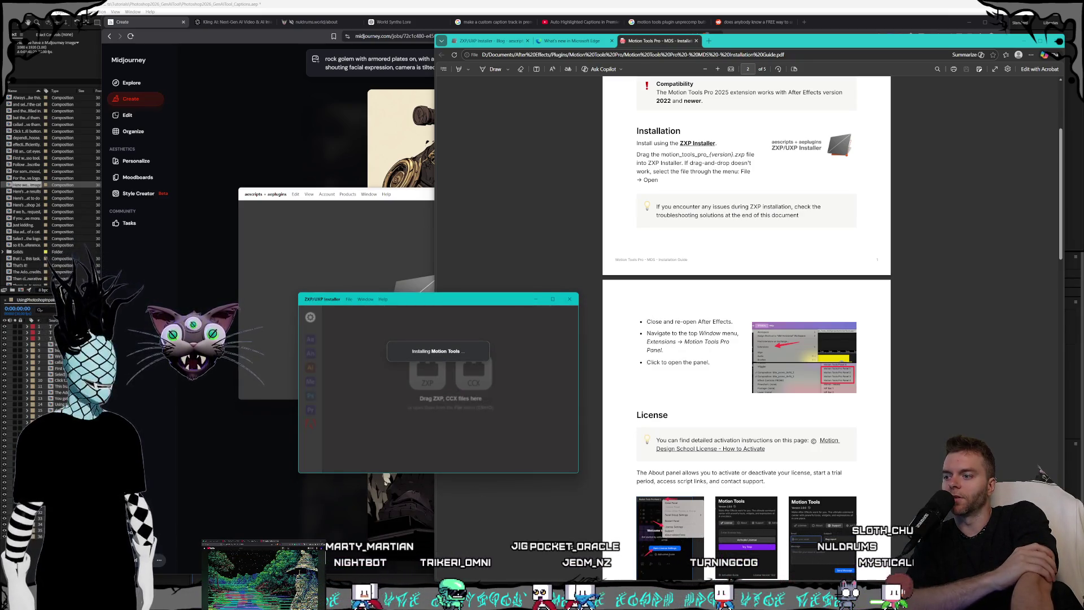
Quit After Effects, saving the project changes.
{"action": "key", "text": "alt+Tab"}
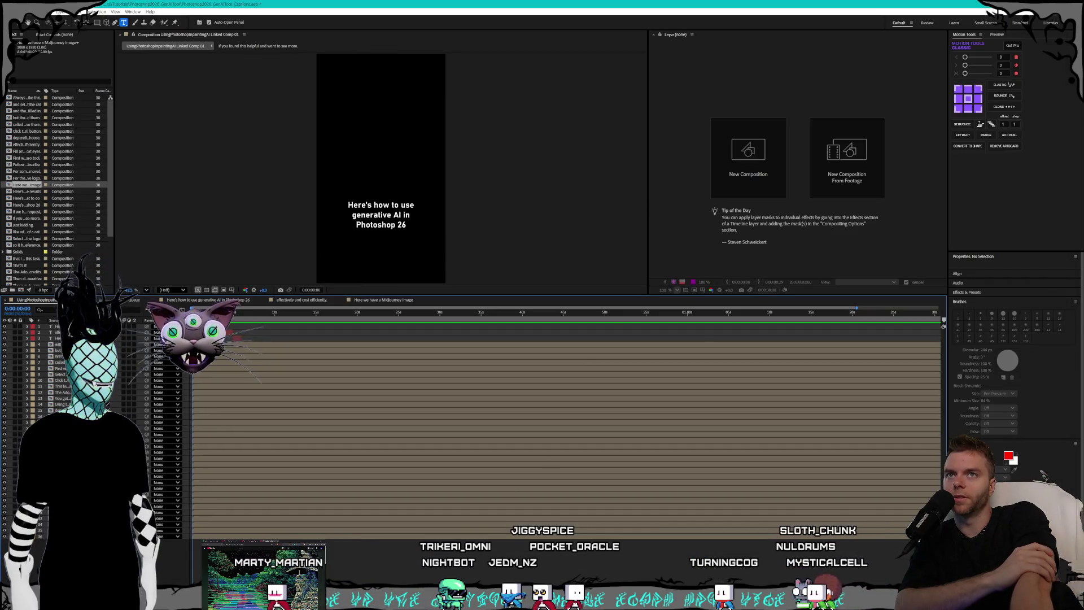
{"action": "key", "text": "ctrl+q"}
{"action": "key", "text": "Return"}
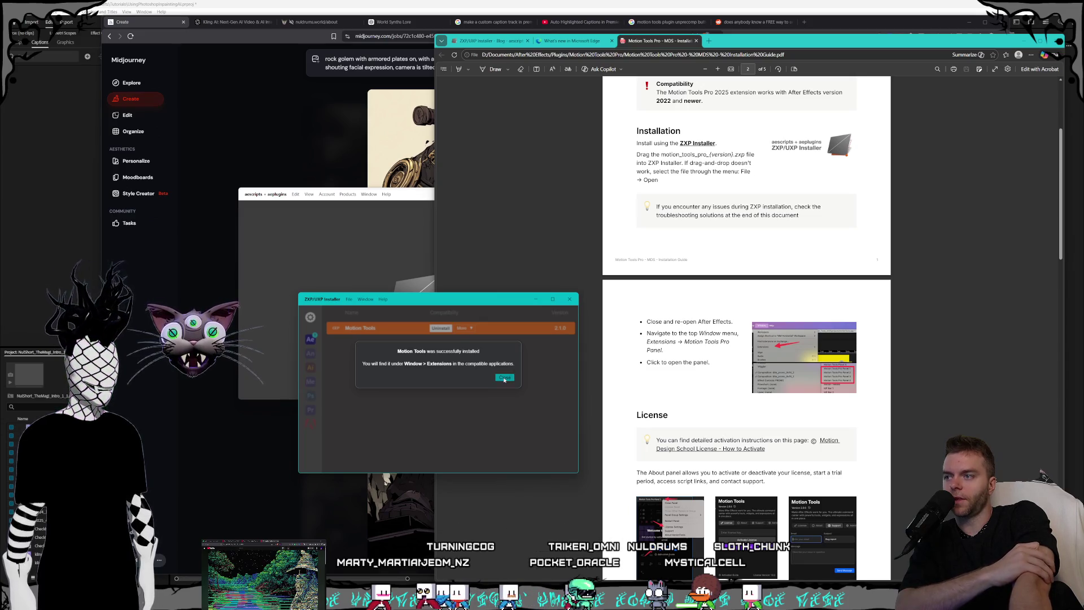
Dismiss the install success message and reopen the Photoshop2026_GenAITool_Captions project.
{"action": "left_click", "coordinate": [504, 377]}
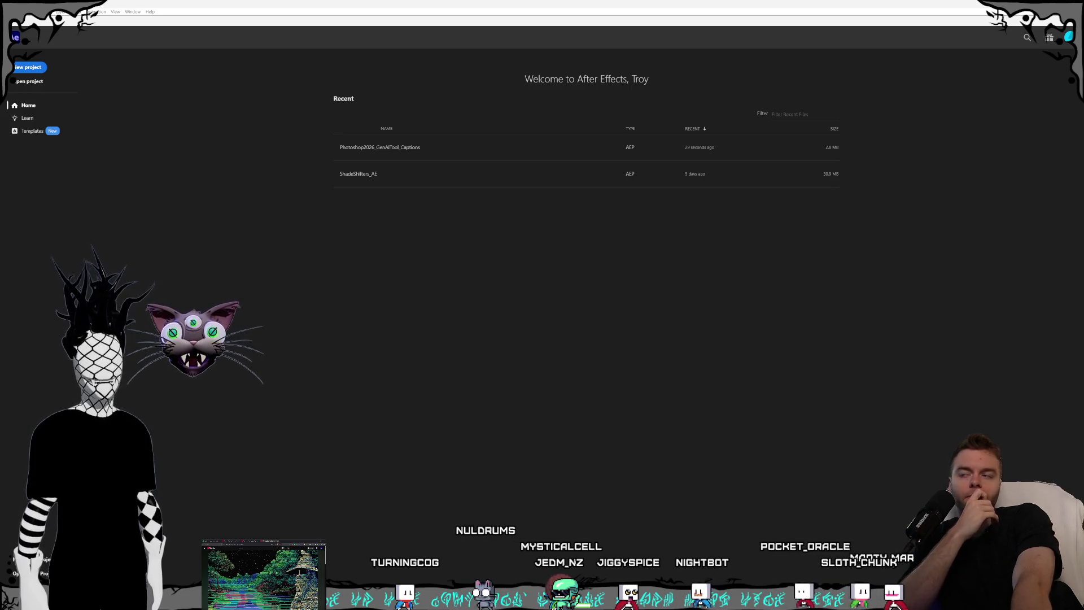
{"action": "left_click", "coordinate": [402, 148]}
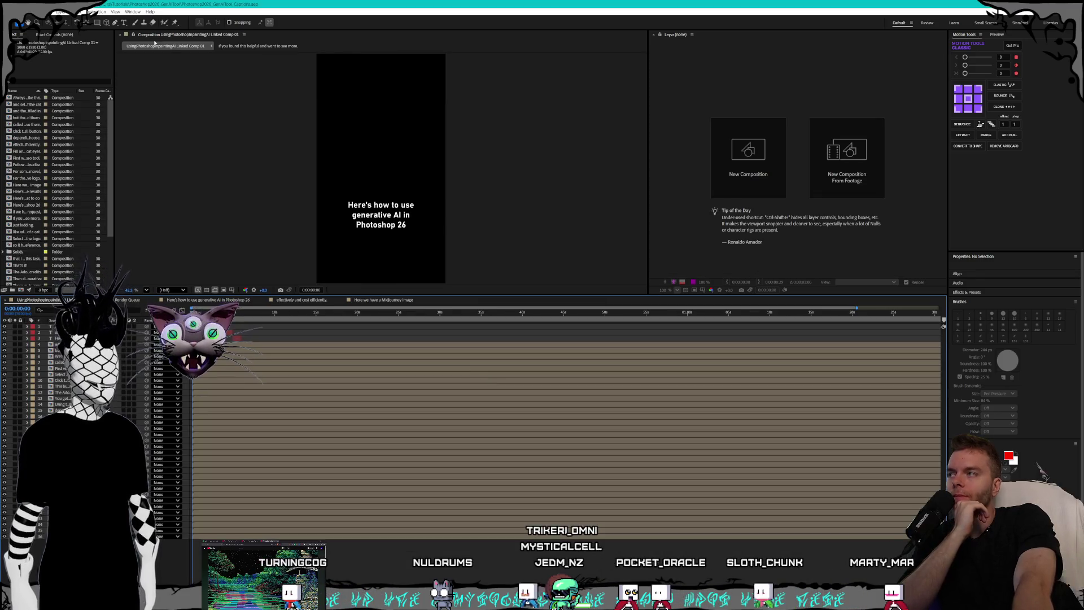
Open Motion Tools Pro Panel 1 from Window > Extensions and move it into the workspace.
{"action": "left_click", "coordinate": [132, 12]}
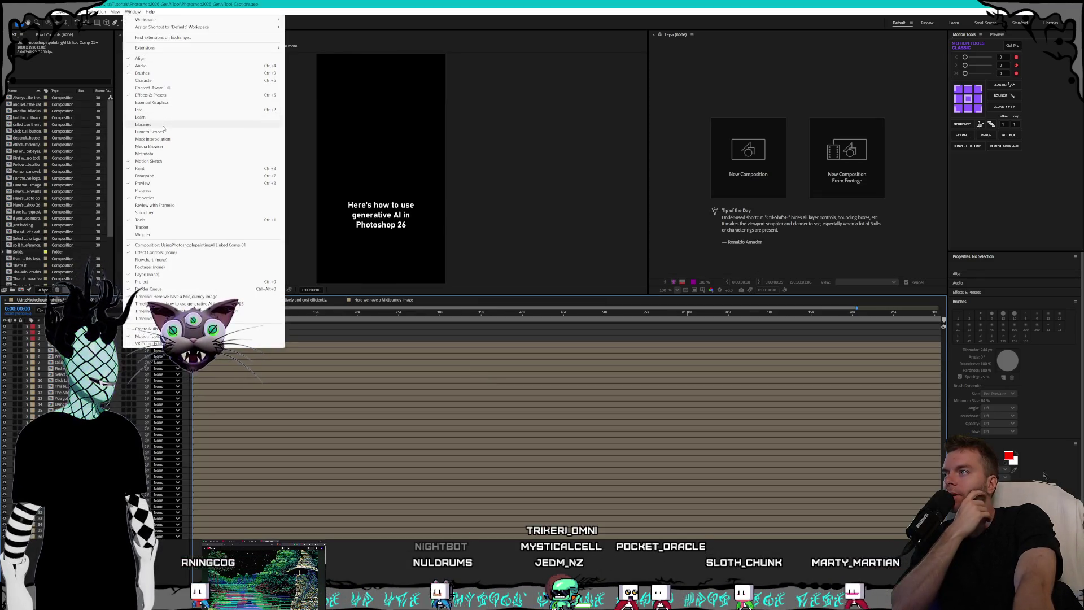
{"action": "mouse_move", "coordinate": [177, 49]}
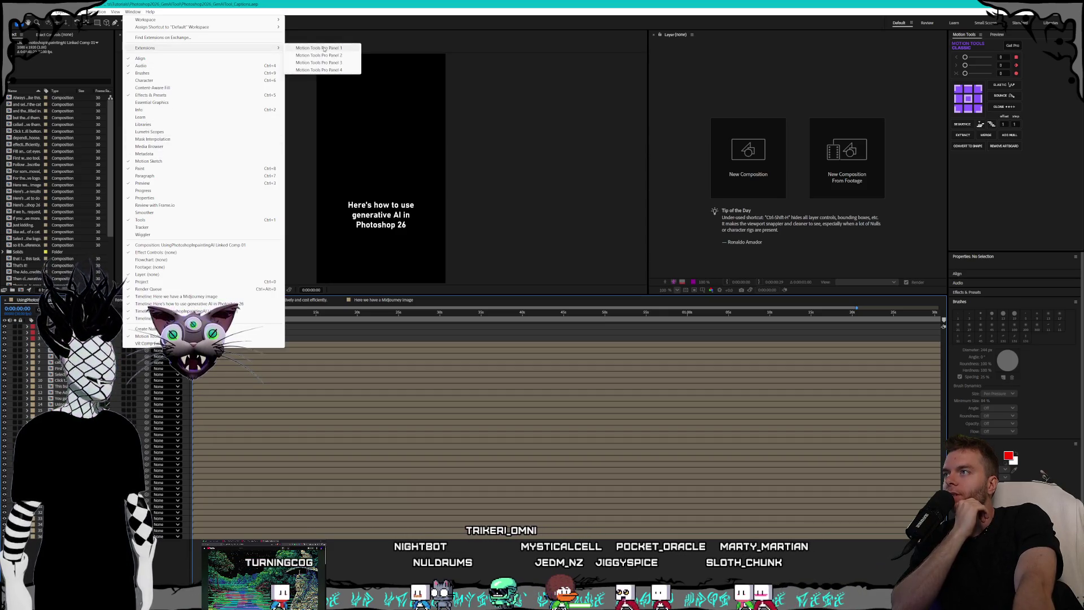
{"action": "left_click", "coordinate": [331, 48]}
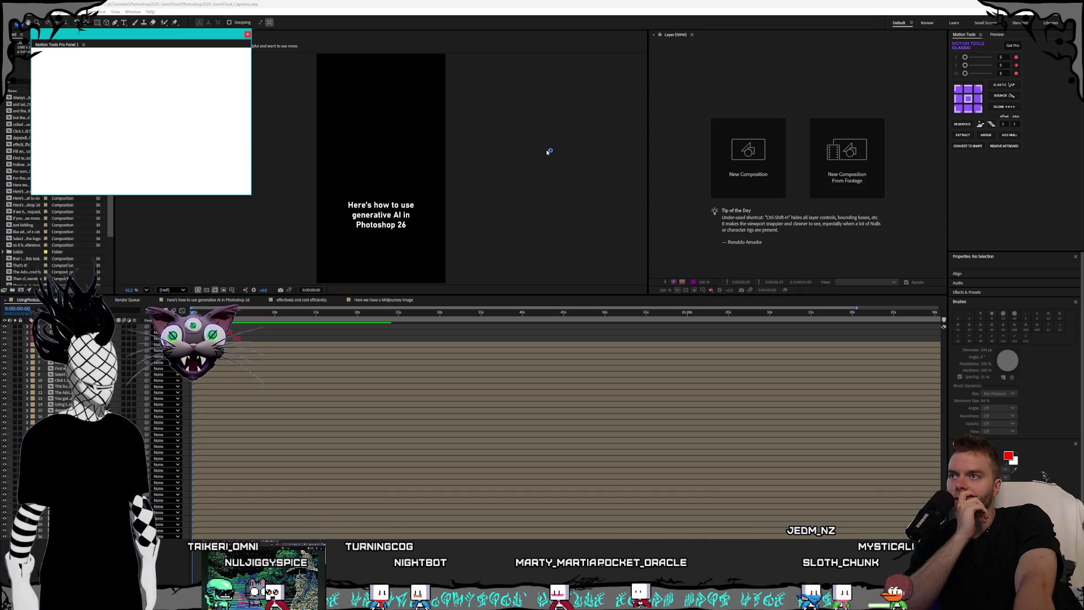
{"action": "mouse_move", "coordinate": [113, 34]}
{"action": "left_mouse_down"}
{"action": "mouse_move", "coordinate": [594, 179]}
{"action": "mouse_move", "coordinate": [960, 327]}
{"action": "left_mouse_up"}
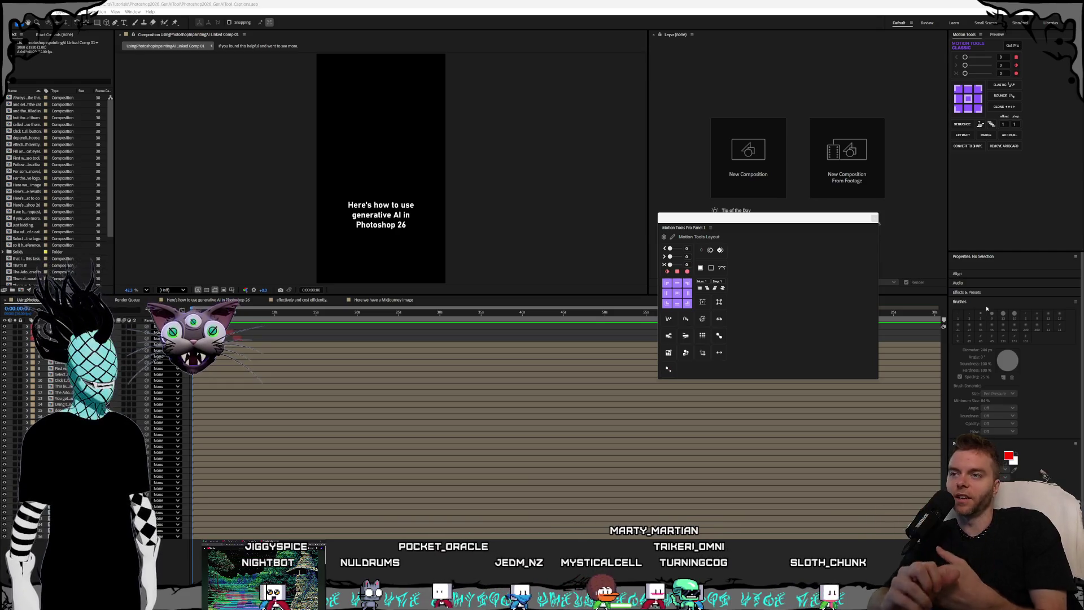
{"action": "mouse_move", "coordinate": [732, 221]}
{"action": "left_mouse_down"}
{"action": "mouse_move", "coordinate": [785, 133]}
{"action": "mouse_move", "coordinate": [771, 110]}
{"action": "left_mouse_up"}
Close the classic Motion Tools panel and dock Motion Tools Pro at the lower right.
{"action": "left_click", "coordinate": [981, 35]}
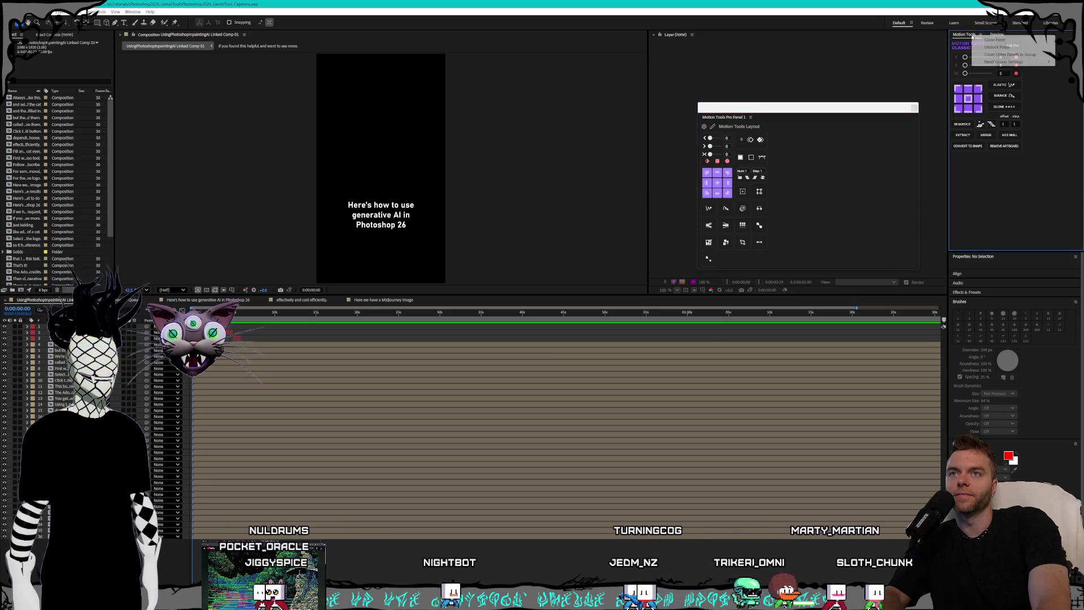
{"action": "left_click", "coordinate": [994, 40]}
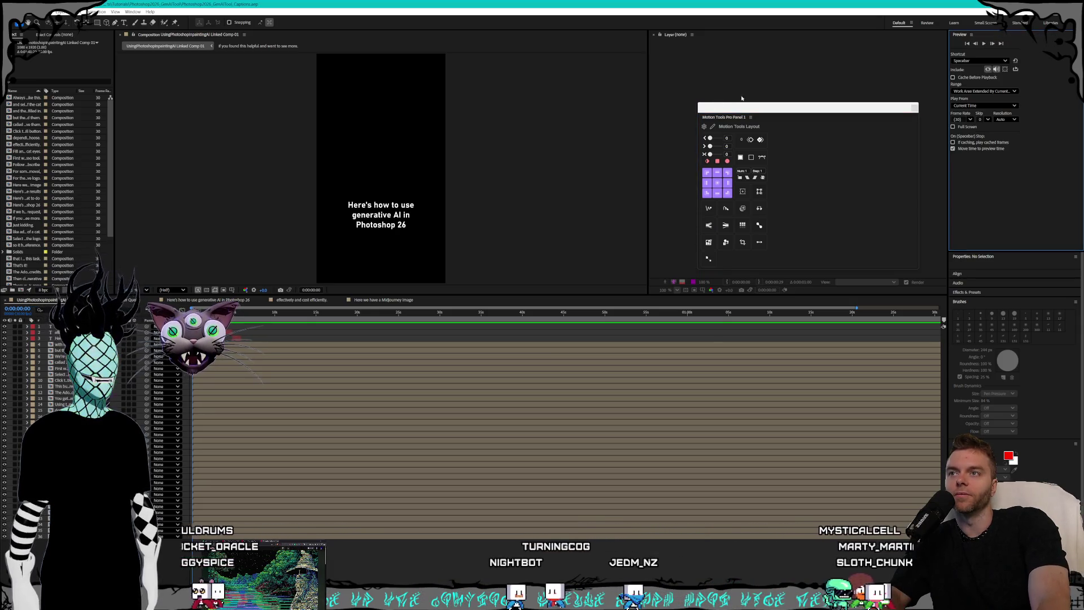
{"action": "mouse_move", "coordinate": [742, 115]}
{"action": "left_mouse_down"}
{"action": "mouse_move", "coordinate": [831, 97]}
{"action": "mouse_move", "coordinate": [613, 202]}
{"action": "mouse_move", "coordinate": [959, 446]}
{"action": "left_mouse_up"}
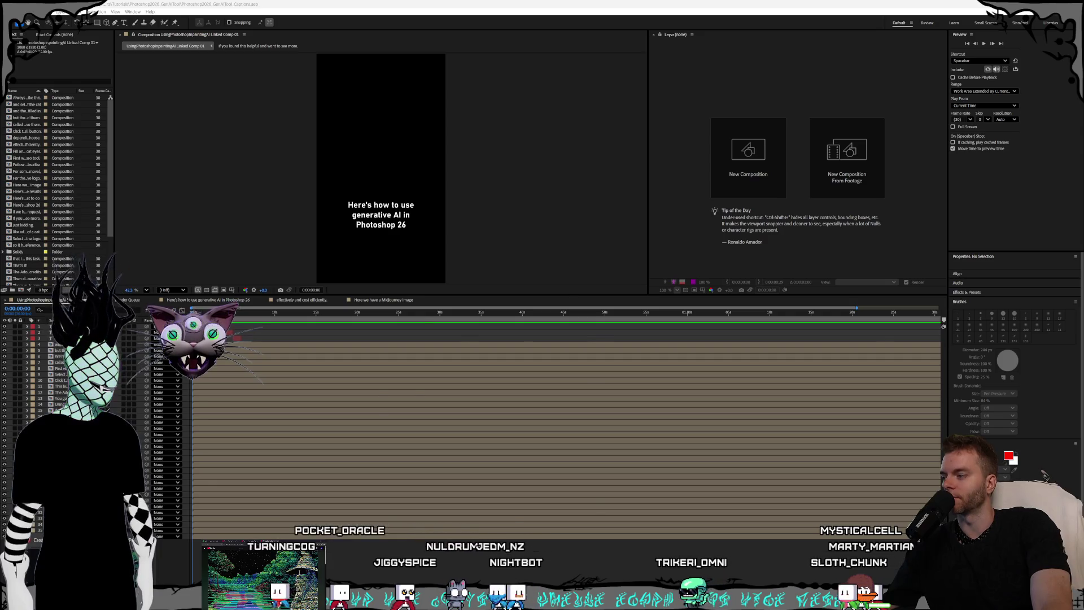
{"action": "key", "text": "alt+Tab"}
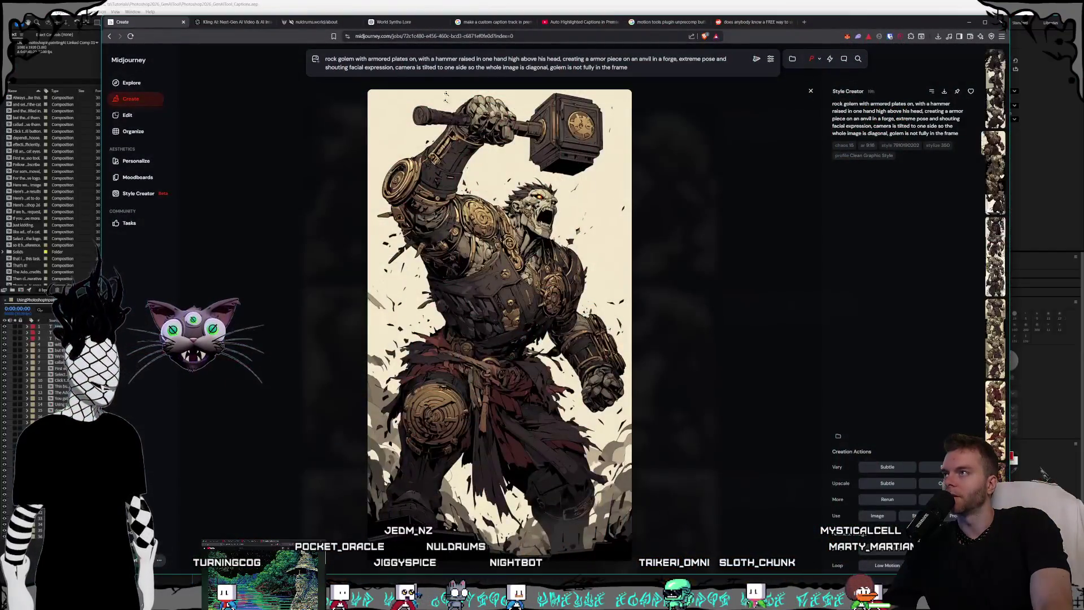
Start editing your earlier comment on the captions video.
{"action": "left_click", "coordinate": [569, 22]}
{"action": "scroll", "coordinate": [353, 369], "scroll_direction": "down", "scroll_amount": 10}
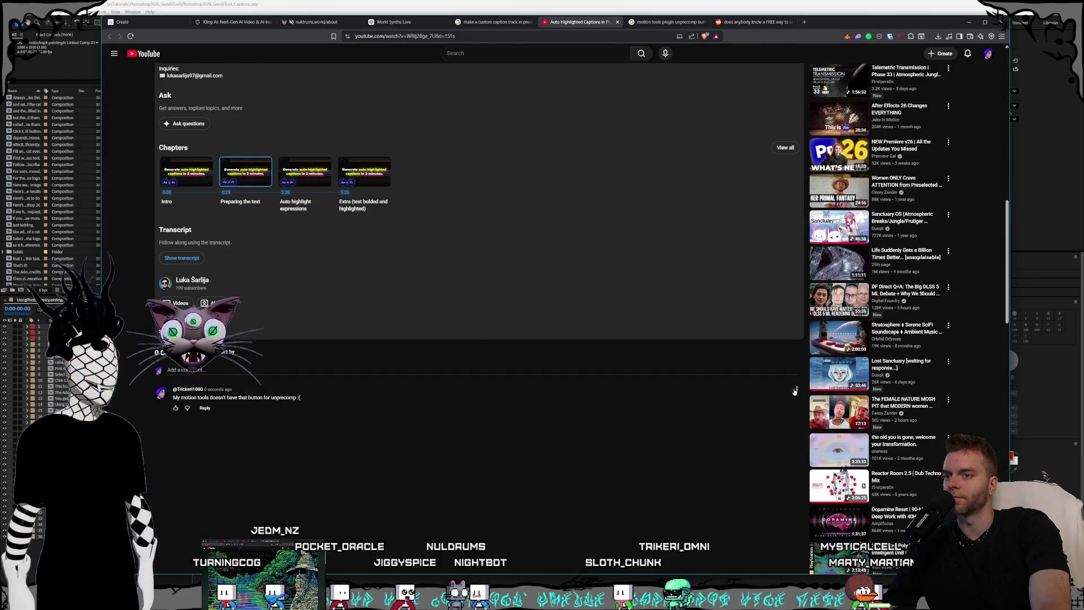
{"action": "left_click", "coordinate": [796, 408]}
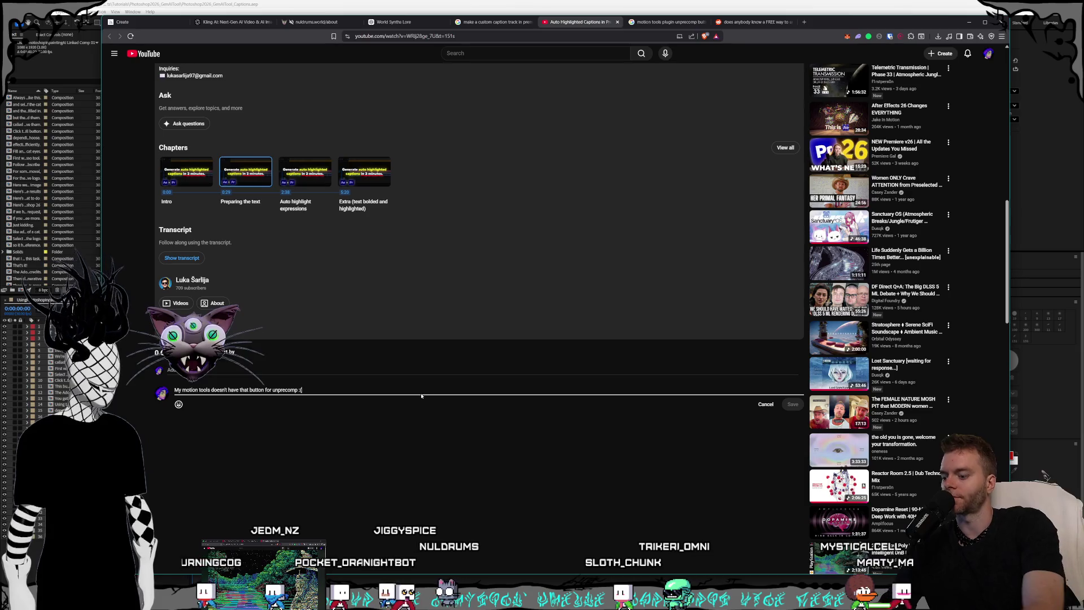
Add an edit: it requires the paid $40 version, otherwise enter the precomp and copy-paste each item.
{"action": "key", "text": "Return"}
{"action": "type", "text": "Edit"}
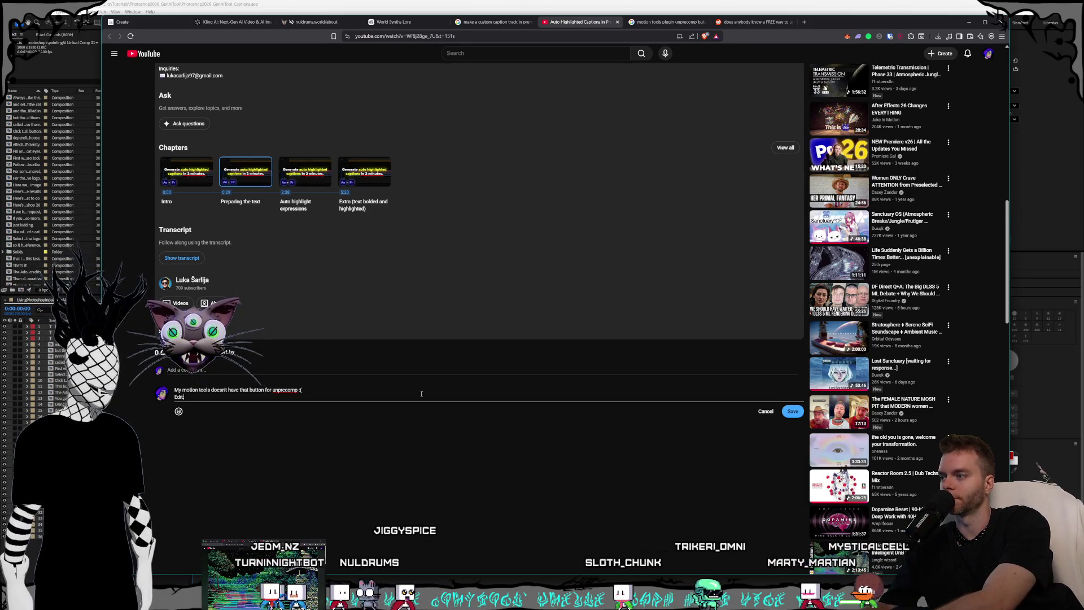
{"action": "type", "text": ": It requires the paid f"}
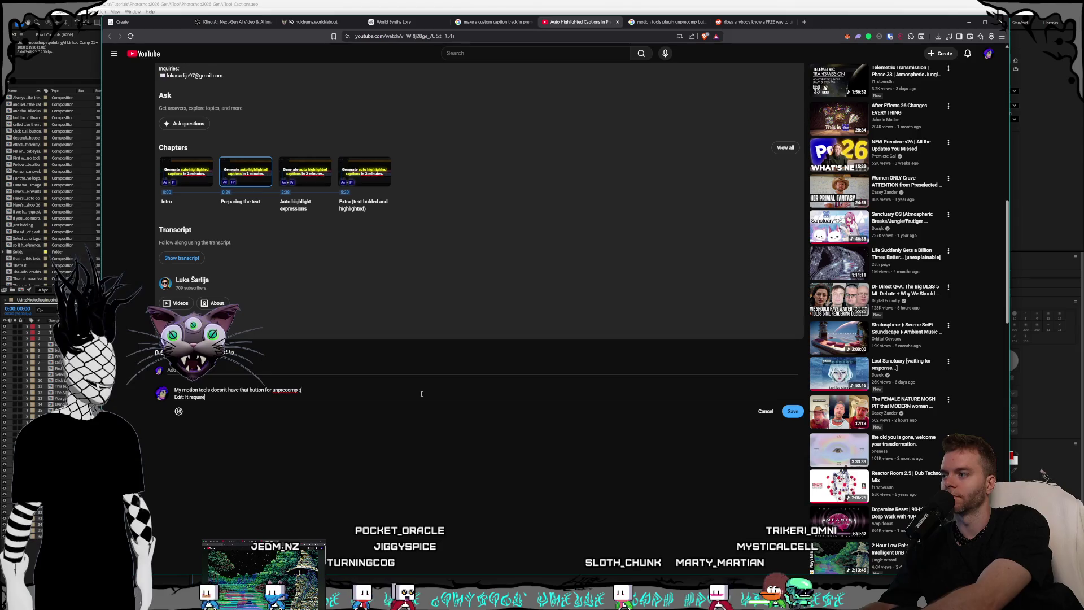
{"action": "key", "text": "BackSpace"}
{"action": "type", "text": "ver"}
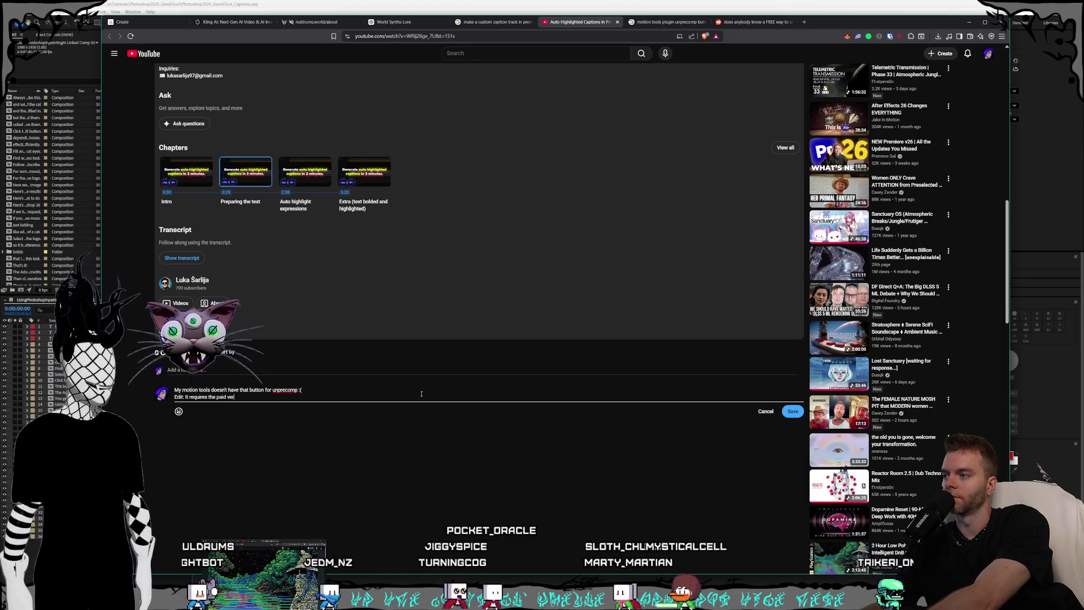
{"action": "type", "text": "sion for $40 "}
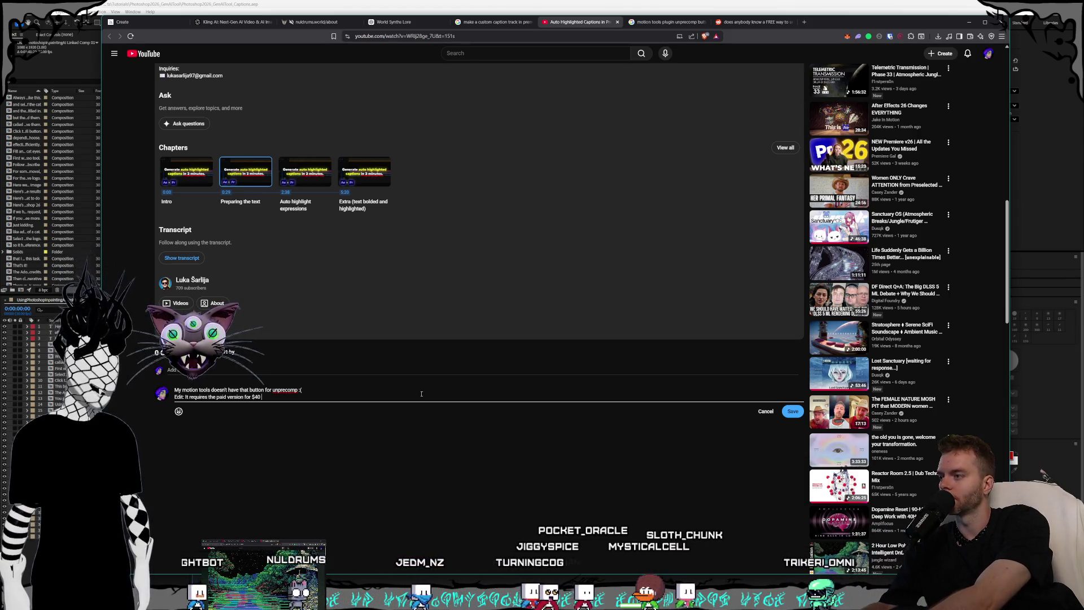
{"action": "type", "text": "which isn't bad,"}
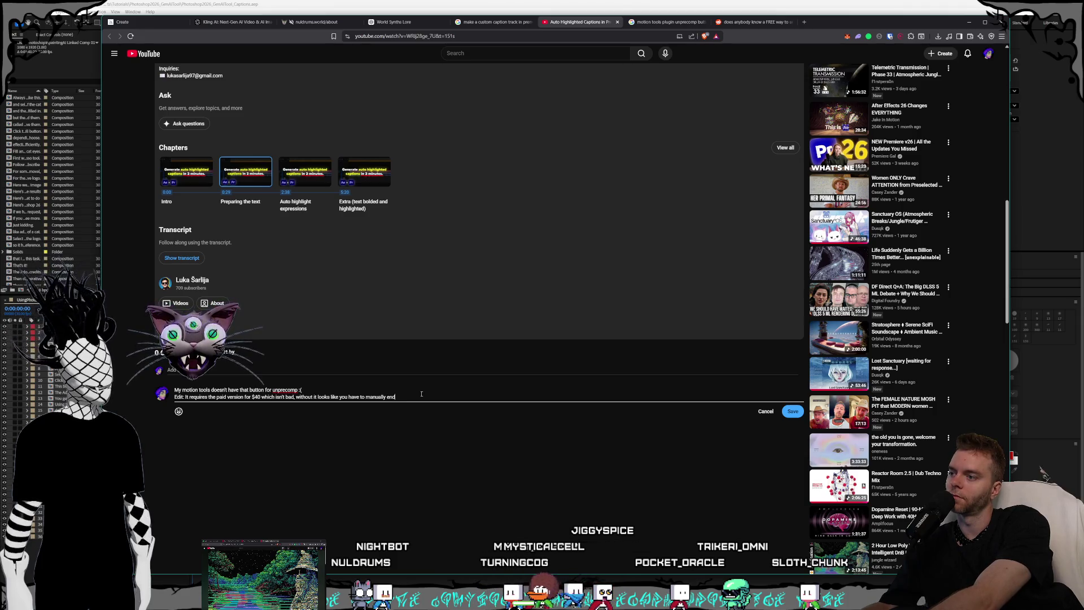
{"action": "key", "text": "BackSpace"}
{"action": "key", "text": "BackSpace"}
{"action": "type", "text": "ter the pr"}
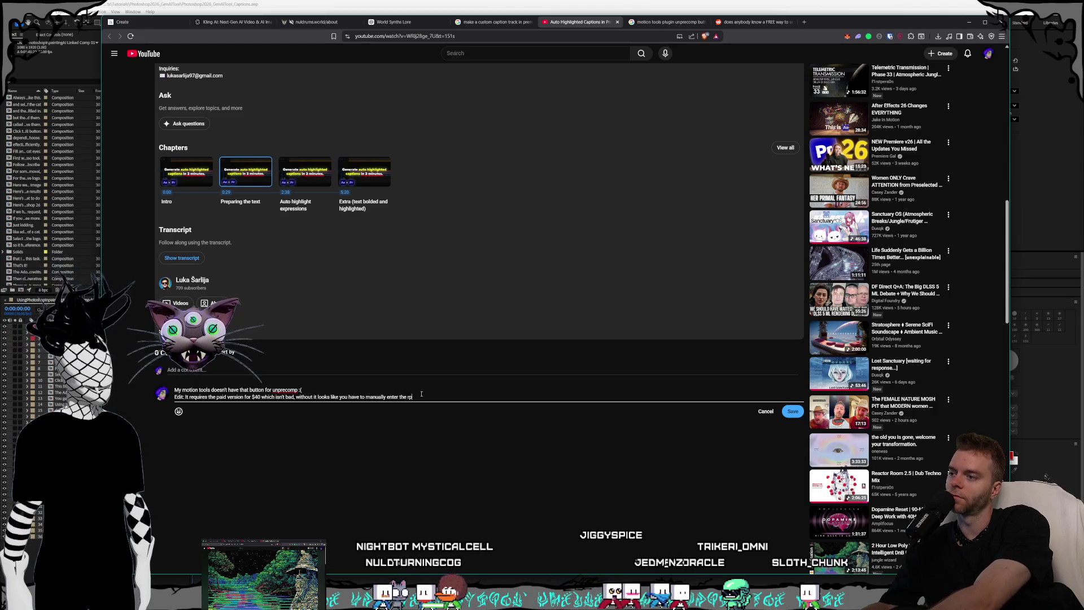
{"action": "type", "text": "ecomp, th"}
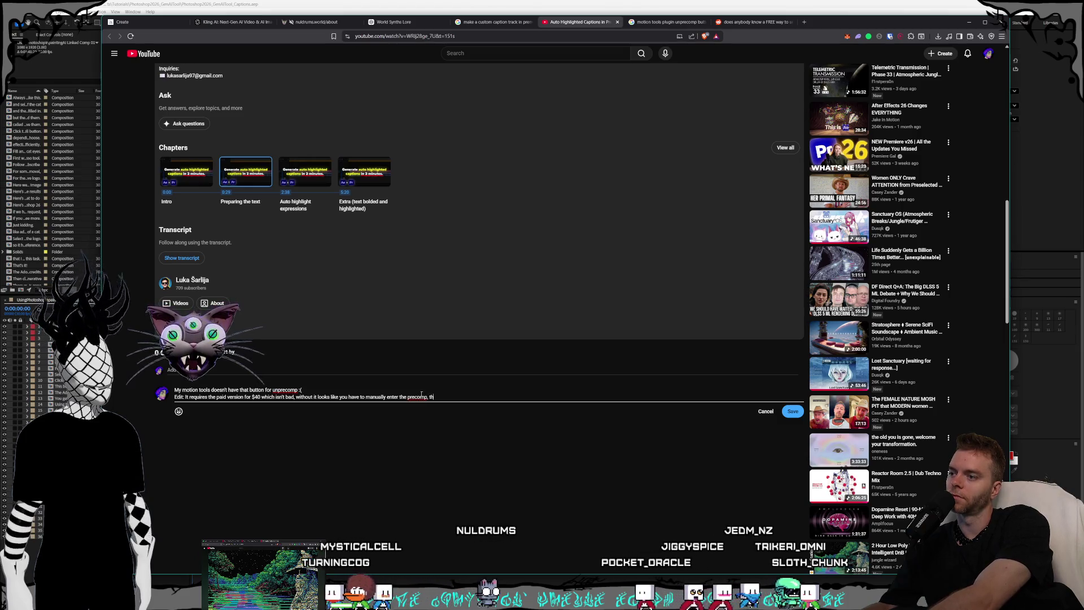
{"action": "type", "text": "en copy past "}
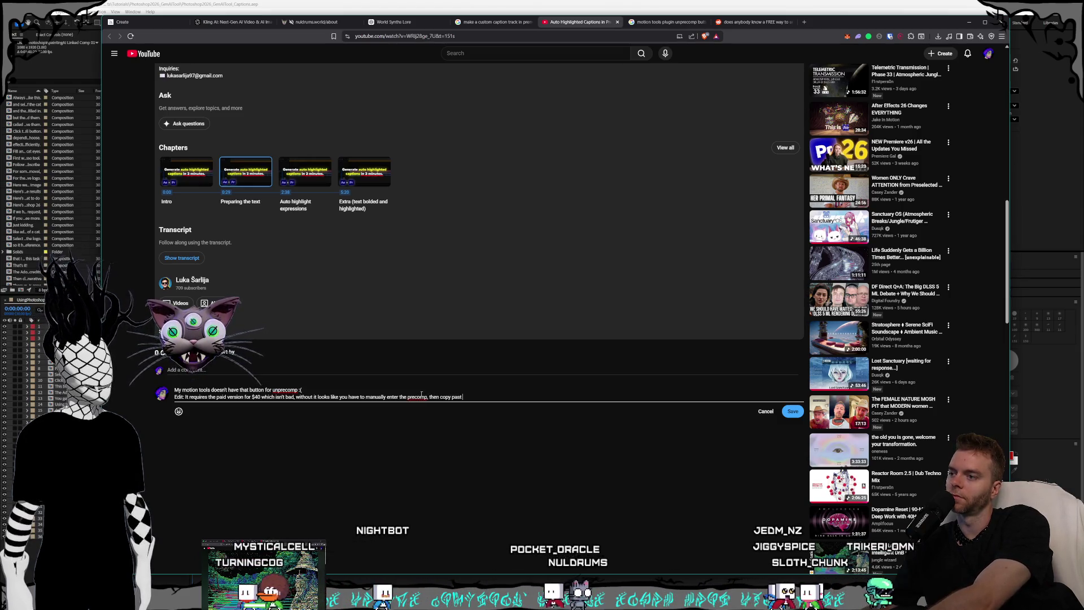
{"action": "type", "text": "each item instead"}
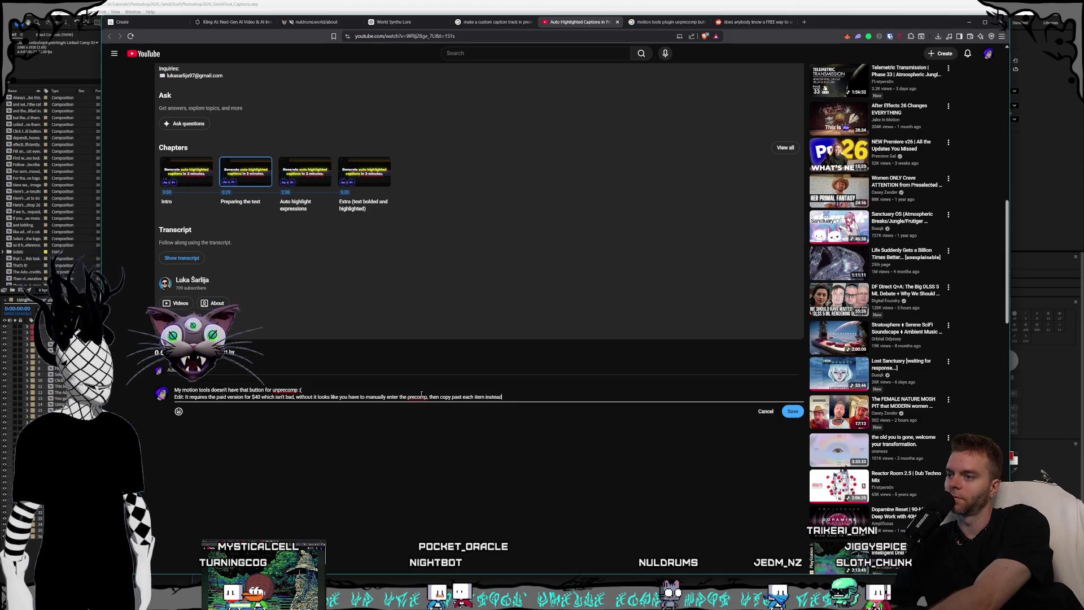
{"action": "type", "text": " of doing it as a"}
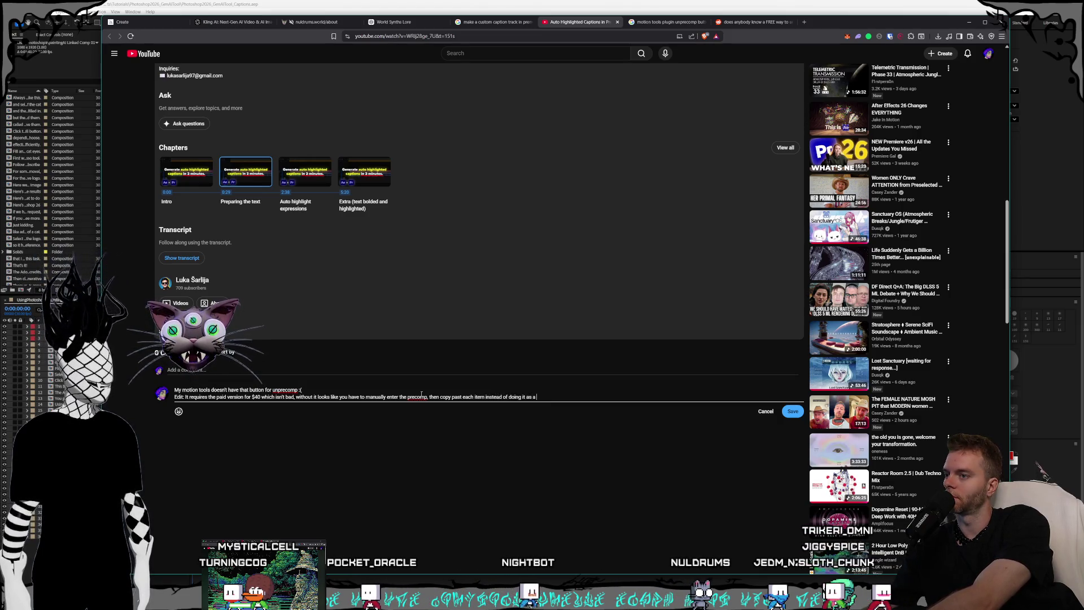
{"action": "type", "text": " group."}
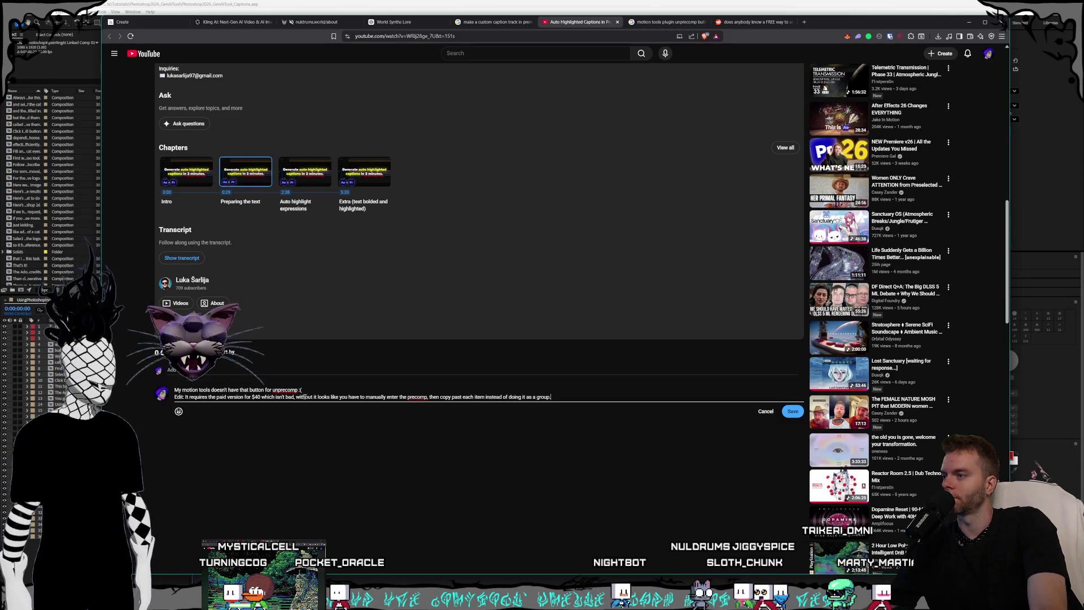
Save the edited comment and compare the tutorial video with After Effects.
{"action": "left_click", "coordinate": [793, 411]}
{"action": "scroll", "coordinate": [503, 451], "scroll_direction": "up", "scroll_amount": 10}
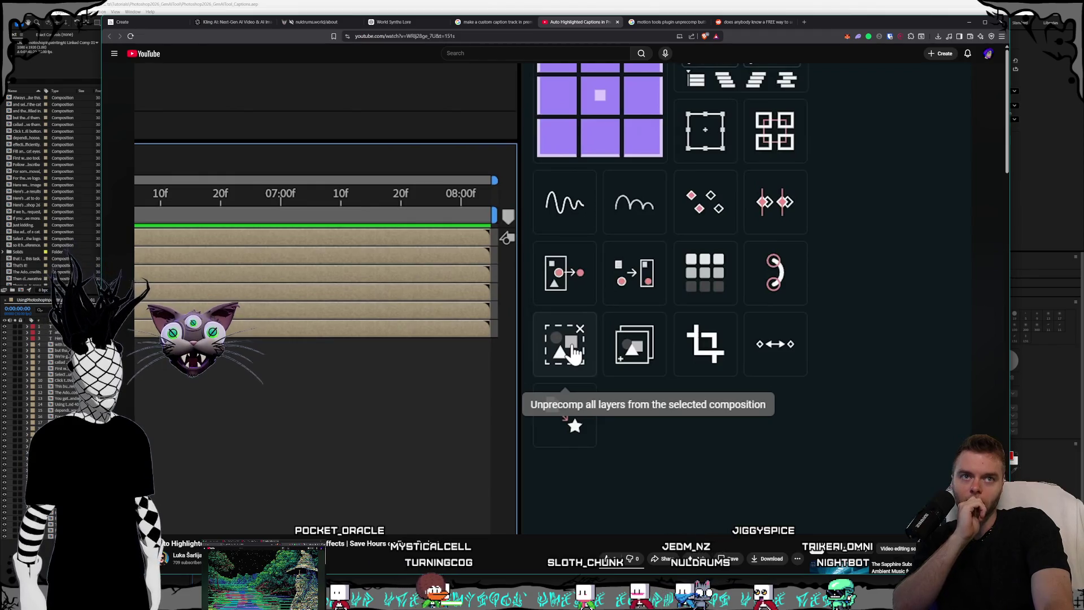
{"action": "key", "text": "alt+Tab"}
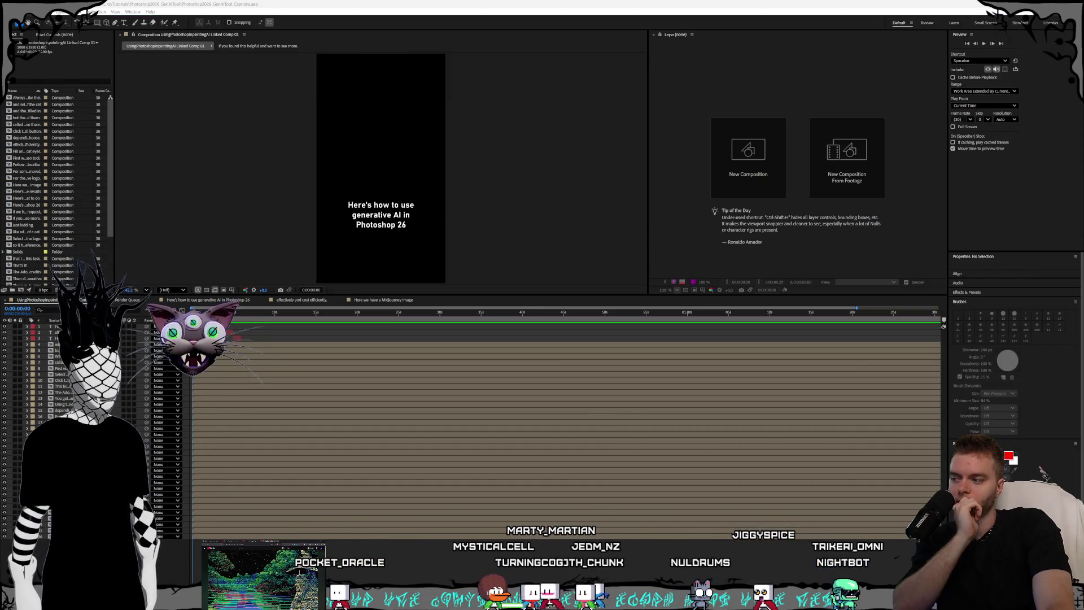
{"action": "key", "text": "alt+Tab"}
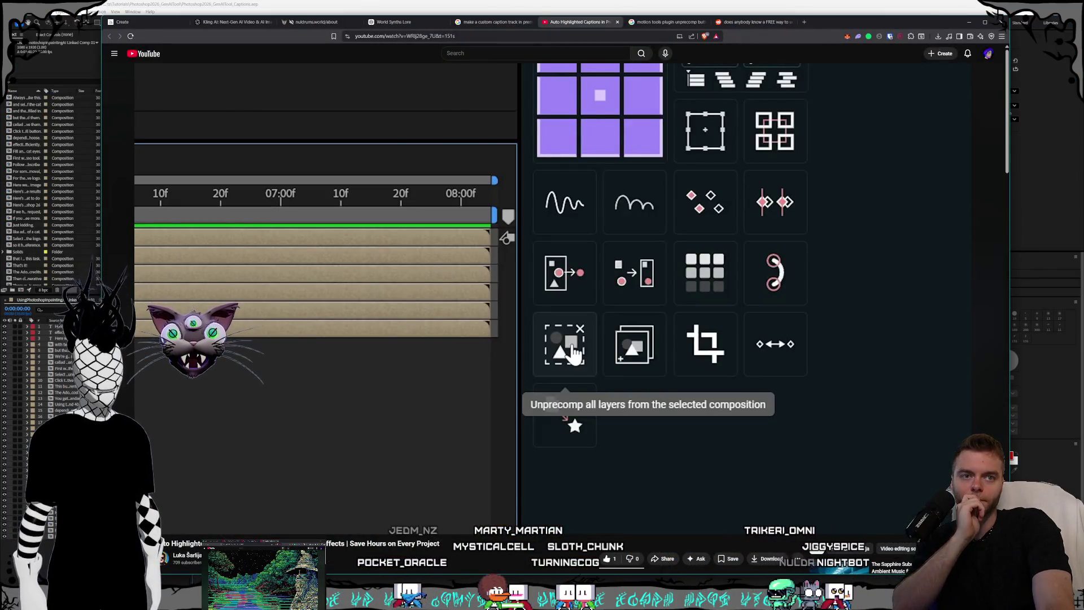
{"action": "key", "text": "alt+Tab"}
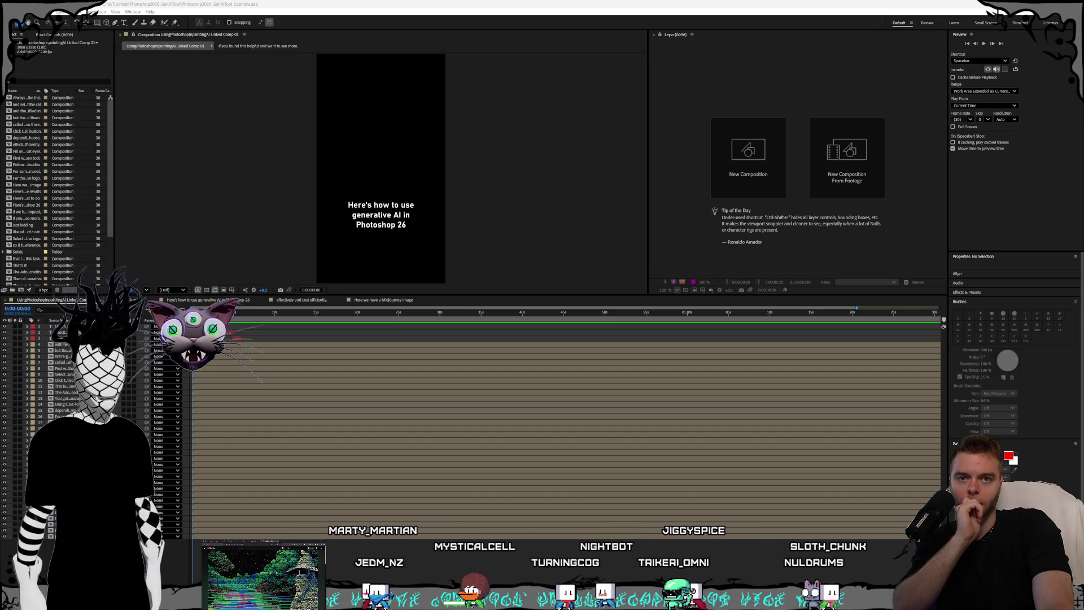
Select all layers in the timeline and open the Motion Tools Pro panel with Ctrl+Shift+M.
{"action": "left_click", "coordinate": [943, 326]}
{"action": "key", "text": "ctrl+a"}
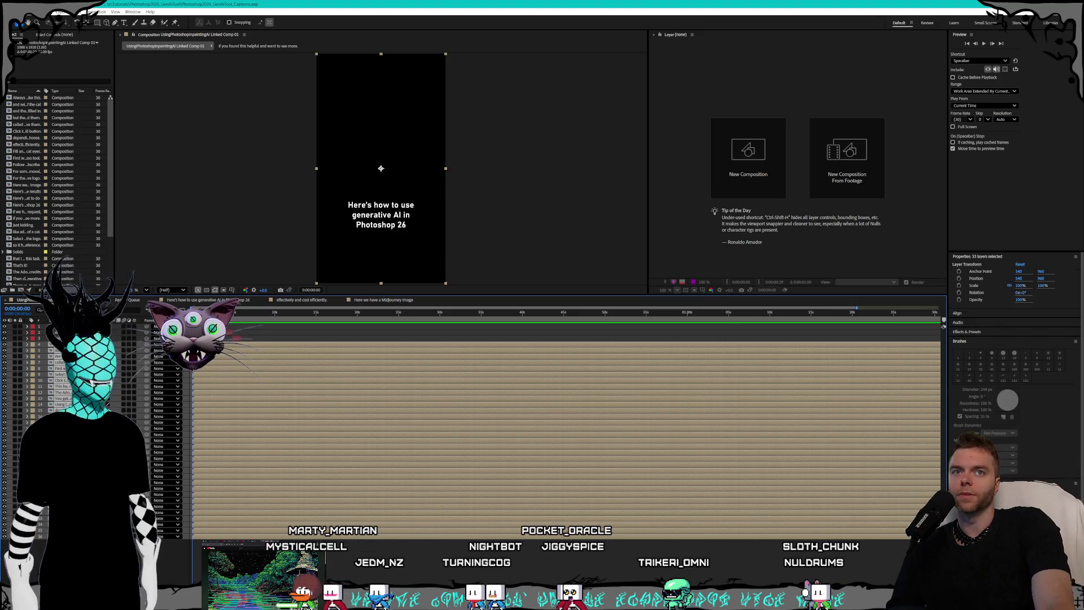
{"action": "key", "text": "ctrl+shift+m"}
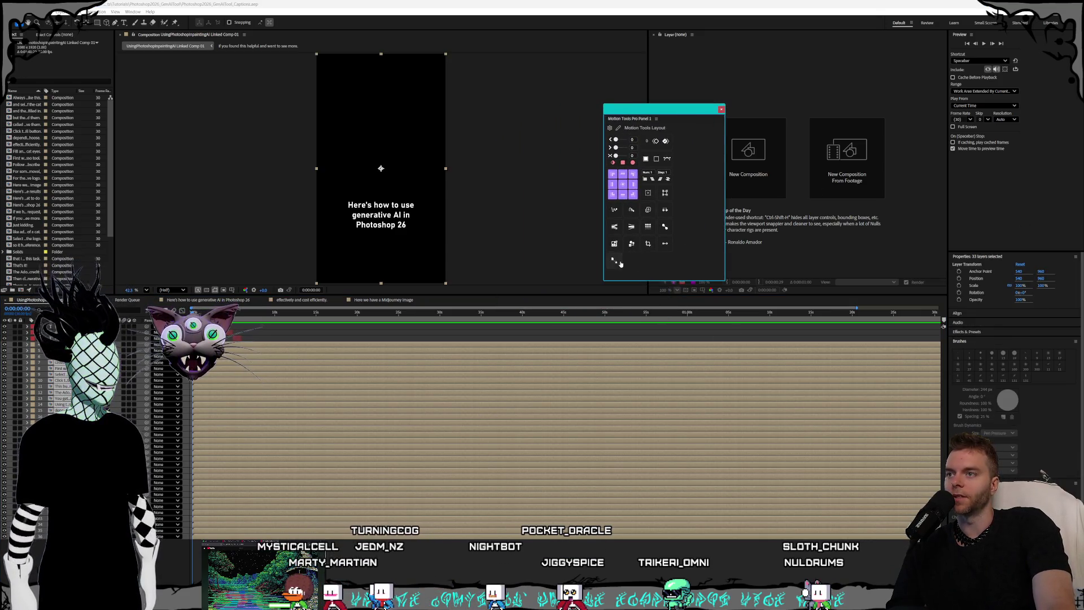
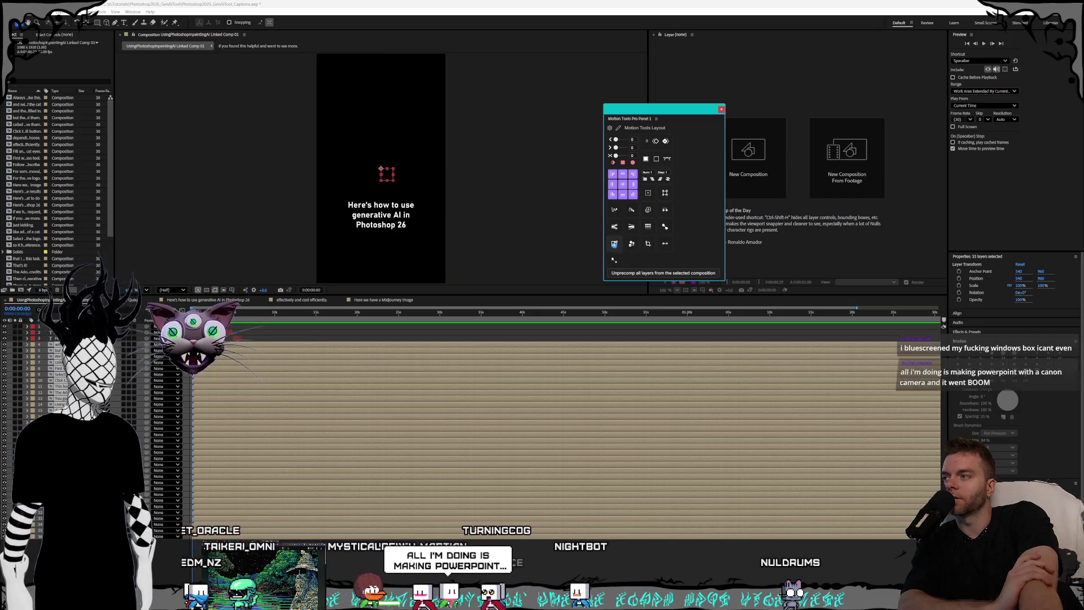
Unprecomp the layers into a timed staircase with Motion Tools Pro, then bring the Tripo gallery forward.
{"action": "left_click", "coordinate": [615, 245]}
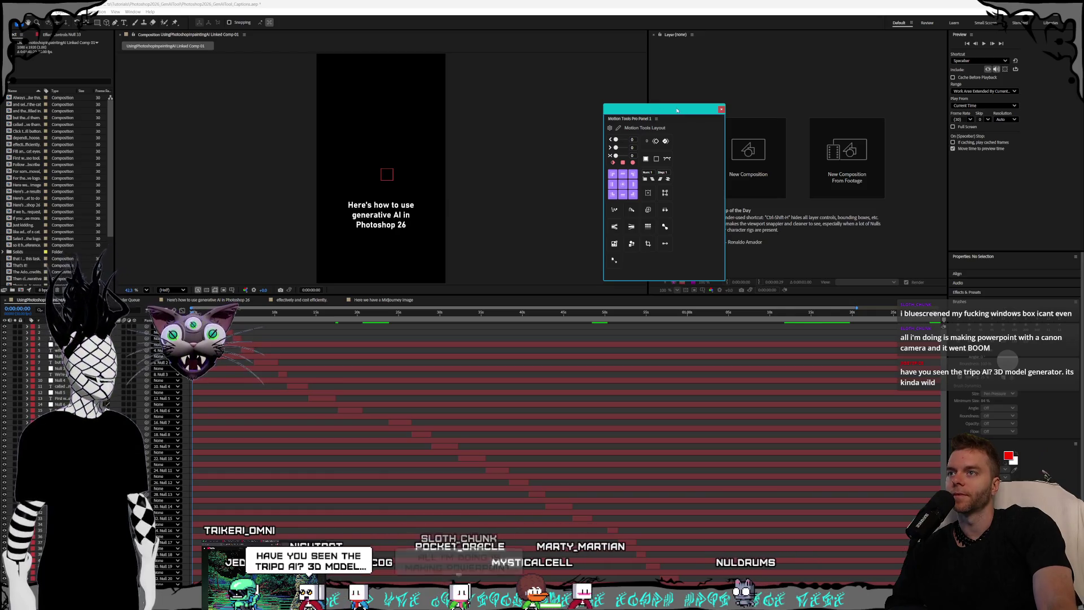
{"action": "left_click_drag", "start_coordinate": [675, 110], "coordinate": [882, 119]}
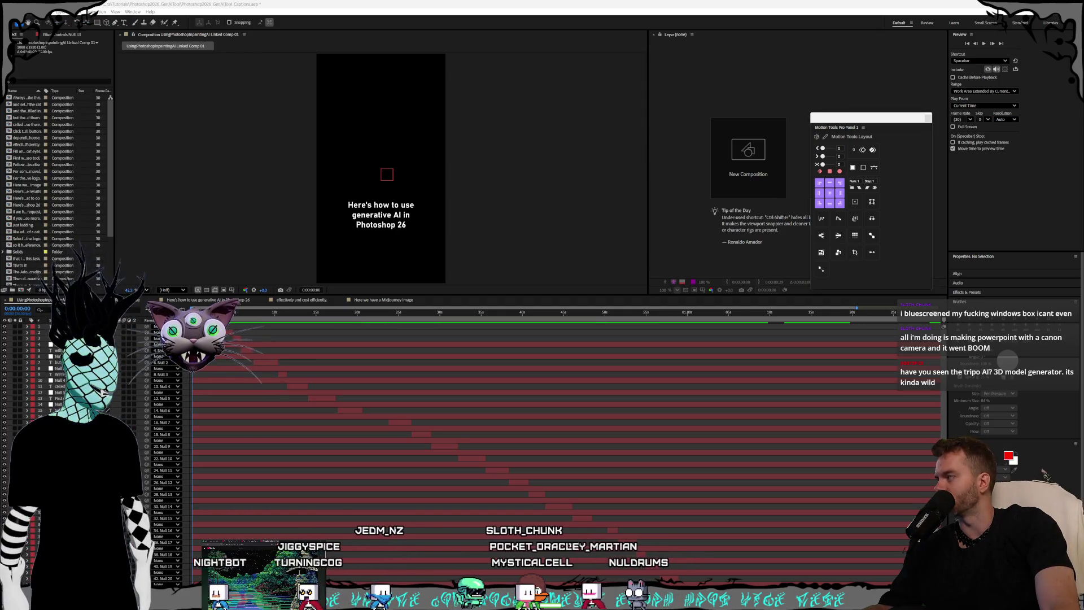
{"action": "mouse_move", "coordinate": [1083, 248]}
{"action": "left_mouse_down"}
{"action": "mouse_move", "coordinate": [973, 248]}
{"action": "mouse_move", "coordinate": [459, 176]}
{"action": "left_mouse_up"}
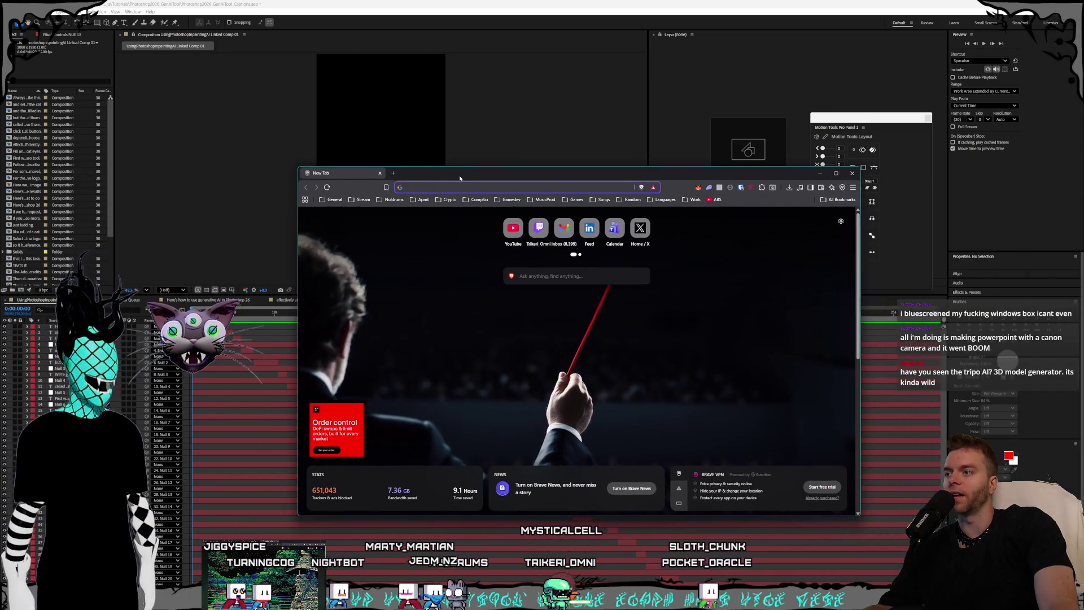
{"action": "key", "text": "alt+Tab"}
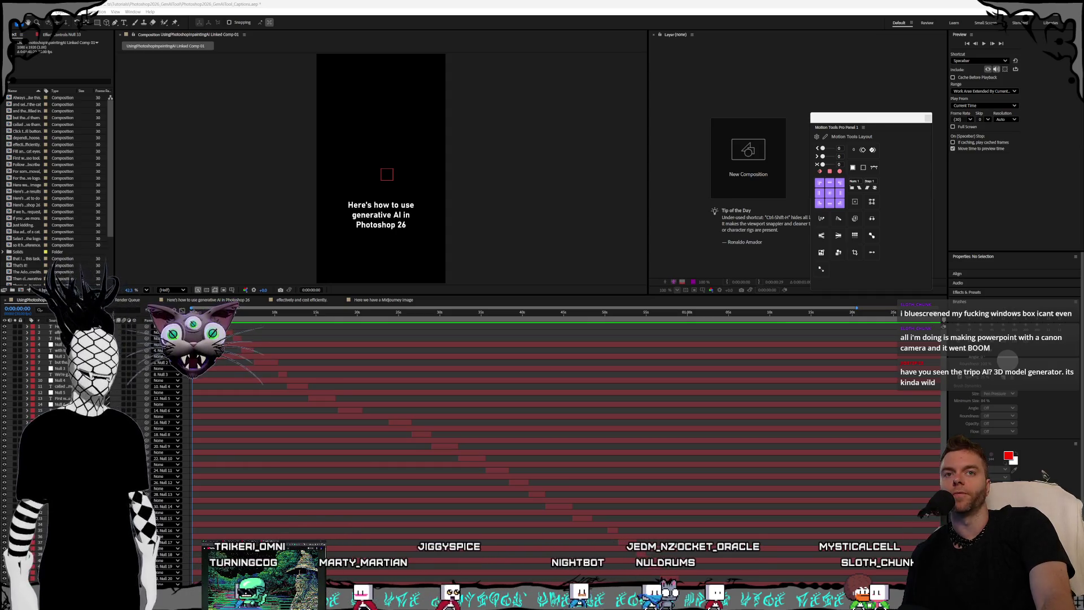
{"action": "key", "text": "alt+Tab"}
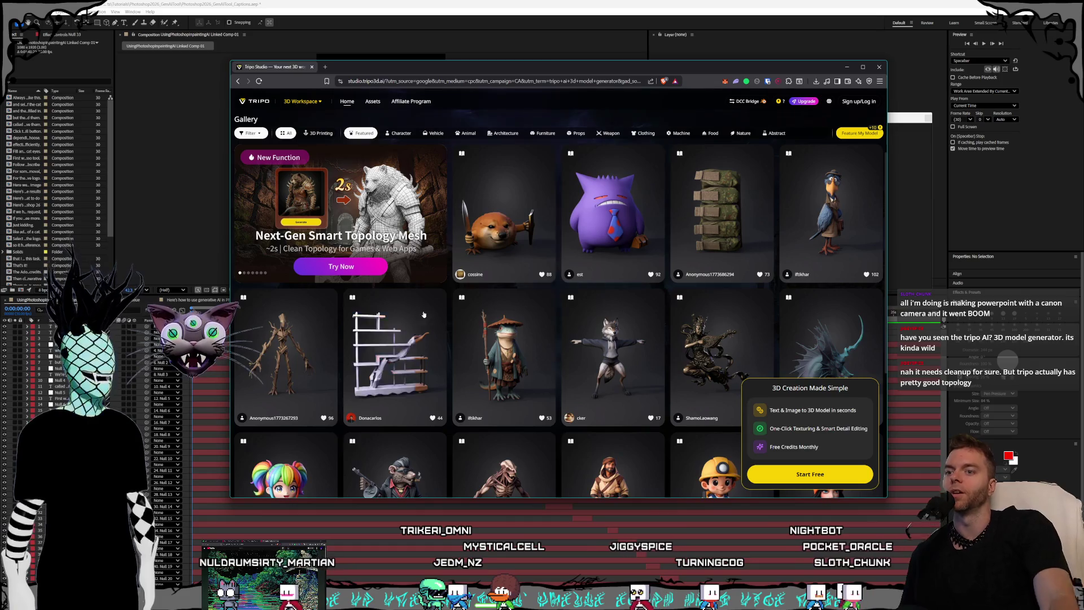
Google 'tripi vs meshy' in a new tab, expand the AI Overview, and begin revising the query.
{"action": "left_click", "coordinate": [325, 67]}
{"action": "type", "text": "trip"}
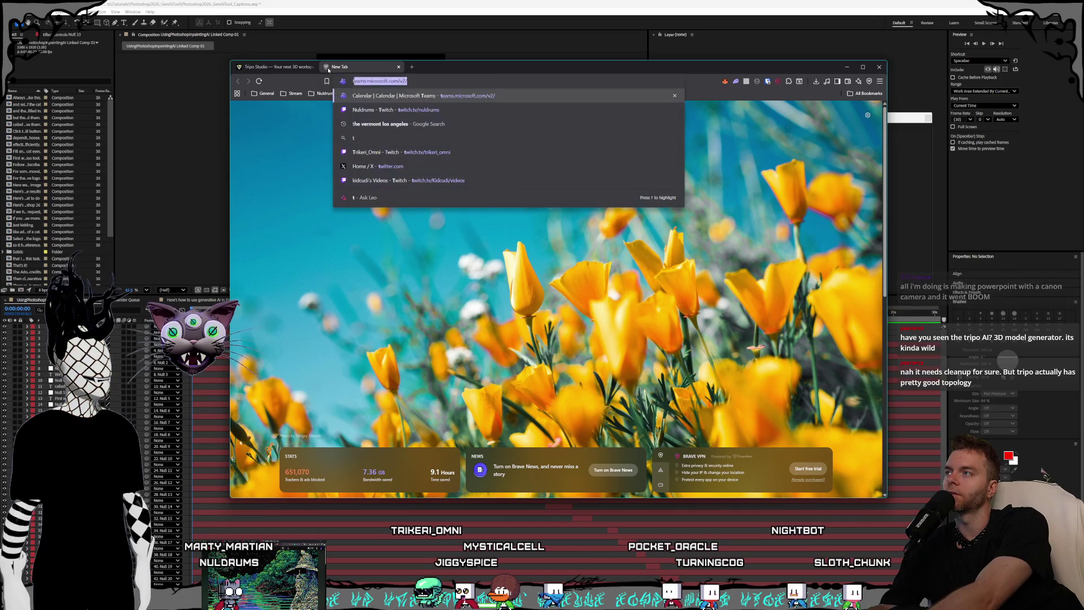
{"action": "type", "text": "i vs meshy"}
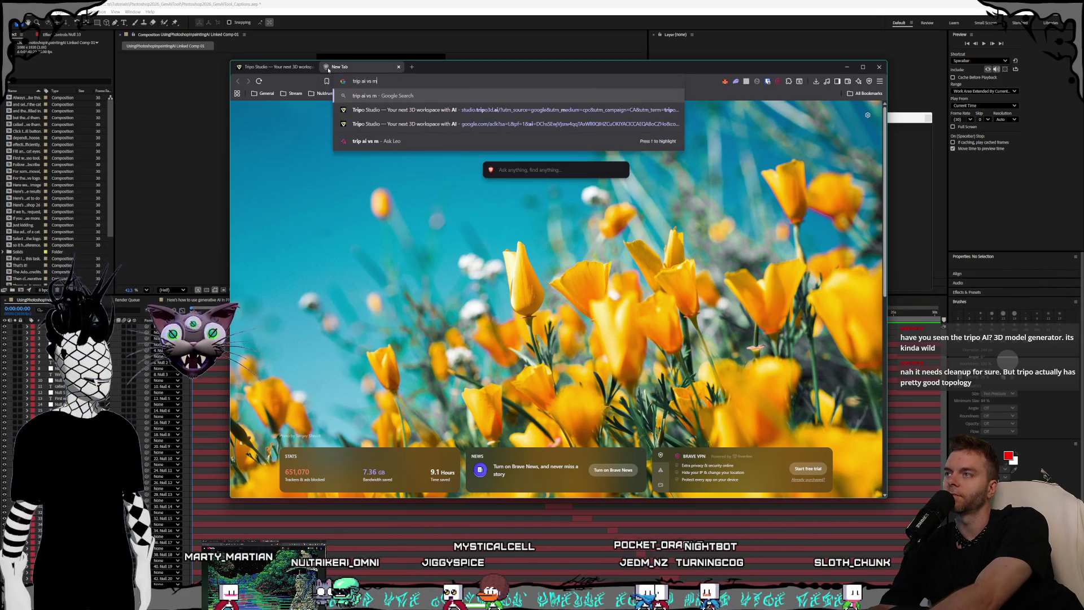
{"action": "key", "text": "Return"}
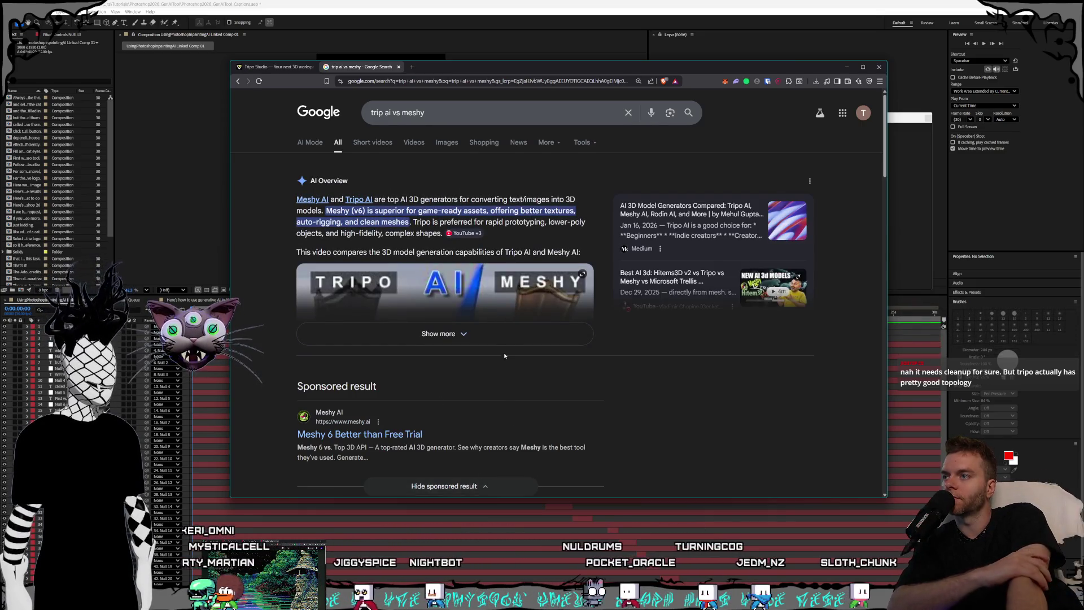
{"action": "left_click", "coordinate": [499, 337]}
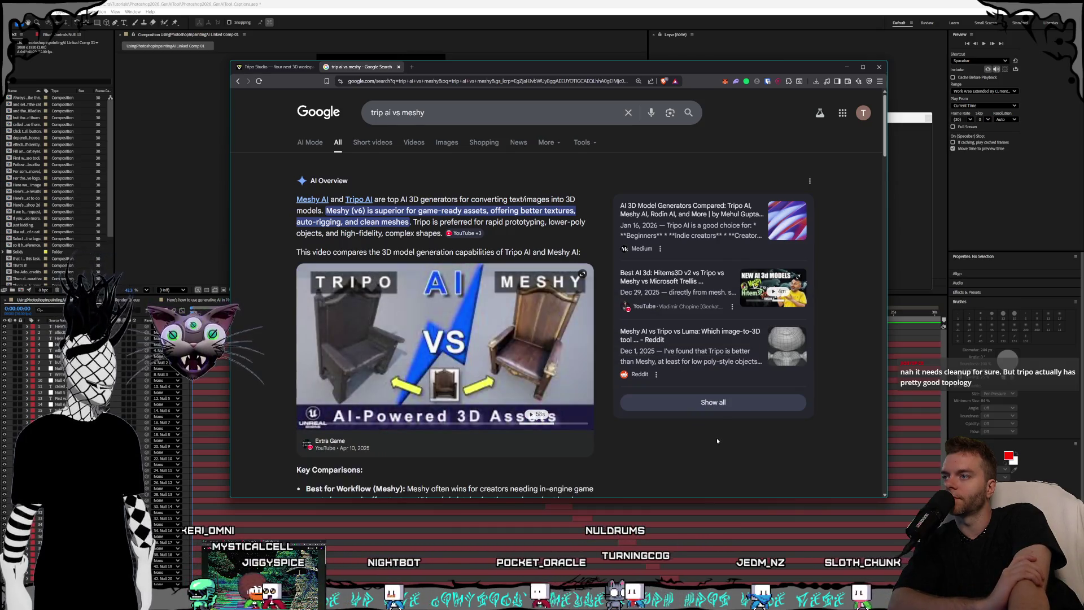
{"action": "scroll", "coordinate": [621, 383], "scroll_direction": "down", "scroll_amount": 3}
{"action": "scroll", "coordinate": [647, 382], "scroll_direction": "up", "scroll_amount": 3}
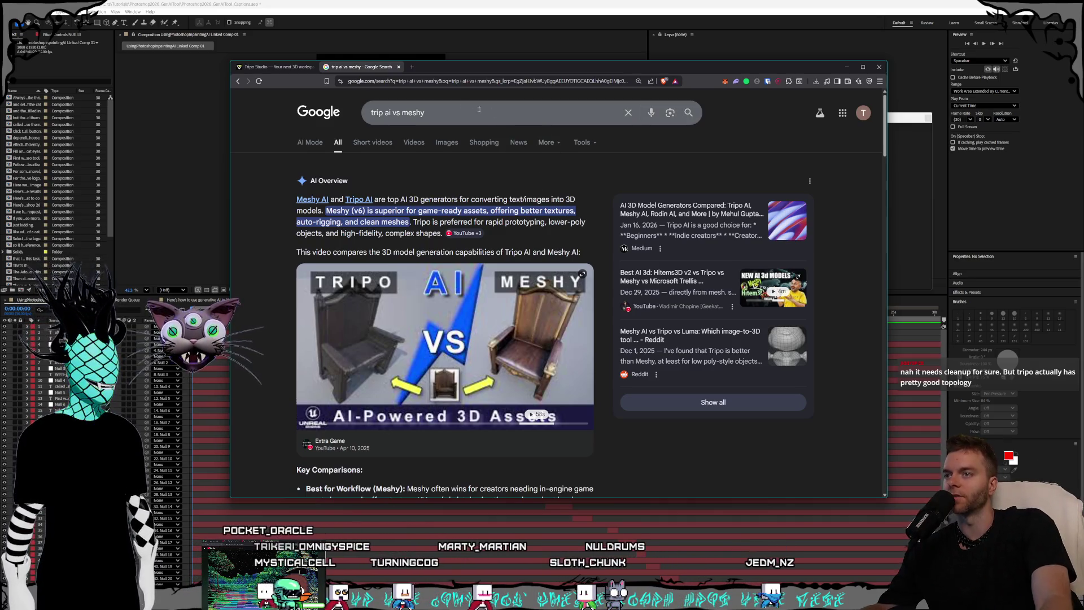
{"action": "key", "text": "BackSpace"}
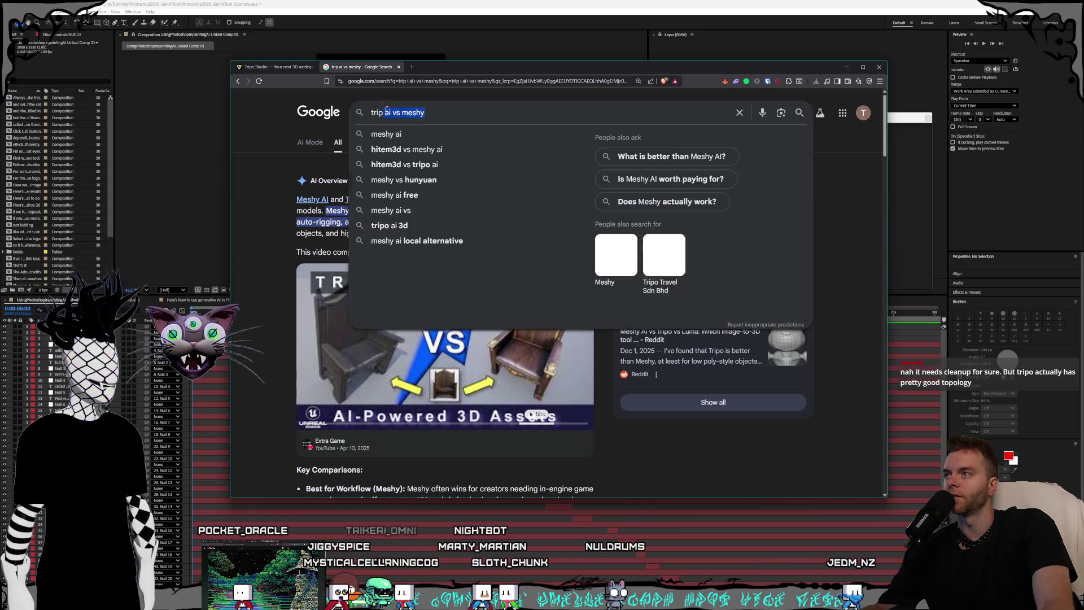
{"action": "type", "text": "o ai"}
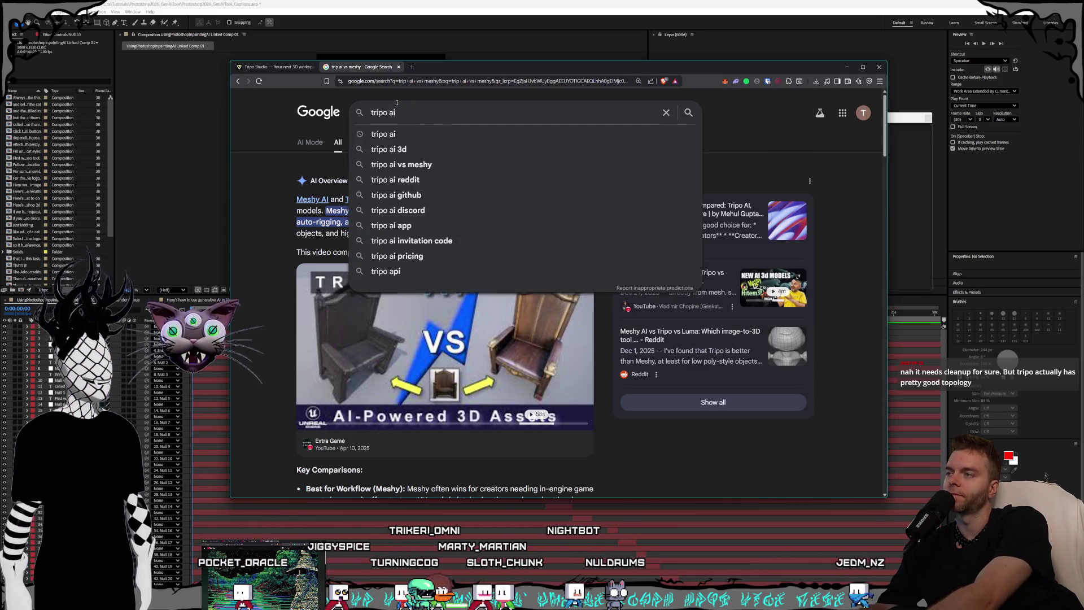
{"action": "type", "text": " company"}
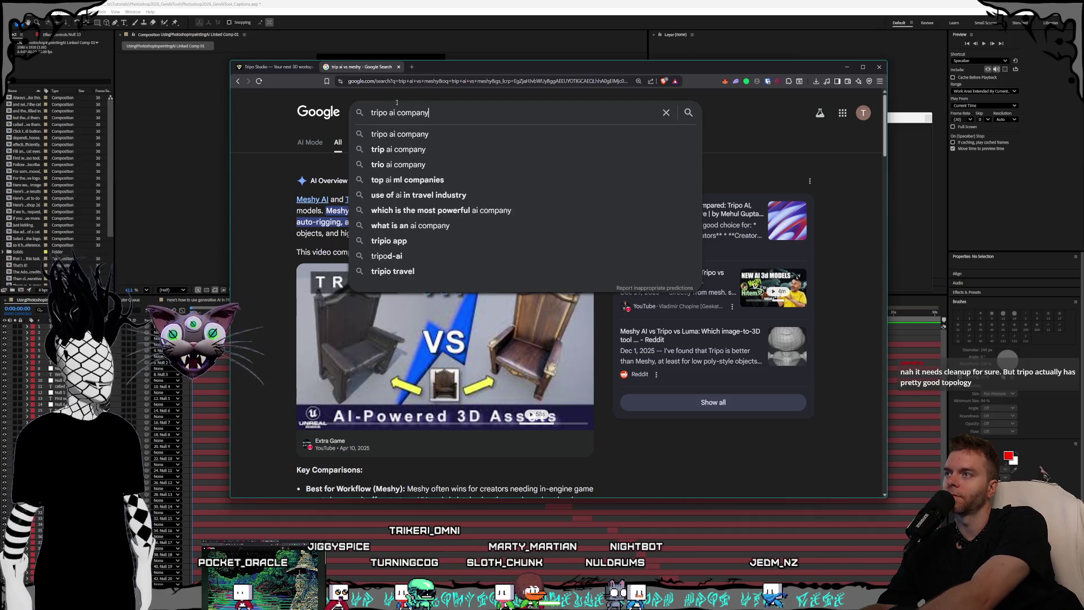
Search 'tripo ai company' and review results describing Tripo as a China-founded 3D company.
{"action": "key", "text": "Return"}
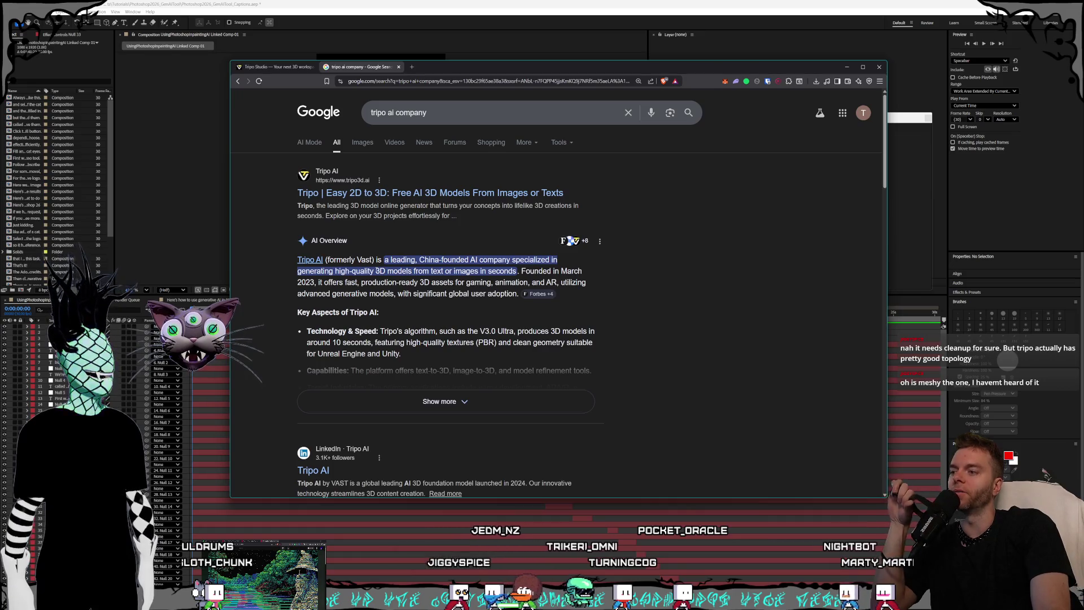
{"action": "scroll", "coordinate": [388, 270], "scroll_direction": "down", "scroll_amount": 1}
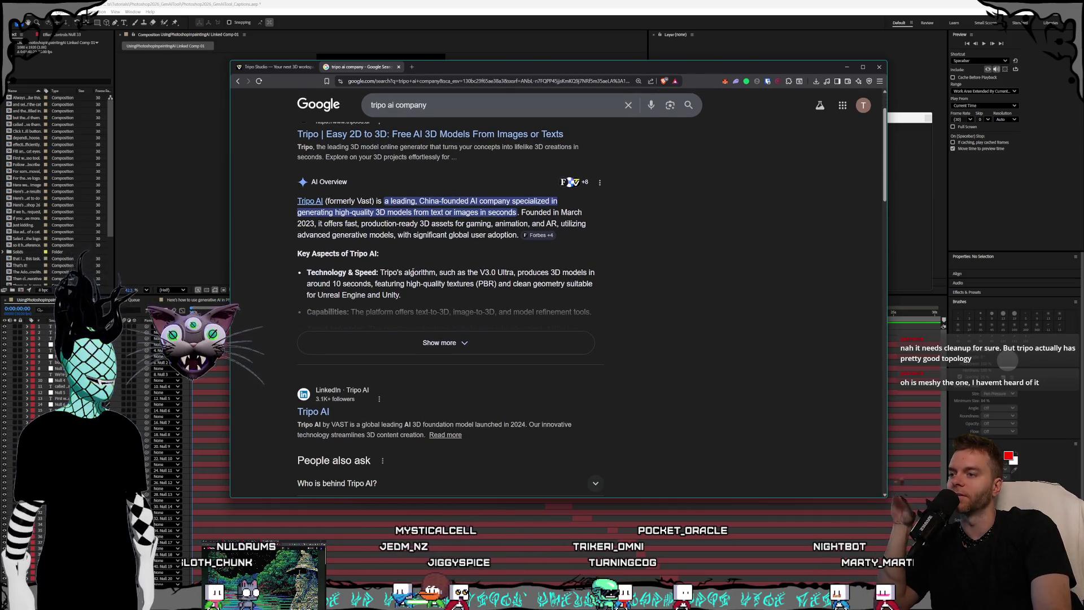
{"action": "scroll", "coordinate": [418, 271], "scroll_direction": "up", "scroll_amount": 1}
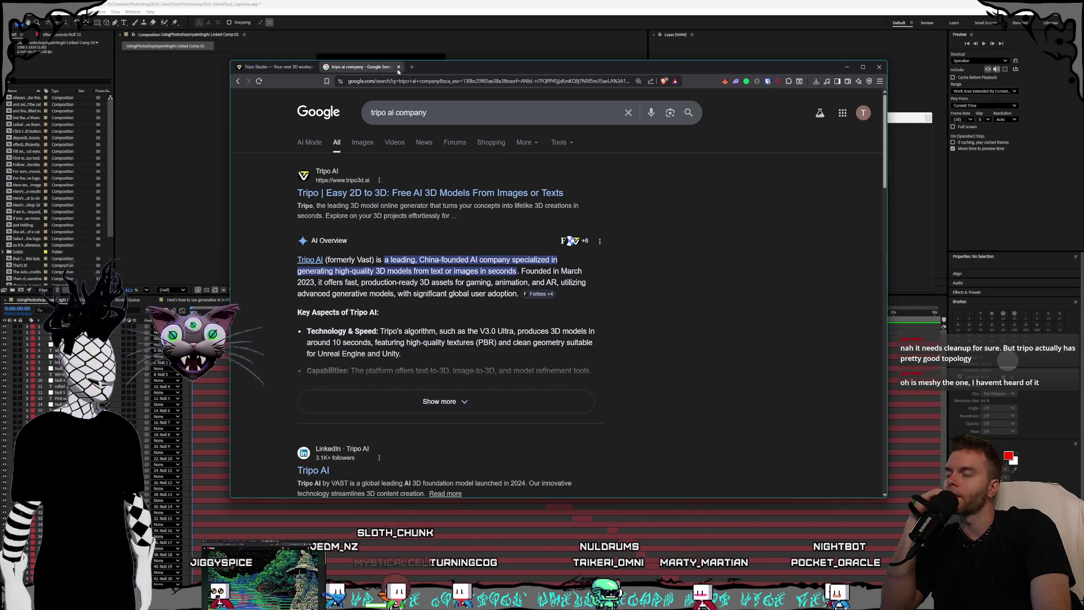
{"action": "left_click", "coordinate": [277, 67]}
{"action": "left_click", "coordinate": [361, 66]}
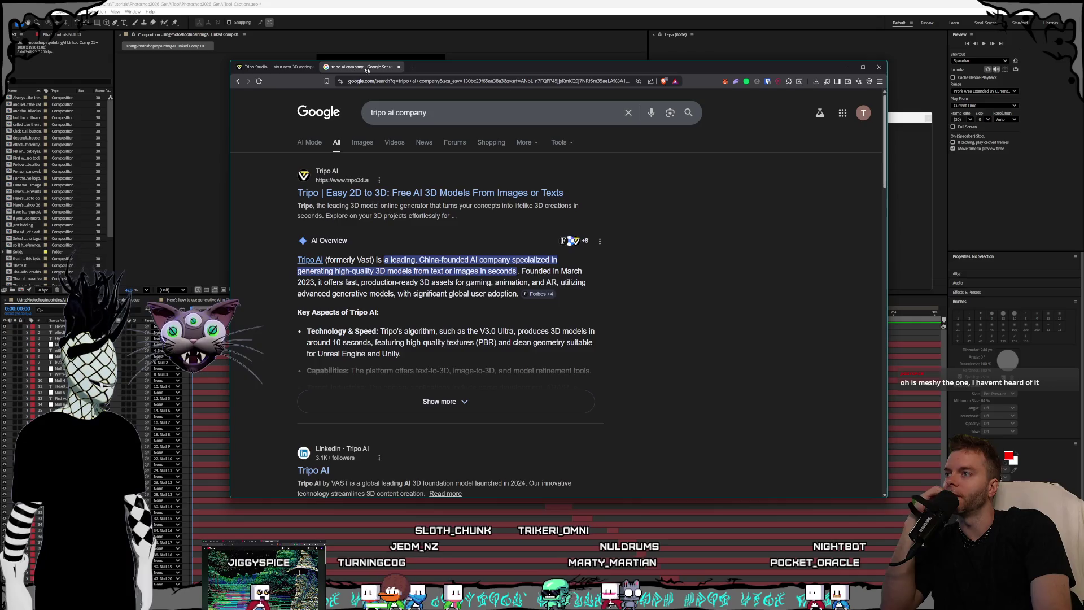
{"action": "left_click", "coordinate": [392, 80]}
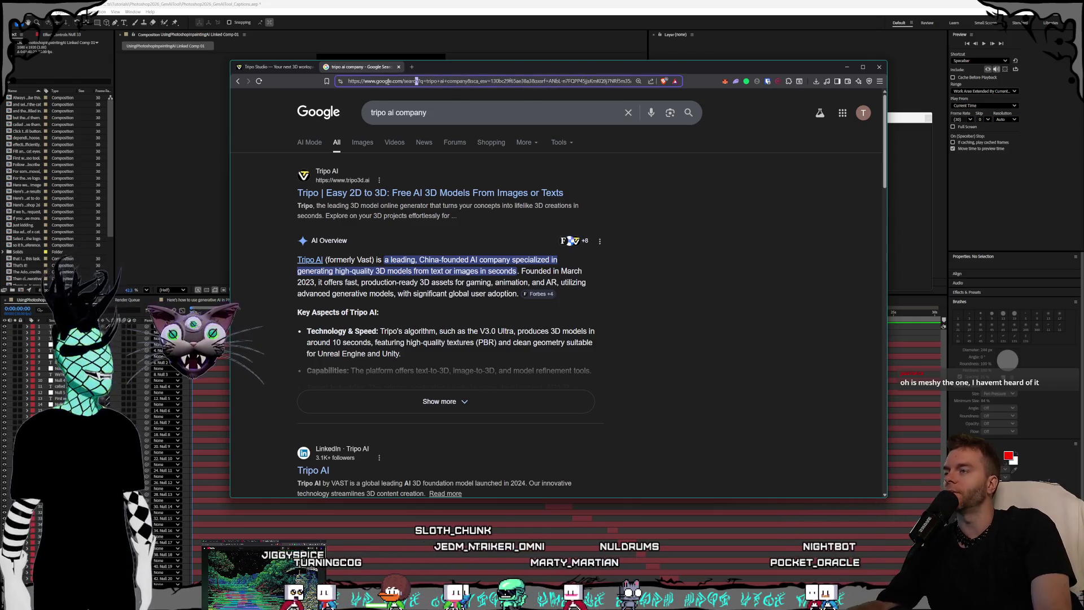
{"action": "left_click", "coordinate": [413, 67]}
Open the Meshy website and close the Google results tab.
{"action": "type", "text": "meshy"}
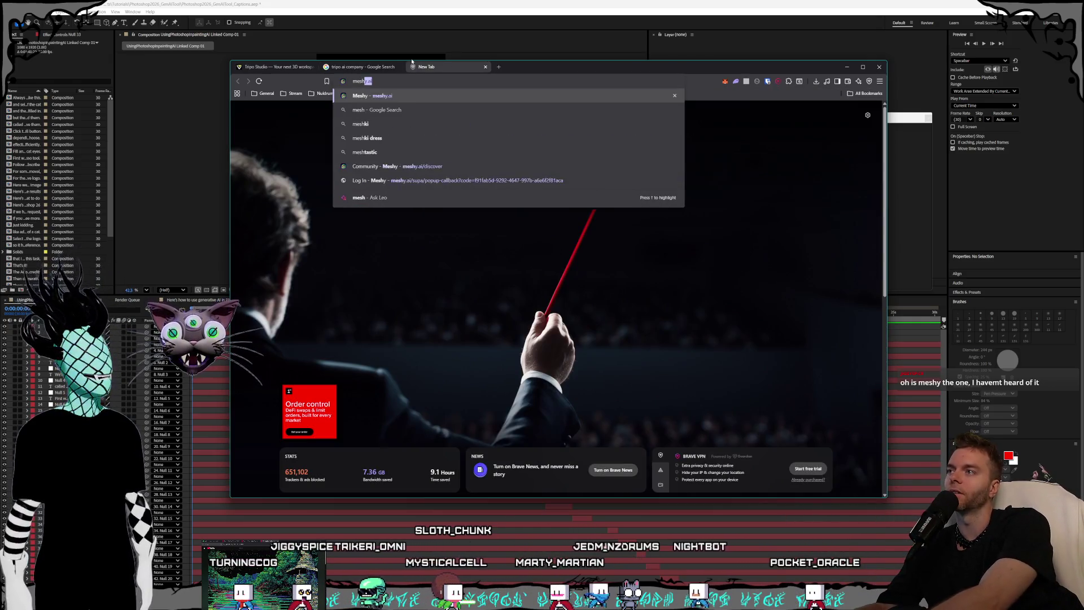
{"action": "key", "text": "Return"}
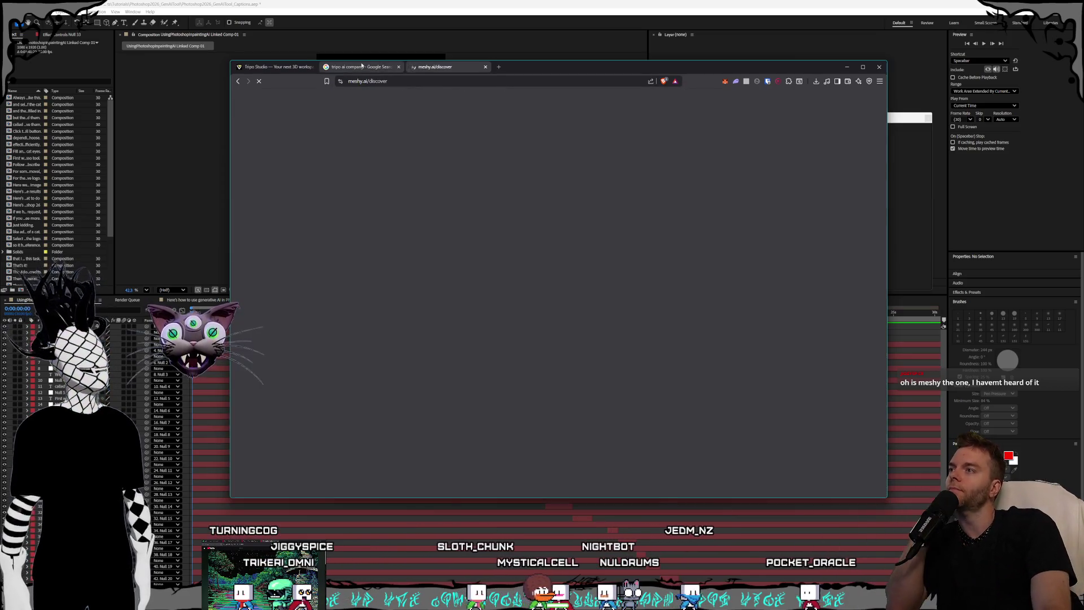
{"action": "left_click", "coordinate": [388, 68]}
{"action": "left_click", "coordinate": [398, 66]}
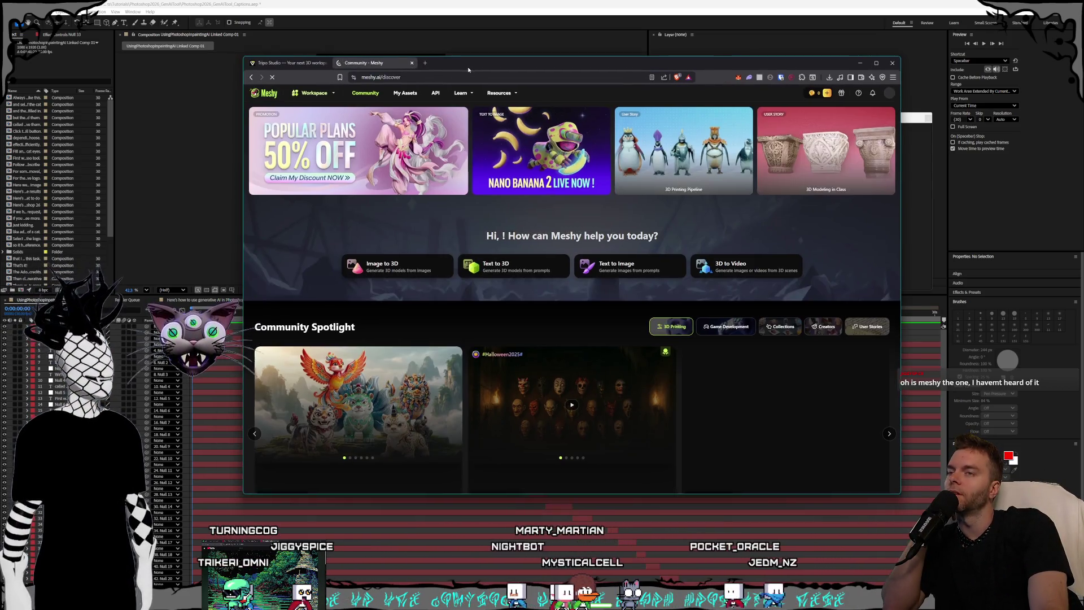
{"action": "scroll", "coordinate": [525, 189], "scroll_direction": "down", "scroll_amount": 3}
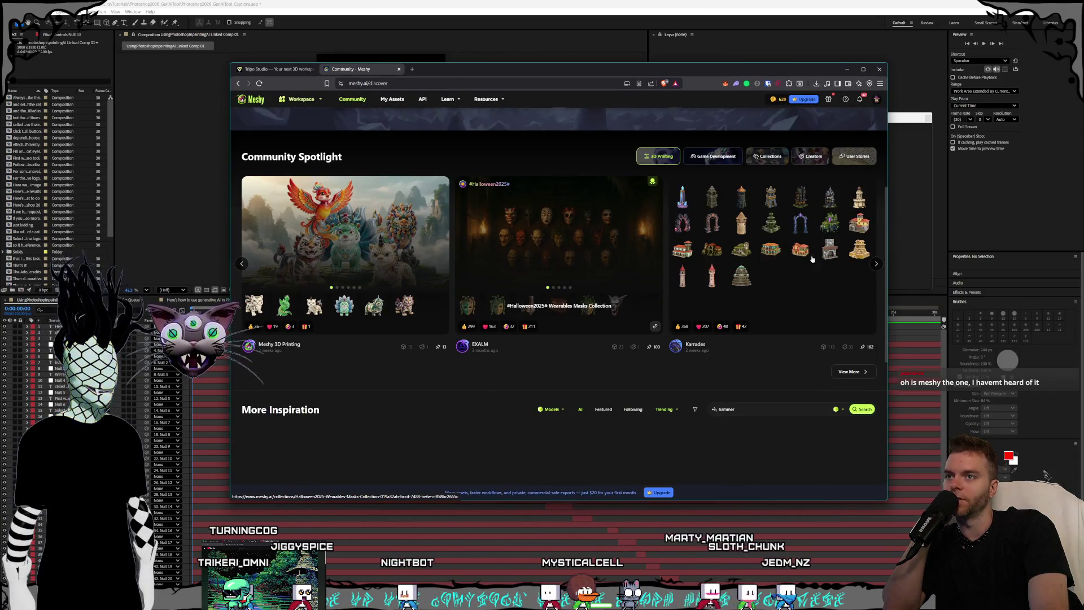
{"action": "scroll", "coordinate": [813, 259], "scroll_direction": "up", "scroll_amount": 3}
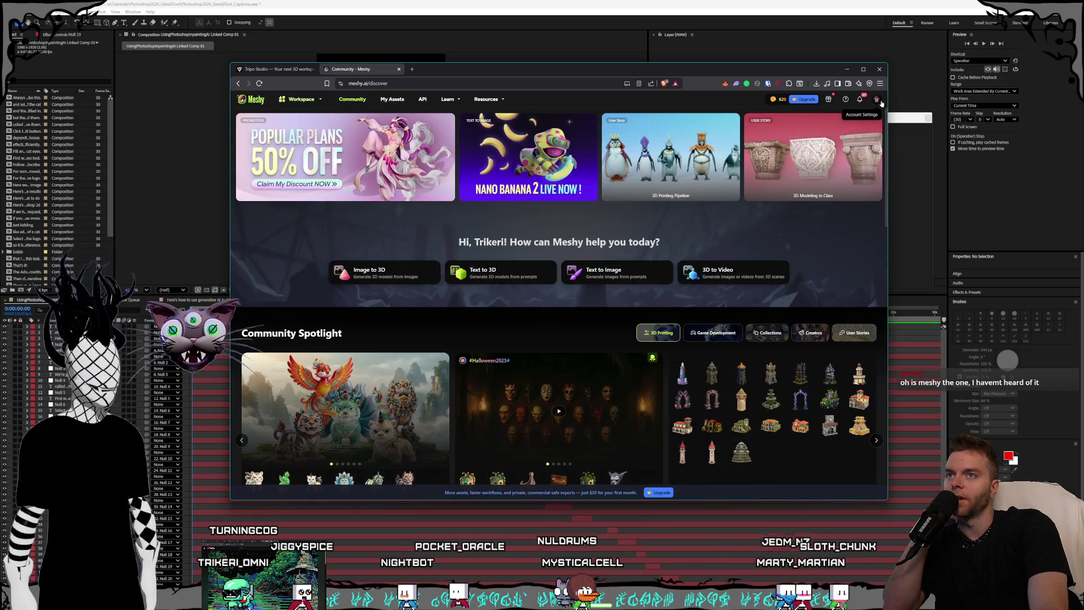
Go to My Assets from the account menu, maximize the browser, and open the Dapper Fox model.
{"action": "left_click", "coordinate": [879, 101]}
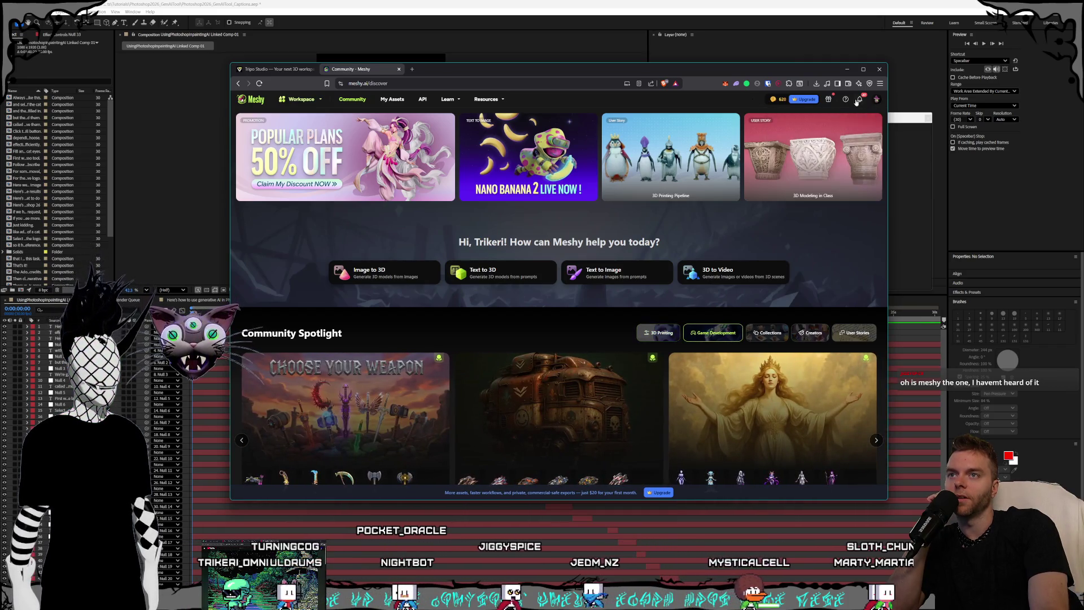
{"action": "left_click", "coordinate": [875, 101]}
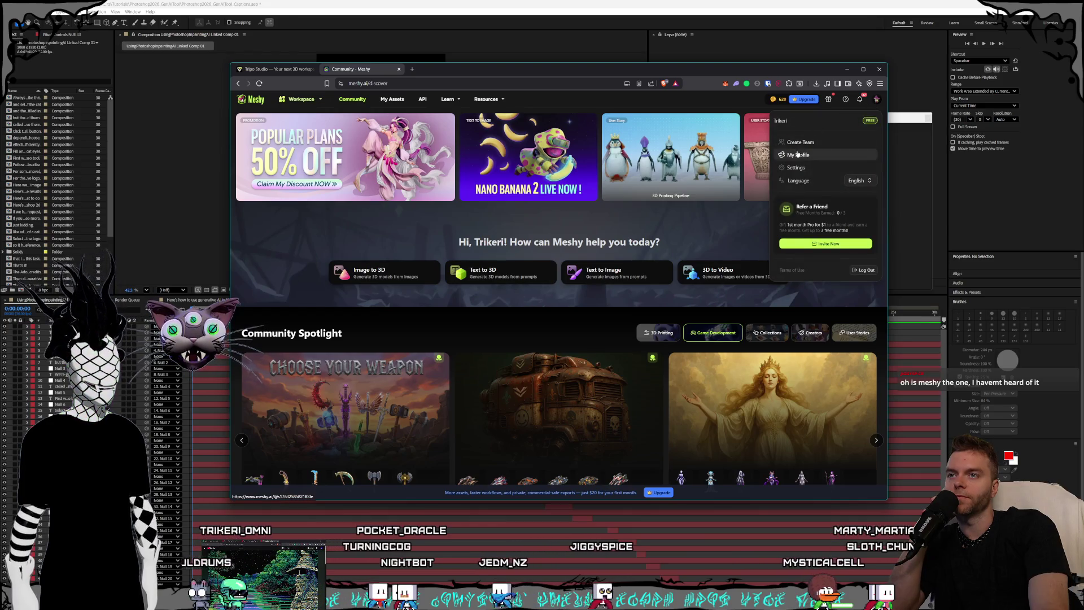
{"action": "left_click", "coordinate": [392, 99]}
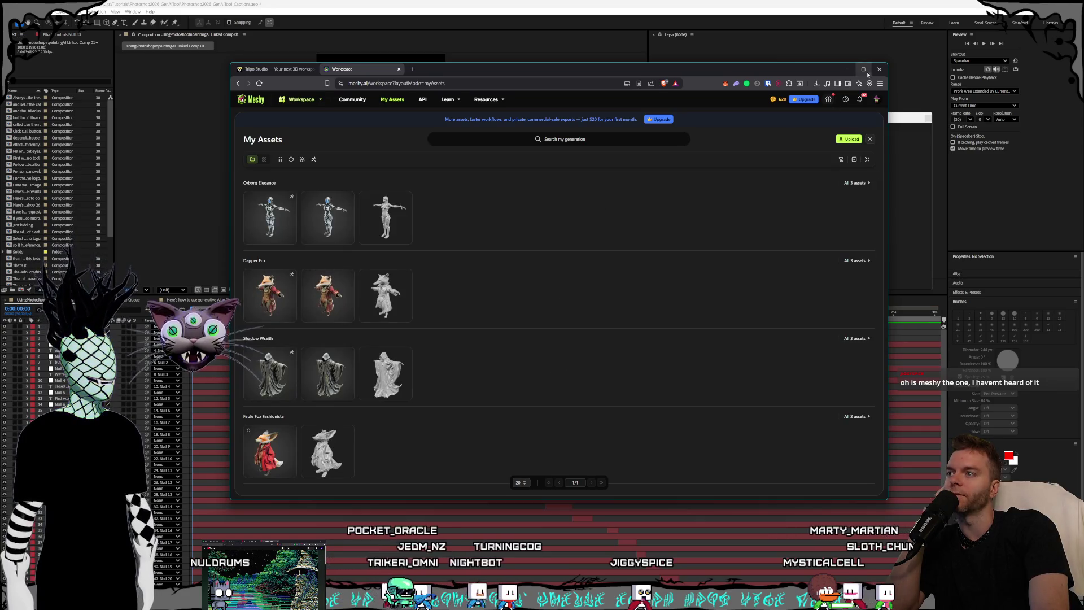
{"action": "left_click", "coordinate": [863, 70]}
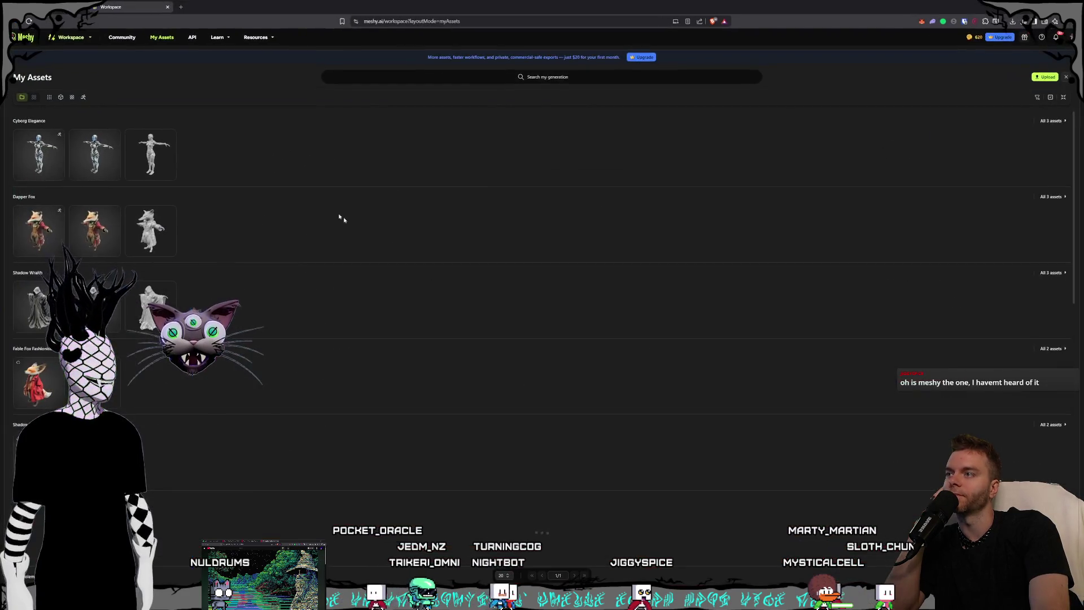
{"action": "left_click", "coordinate": [22, 227]}
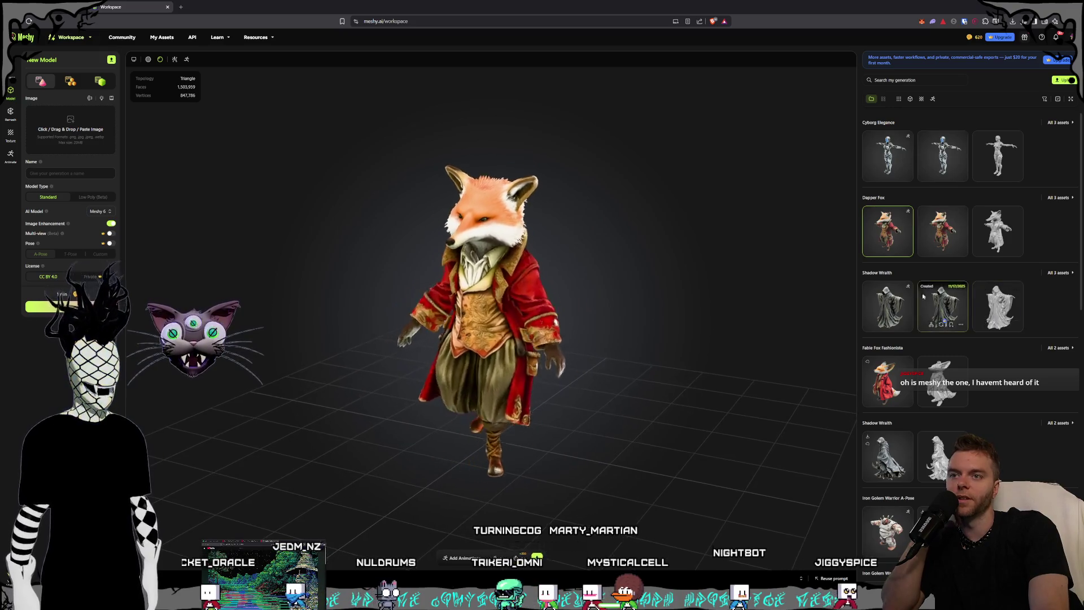
View and orbit the Shadow Wraith and Dapper Fox generations in the viewer.
{"action": "scroll", "coordinate": [905, 258], "scroll_direction": "down", "scroll_amount": 1}
{"action": "scroll", "coordinate": [905, 259], "scroll_direction": "down", "scroll_amount": 5}
{"action": "scroll", "coordinate": [925, 304], "scroll_direction": "up", "scroll_amount": 1}
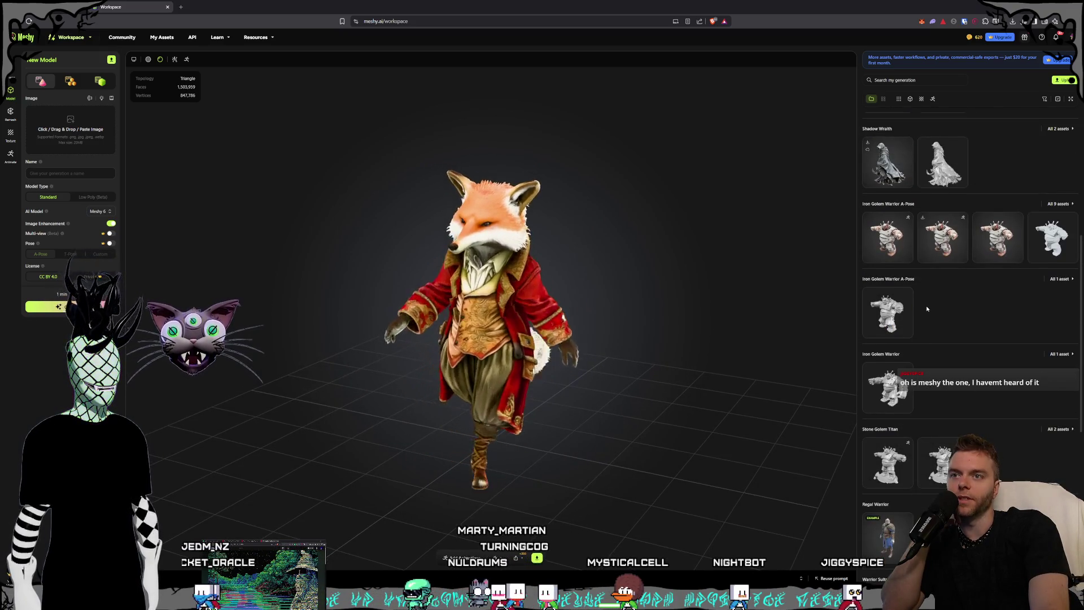
{"action": "left_click", "coordinate": [887, 163]}
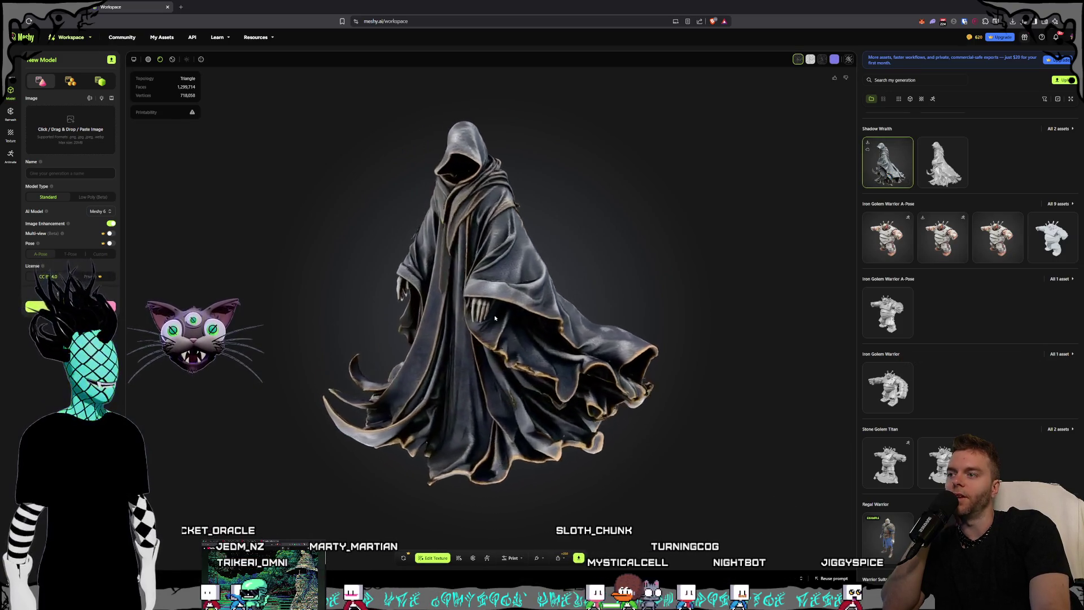
{"action": "mouse_move", "coordinate": [517, 320]}
{"action": "left_mouse_down"}
{"action": "mouse_move", "coordinate": [608, 310]}
{"action": "mouse_move", "coordinate": [719, 247]}
{"action": "mouse_move", "coordinate": [637, 249]}
{"action": "mouse_move", "coordinate": [427, 323]}
{"action": "mouse_move", "coordinate": [314, 313]}
{"action": "mouse_move", "coordinate": [448, 318]}
{"action": "left_mouse_up"}
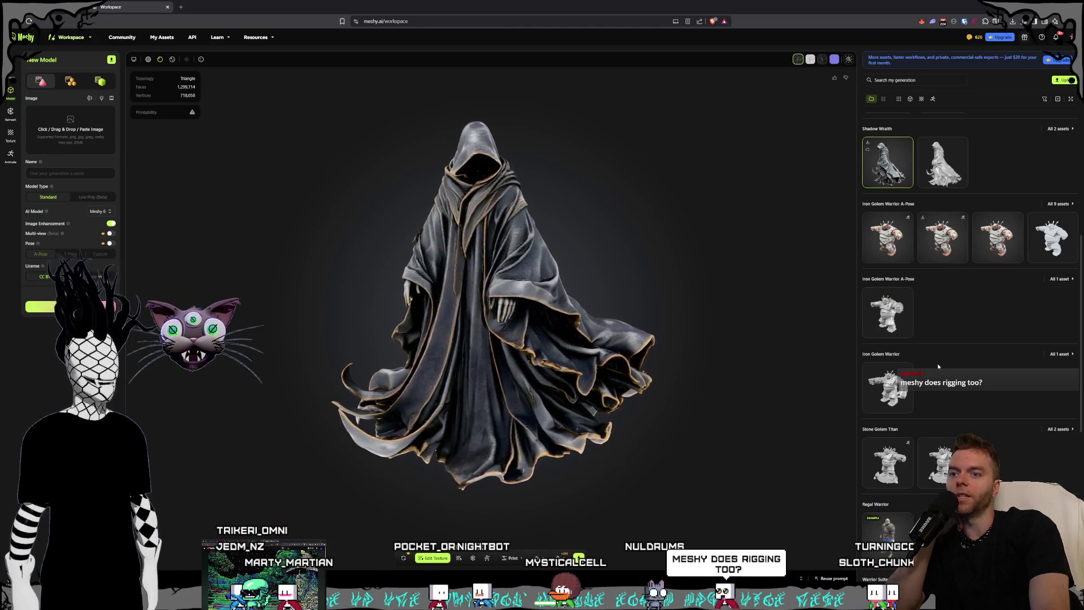
{"action": "scroll", "coordinate": [937, 363], "scroll_direction": "up", "scroll_amount": 1}
{"action": "scroll", "coordinate": [937, 364], "scroll_direction": "up", "scroll_amount": 5}
{"action": "left_click", "coordinate": [886, 234]}
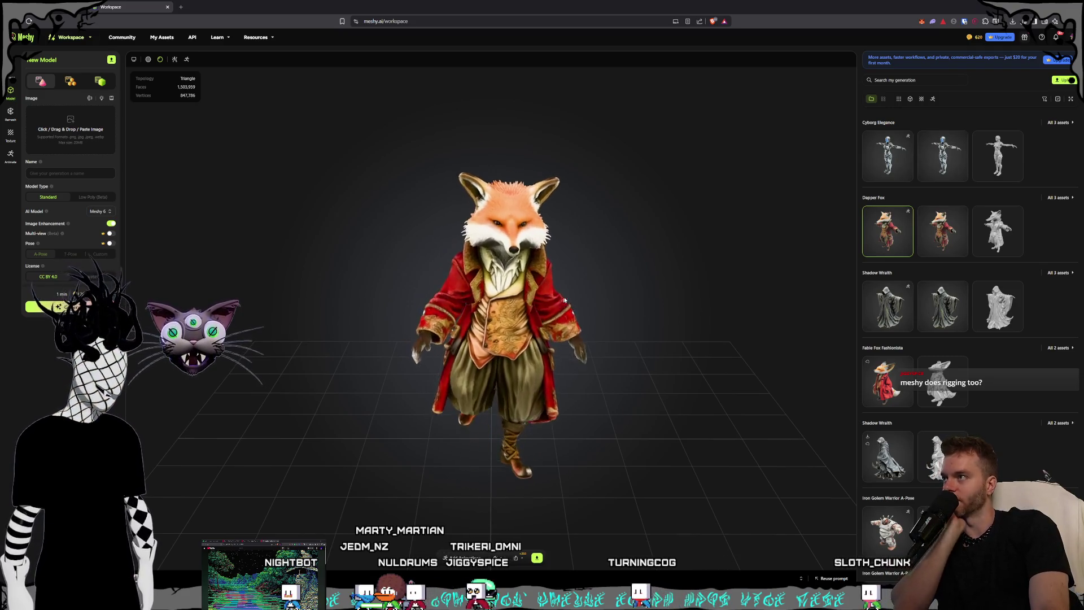
{"action": "mouse_move", "coordinate": [571, 307]}
{"action": "left_mouse_down"}
{"action": "mouse_move", "coordinate": [411, 293]}
{"action": "mouse_move", "coordinate": [537, 295]}
{"action": "left_mouse_up"}
{"action": "mouse_move", "coordinate": [442, 314]}
{"action": "left_mouse_down"}
{"action": "mouse_move", "coordinate": [599, 315]}
{"action": "mouse_move", "coordinate": [480, 316]}
{"action": "left_mouse_up"}
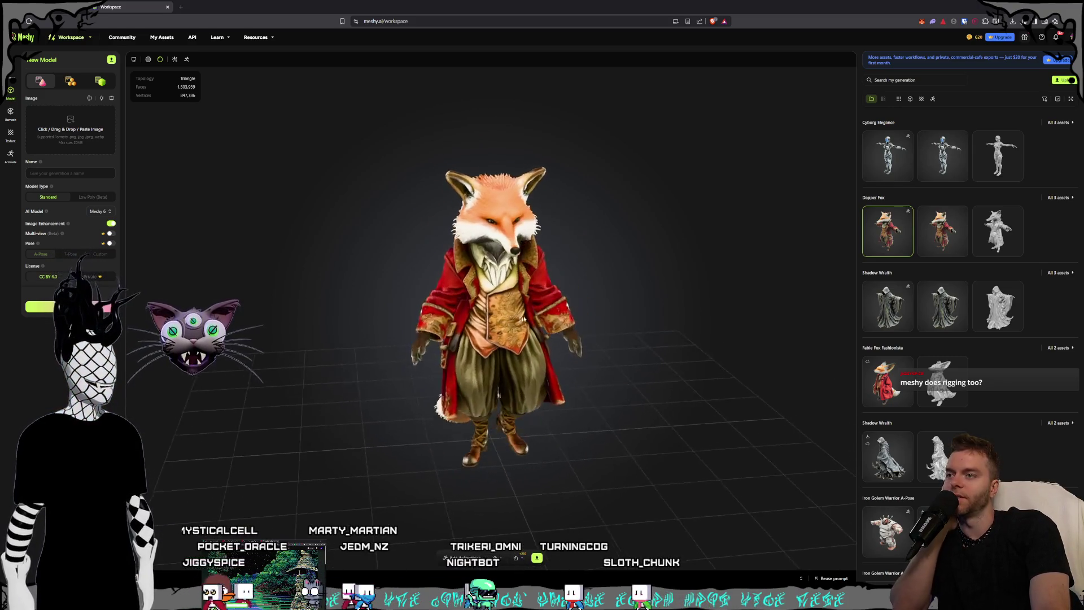
Load the Crystal Golem, A-pose character, Stone Golem Titan and third Iron Golem variant.
{"action": "scroll", "coordinate": [996, 337], "scroll_direction": "down", "scroll_amount": 3}
{"action": "scroll", "coordinate": [994, 337], "scroll_direction": "down", "scroll_amount": 6}
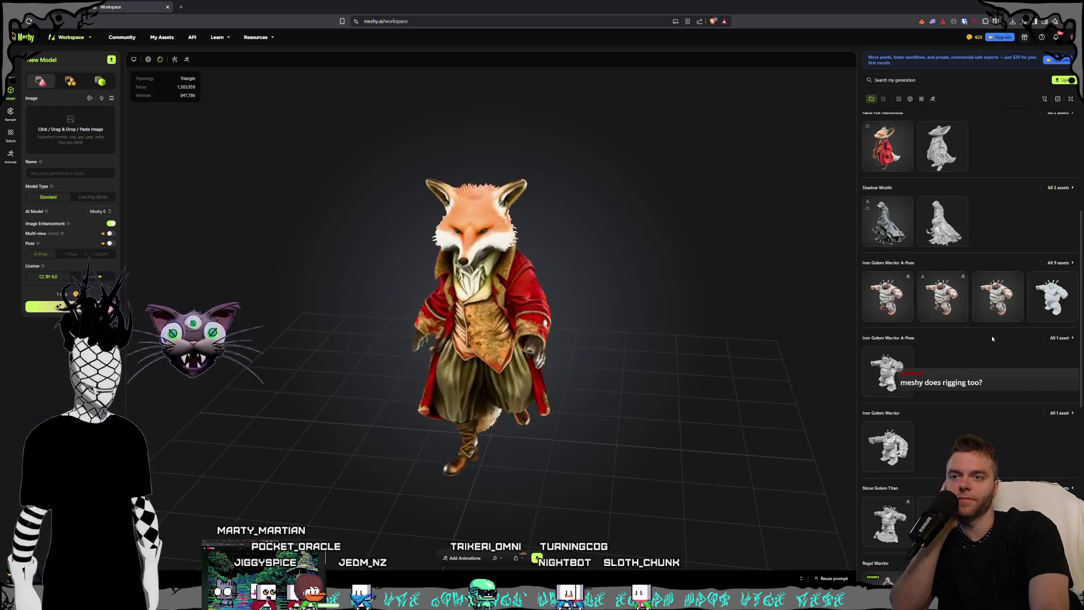
{"action": "scroll", "coordinate": [987, 344], "scroll_direction": "down", "scroll_amount": 2}
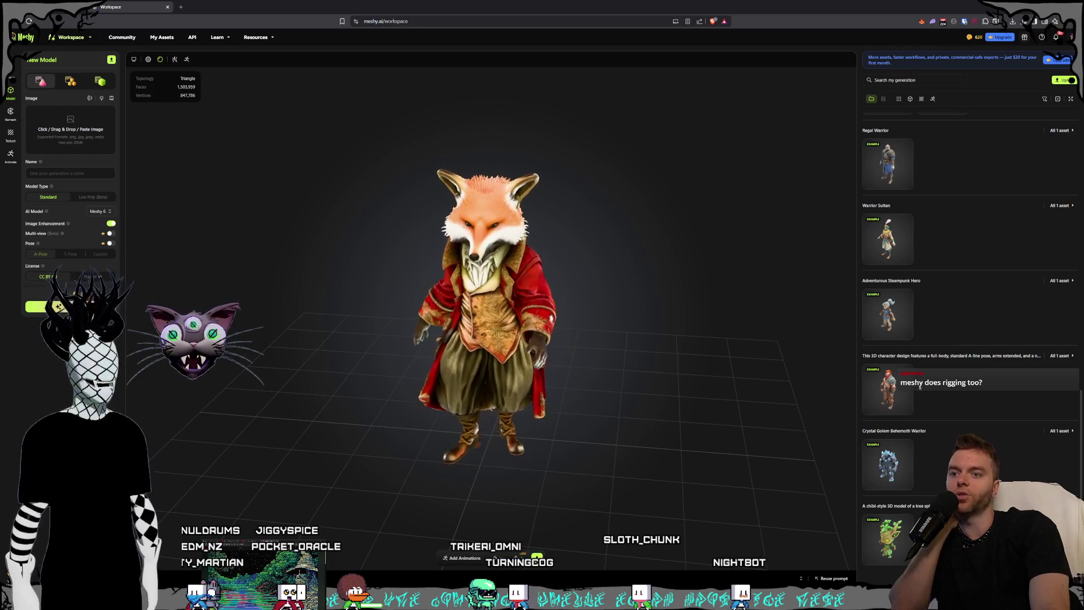
{"action": "left_click", "coordinate": [890, 445]}
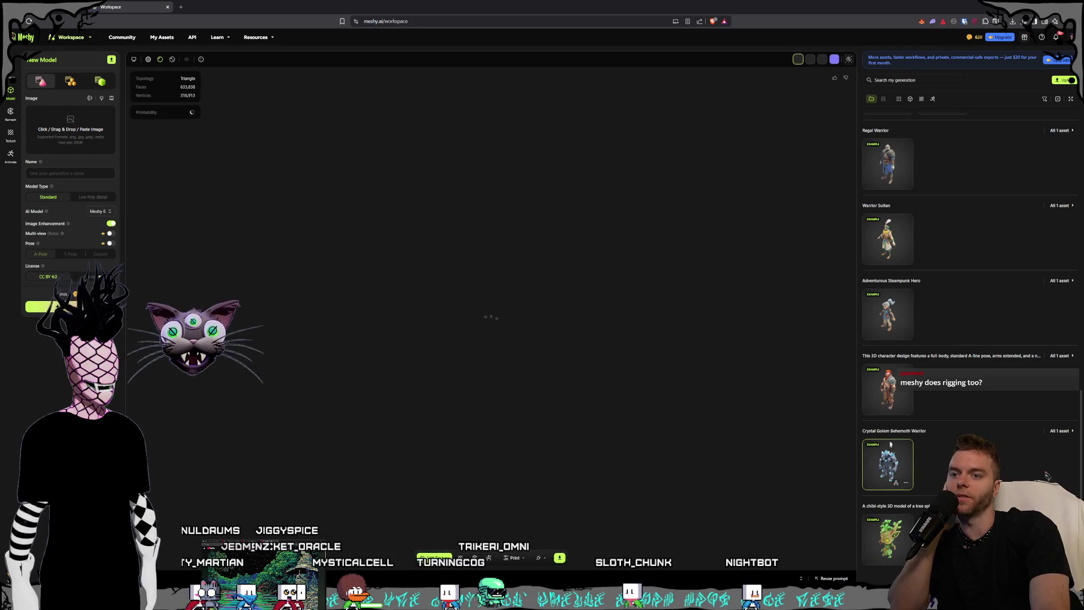
{"action": "left_click", "coordinate": [886, 389]}
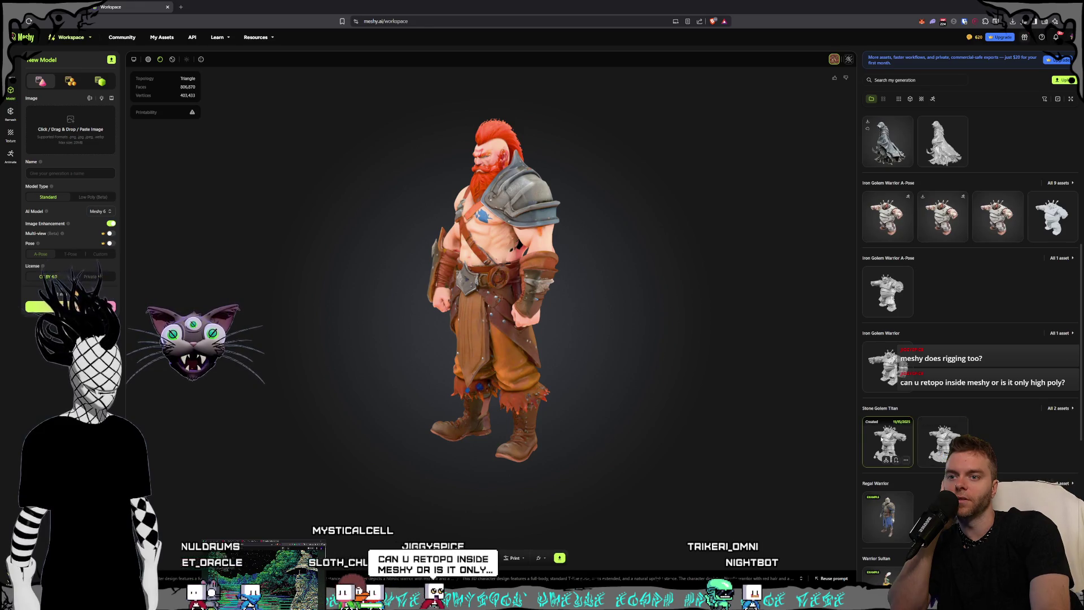
{"action": "left_click", "coordinate": [882, 439]}
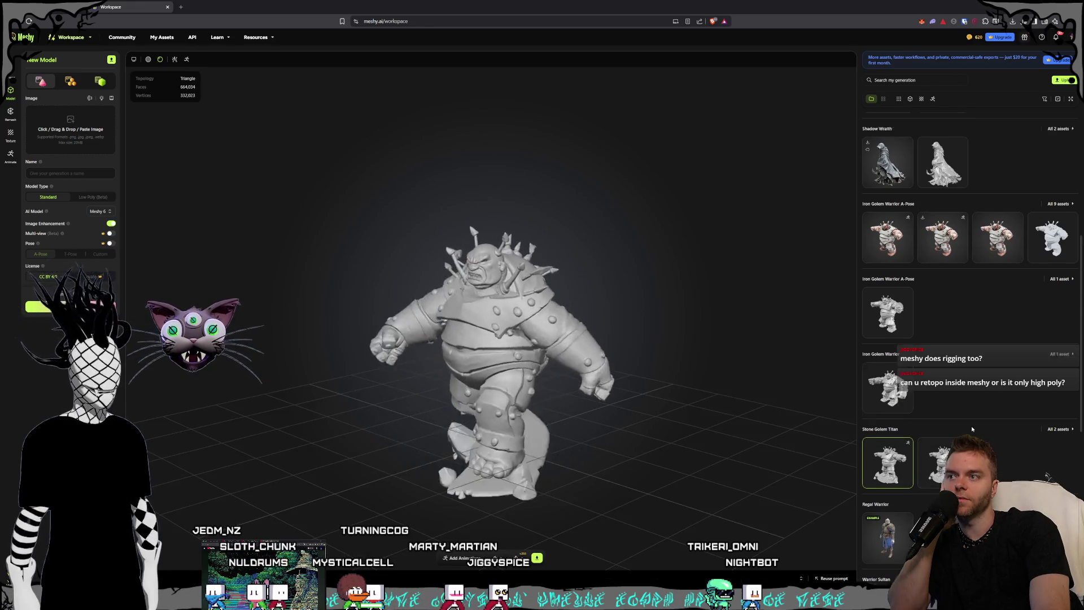
{"action": "left_click", "coordinate": [998, 274]}
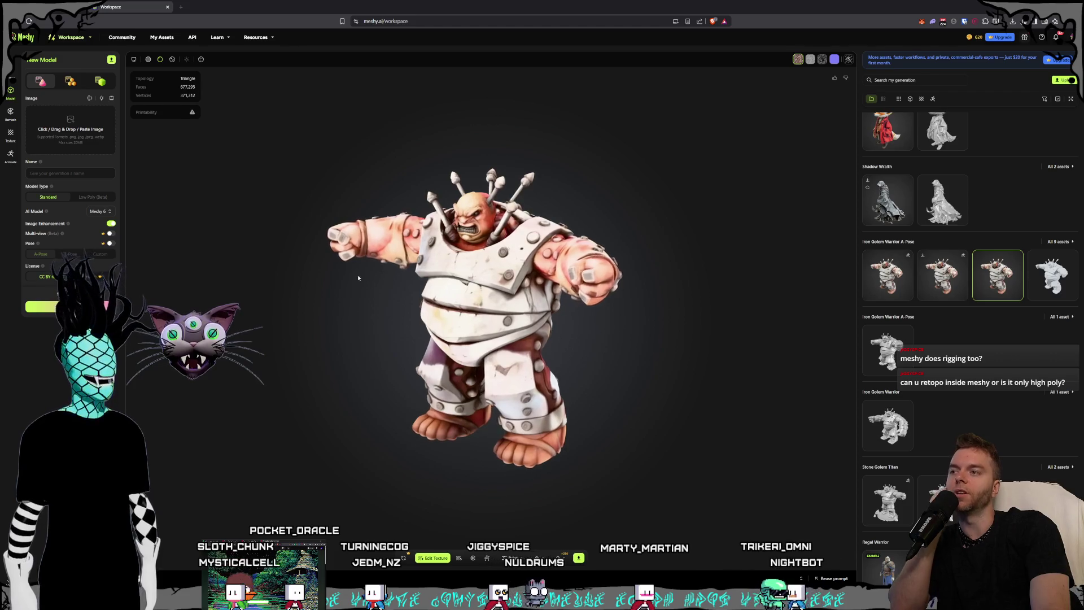
{"action": "left_click_drag", "start_coordinate": [677, 326], "coordinate": [646, 321]}
Compare the untextured and textured Iron Golem variants, orbit it, then load Cyborg Elegance.
{"action": "left_click", "coordinate": [1054, 275]}
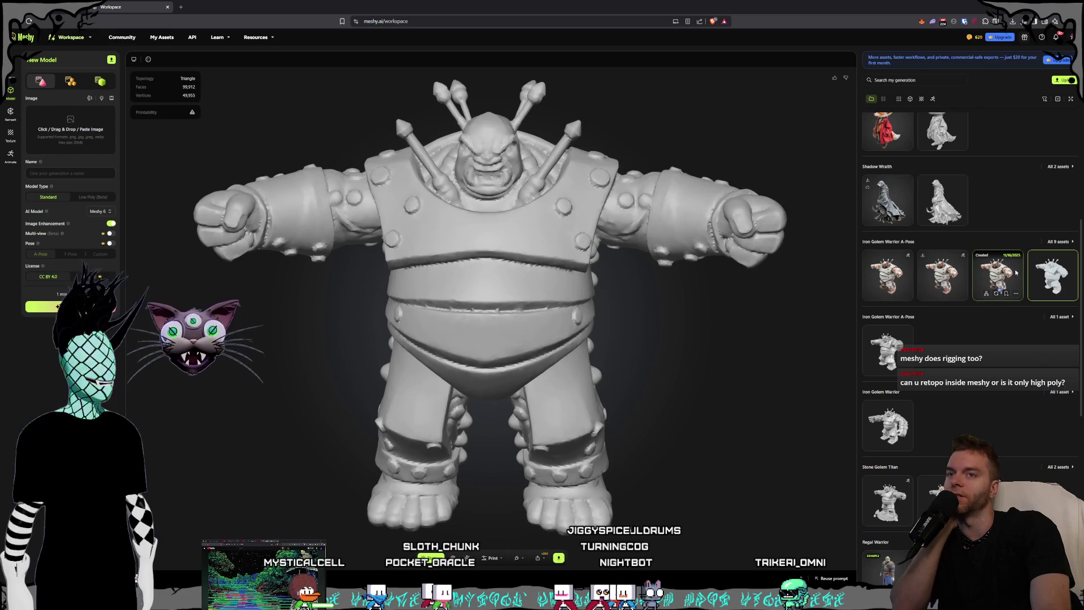
{"action": "left_click", "coordinate": [998, 275]}
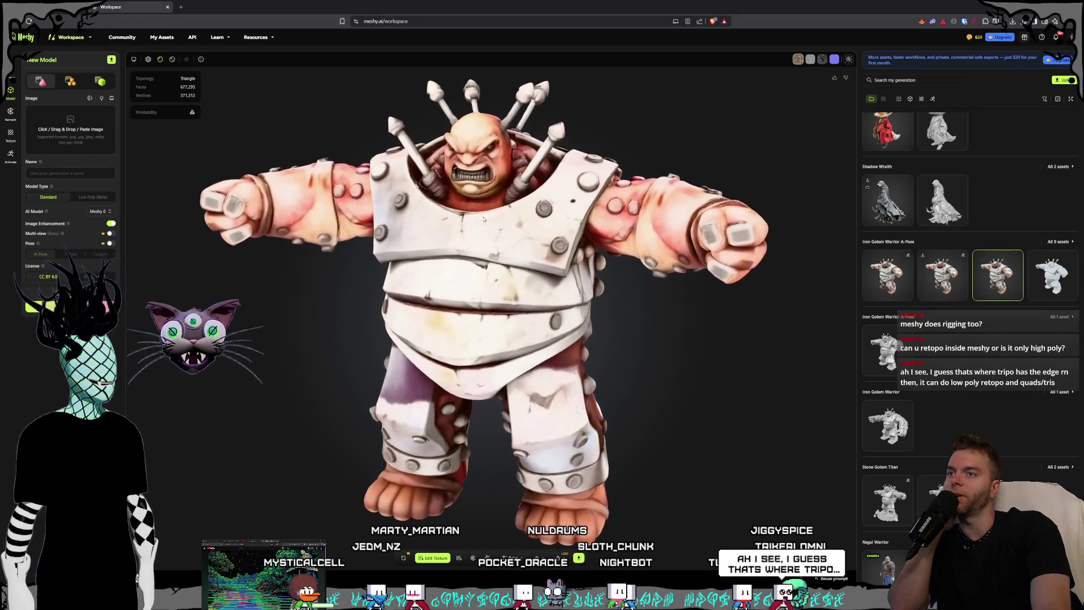
{"action": "left_click", "coordinate": [1053, 276]}
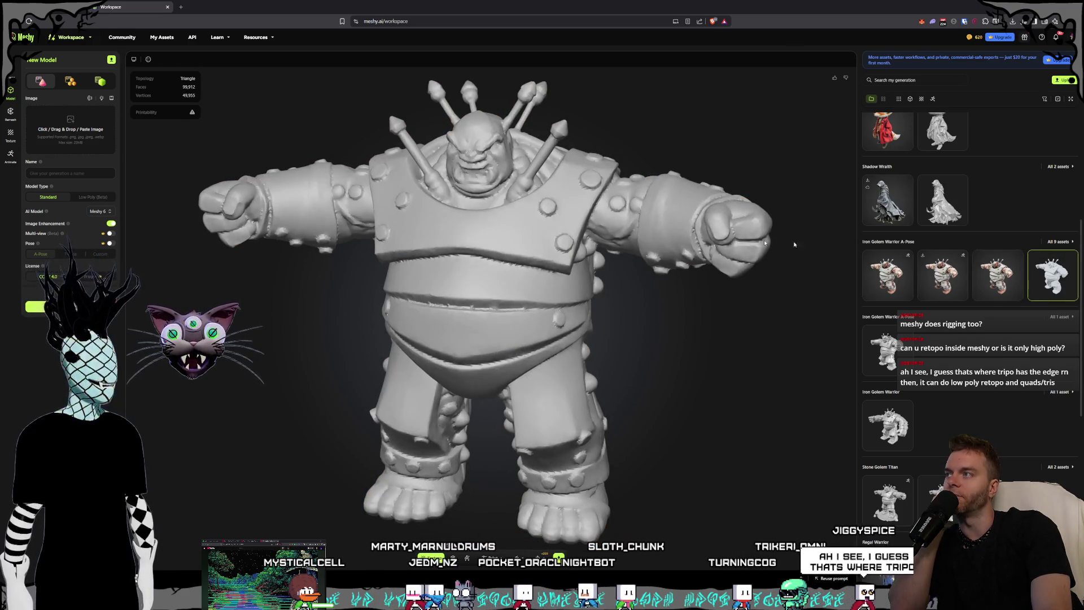
{"action": "scroll", "coordinate": [486, 192], "scroll_direction": "up", "scroll_amount": 10}
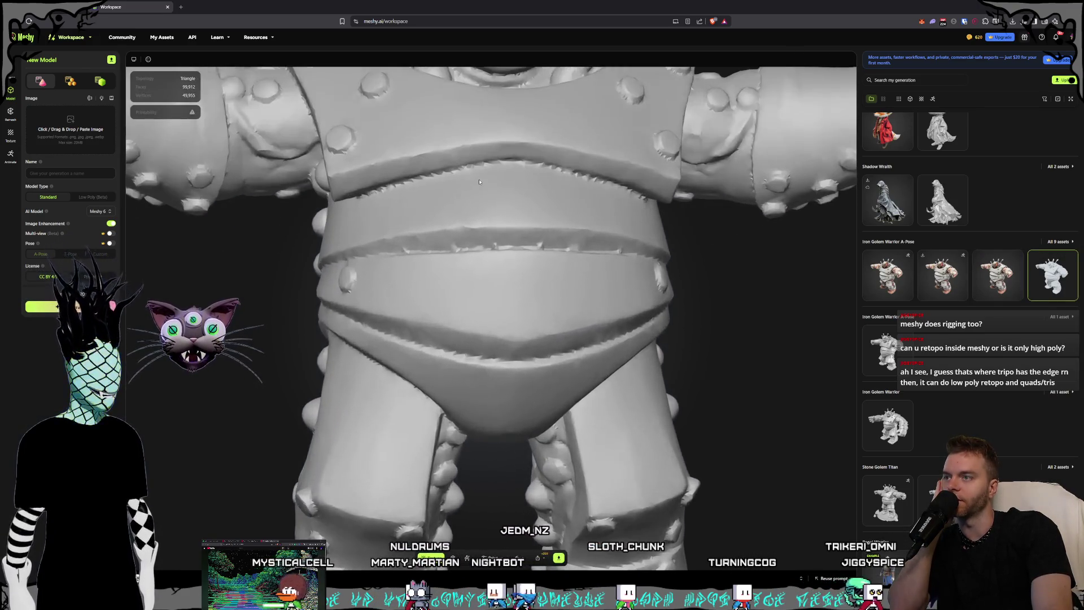
{"action": "scroll", "coordinate": [508, 159], "scroll_direction": "down", "scroll_amount": 5}
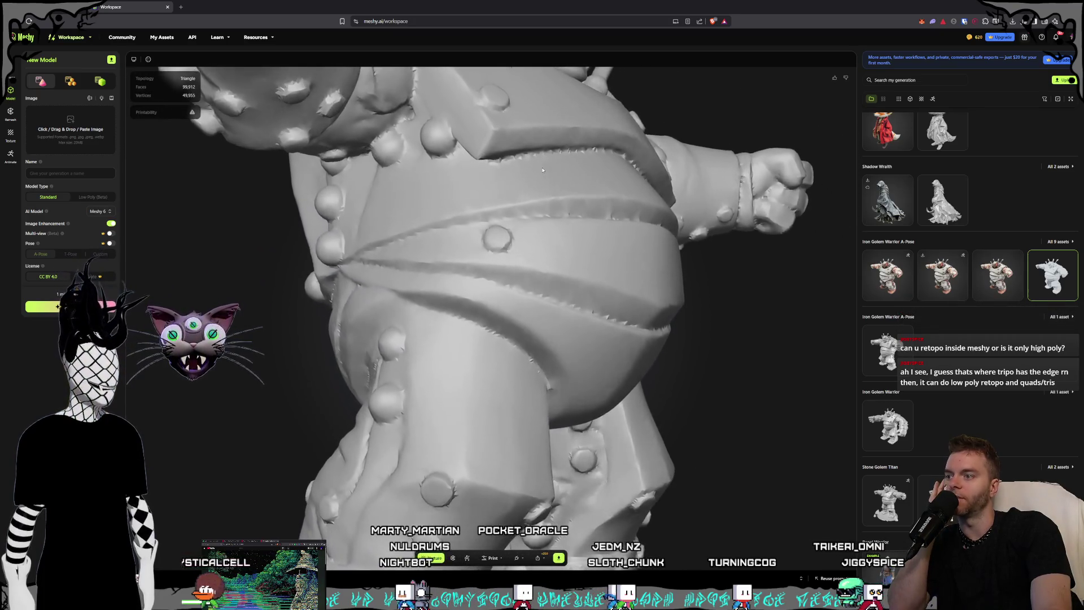
{"action": "left_click_drag", "start_coordinate": [529, 182], "coordinate": [598, 203]}
{"action": "scroll", "coordinate": [551, 194], "scroll_direction": "down", "scroll_amount": 5}
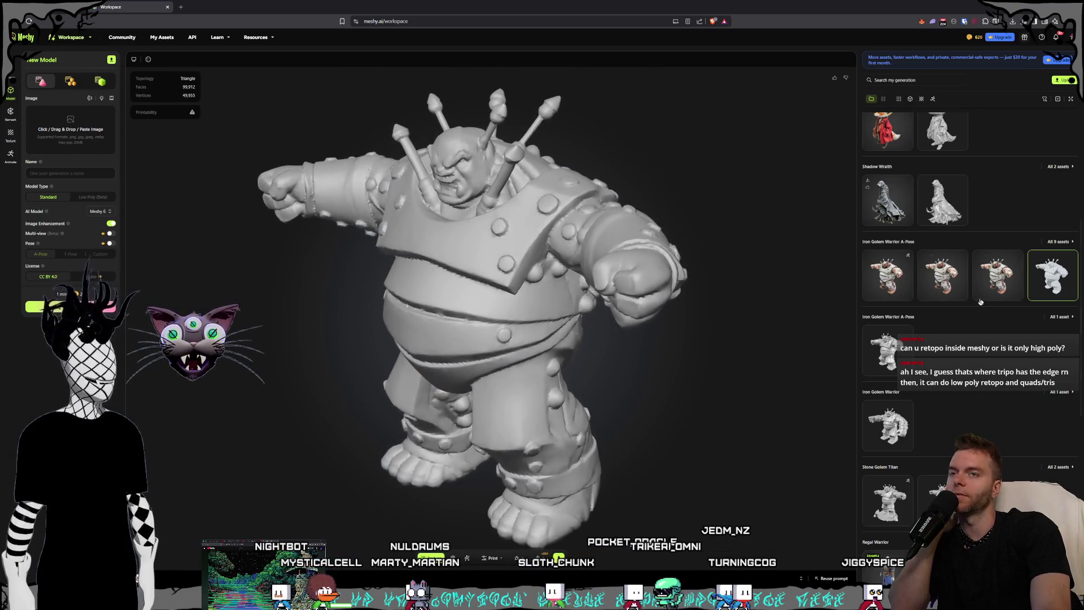
{"action": "scroll", "coordinate": [960, 354], "scroll_direction": "up", "scroll_amount": 5}
{"action": "left_click", "coordinate": [886, 154]}
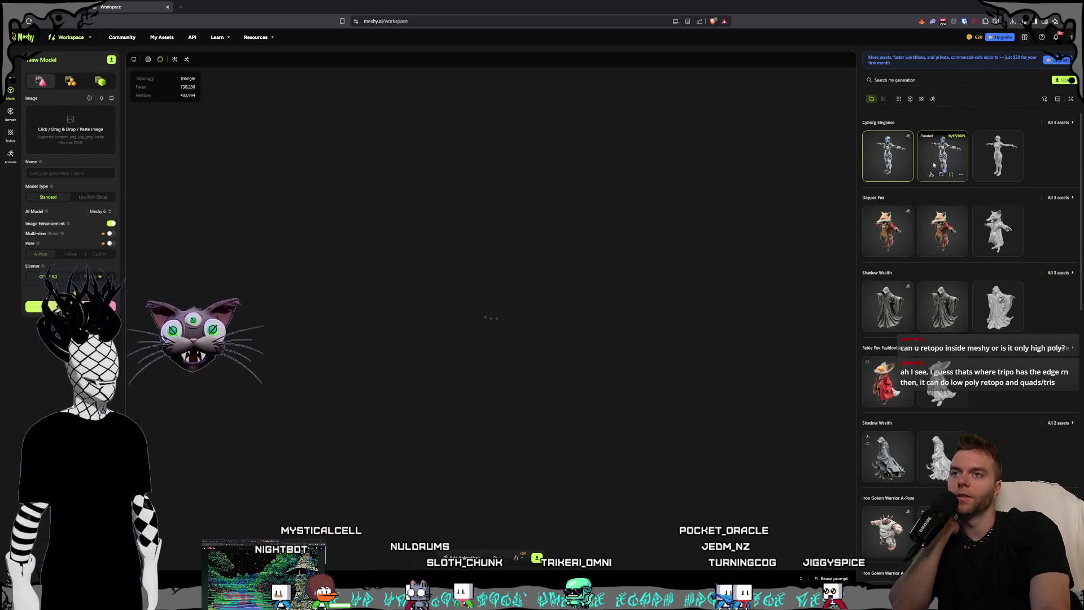
Compare the T-pose and walking Cyborg Elegance variants, then shrink and centre the browser window.
{"action": "left_click", "coordinate": [937, 164]}
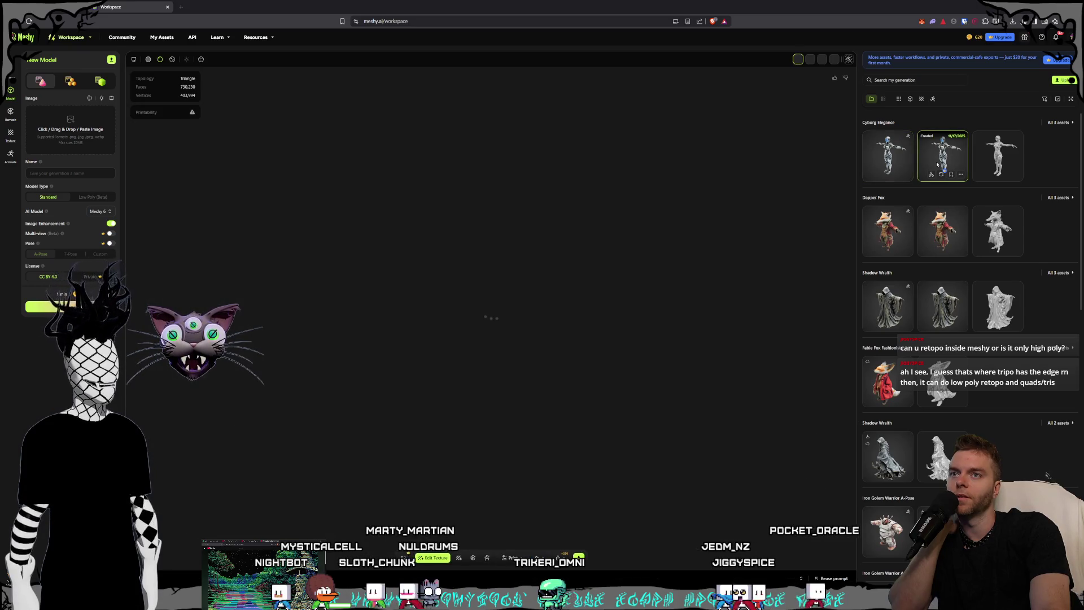
{"action": "left_click", "coordinate": [908, 157]}
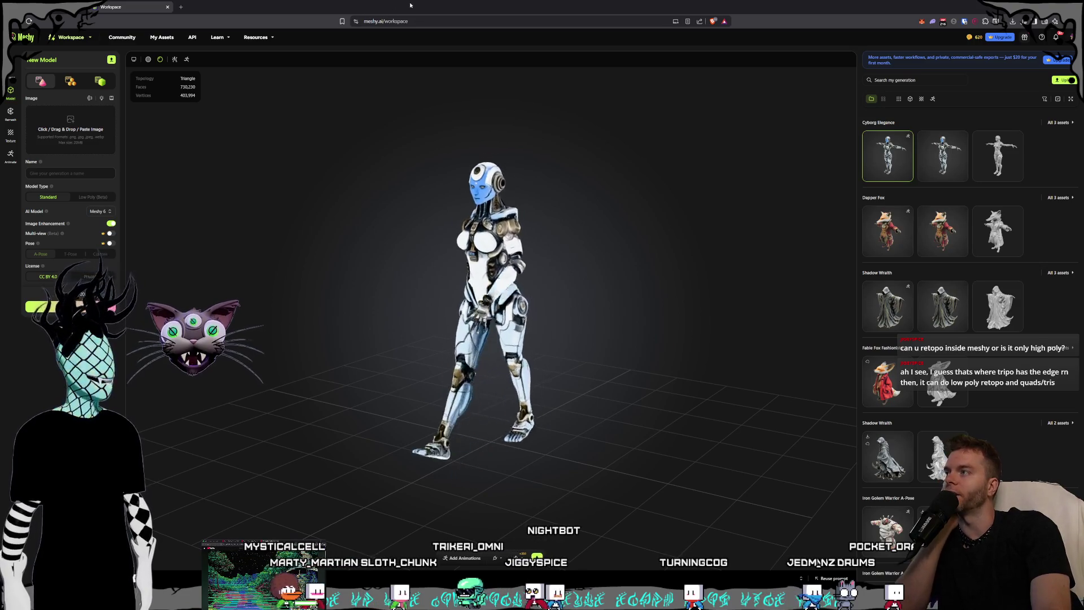
{"action": "mouse_move", "coordinate": [410, 5]}
{"action": "left_mouse_down"}
{"action": "mouse_move", "coordinate": [460, 31]}
{"action": "mouse_move", "coordinate": [482, 73]}
{"action": "mouse_move", "coordinate": [511, 83]}
{"action": "left_mouse_up"}
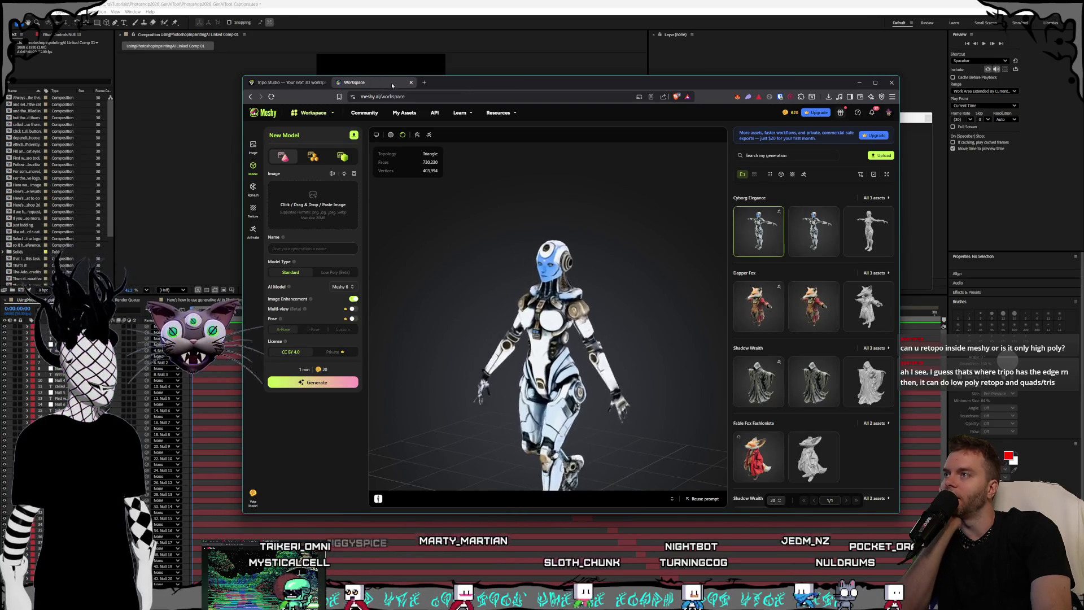
Close the Meshy page, open and orbit the rat gangster model, then return to the gallery.
{"action": "left_click", "coordinate": [411, 82]}
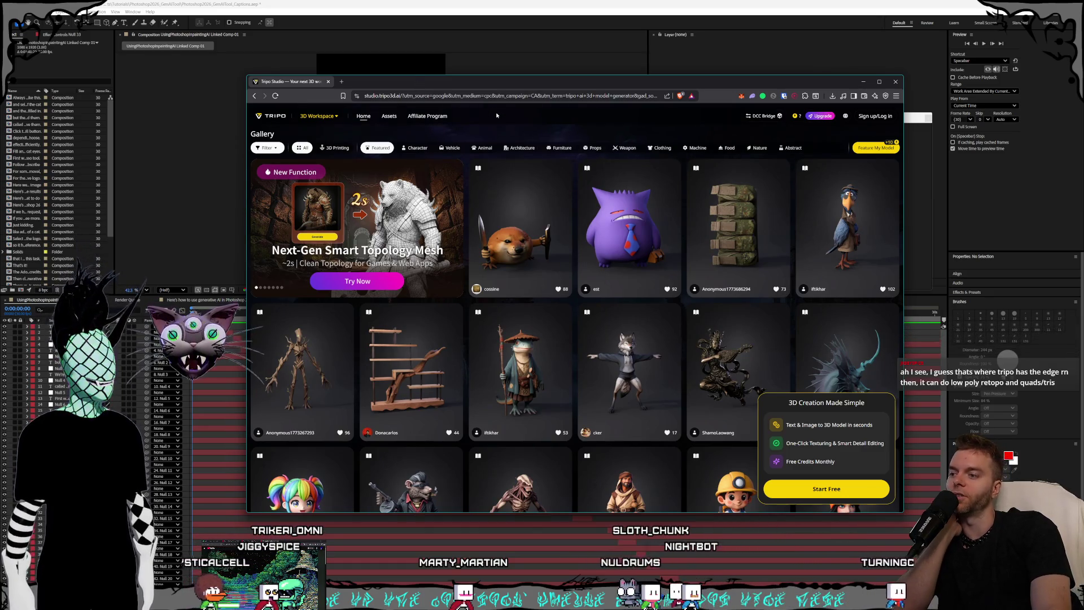
{"action": "scroll", "coordinate": [547, 262], "scroll_direction": "down", "scroll_amount": 4}
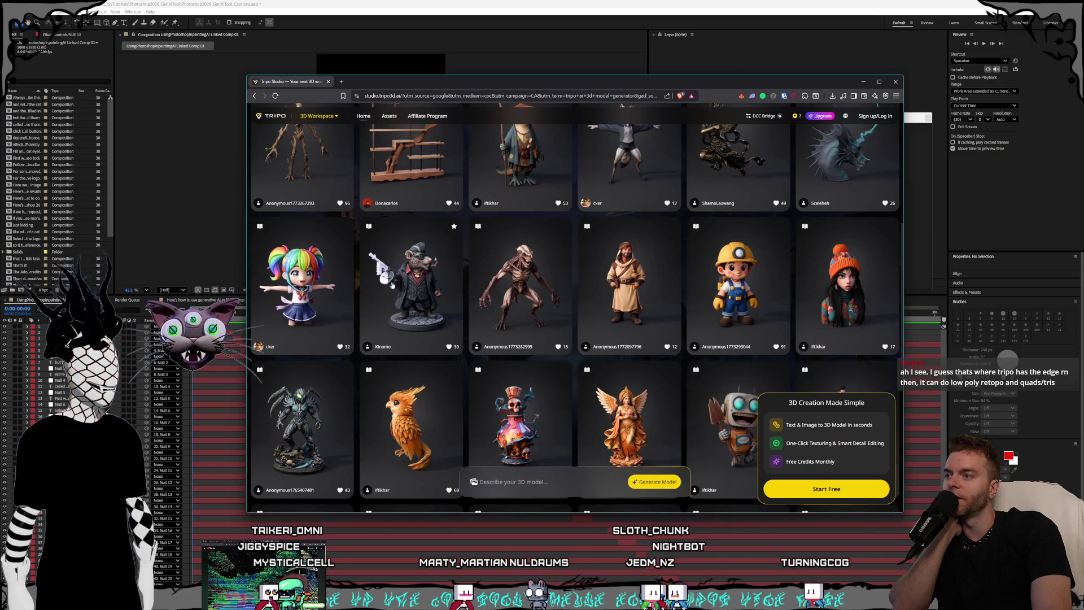
{"action": "left_click", "coordinate": [420, 284]}
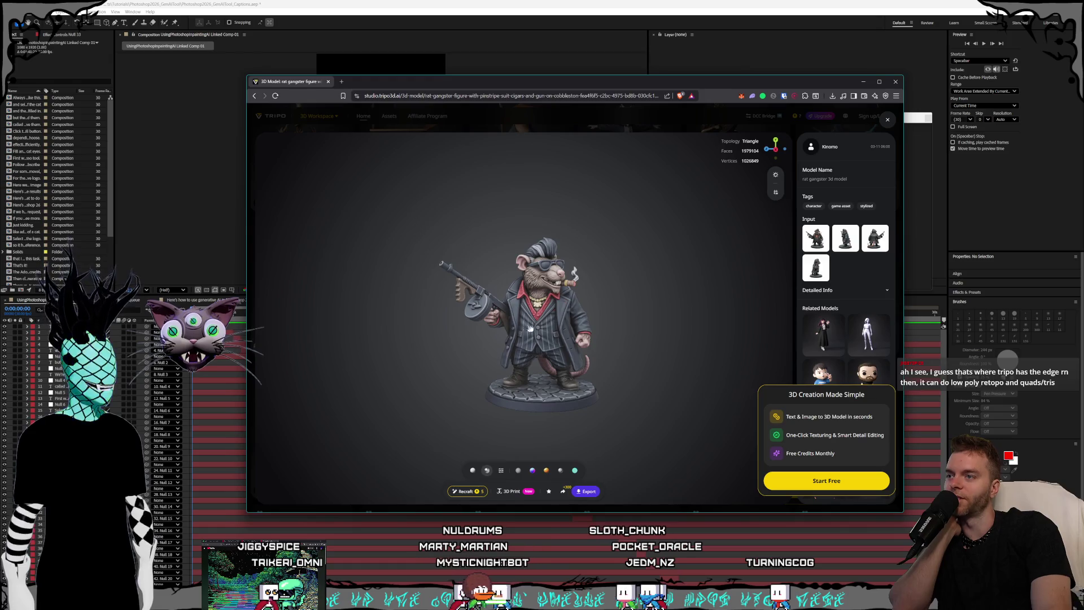
{"action": "scroll", "coordinate": [526, 328], "scroll_direction": "up", "scroll_amount": 10}
{"action": "scroll", "coordinate": [574, 273], "scroll_direction": "down", "scroll_amount": 5}
{"action": "mouse_move", "coordinate": [530, 306]}
{"action": "left_mouse_down"}
{"action": "mouse_move", "coordinate": [502, 309]}
{"action": "mouse_move", "coordinate": [641, 327]}
{"action": "mouse_move", "coordinate": [587, 294]}
{"action": "mouse_move", "coordinate": [386, 294]}
{"action": "mouse_move", "coordinate": [609, 307]}
{"action": "mouse_move", "coordinate": [599, 311]}
{"action": "left_mouse_up"}
{"action": "scroll", "coordinate": [642, 320], "scroll_direction": "down", "scroll_amount": 3}
{"action": "scroll", "coordinate": [583, 291], "scroll_direction": "up", "scroll_amount": 3}
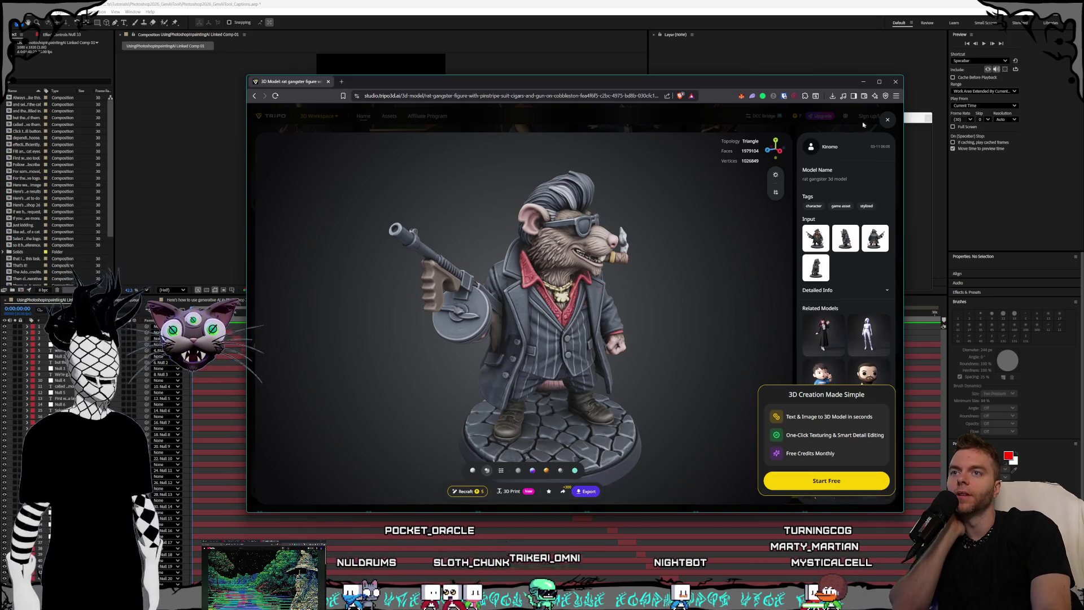
{"action": "left_click", "coordinate": [887, 120]}
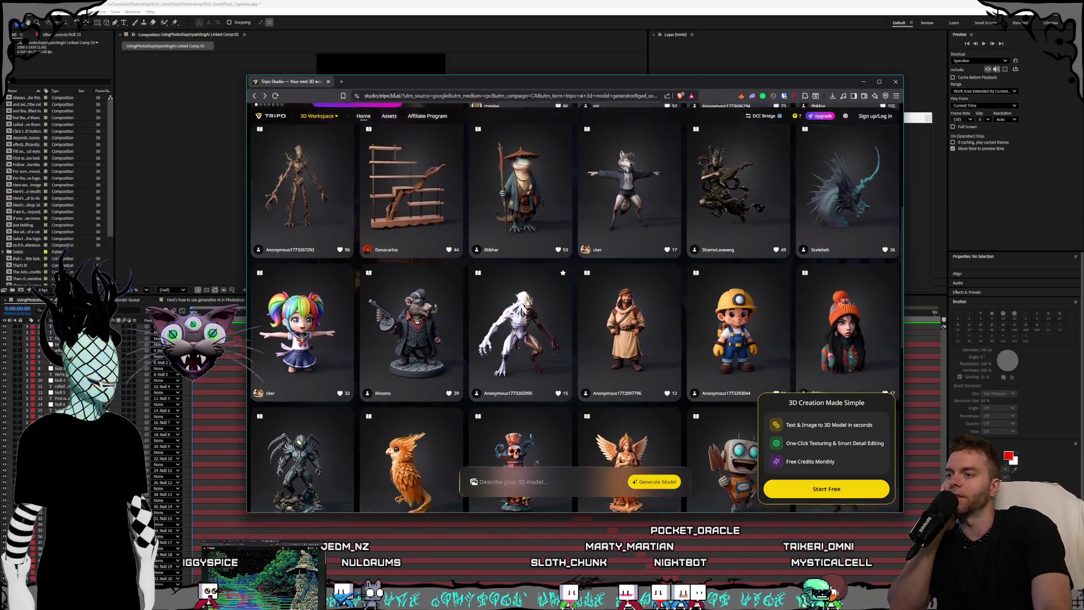
Open and orbit the glowing skull potion bottle model, then close the browser.
{"action": "scroll", "coordinate": [552, 315], "scroll_direction": "down", "scroll_amount": 3}
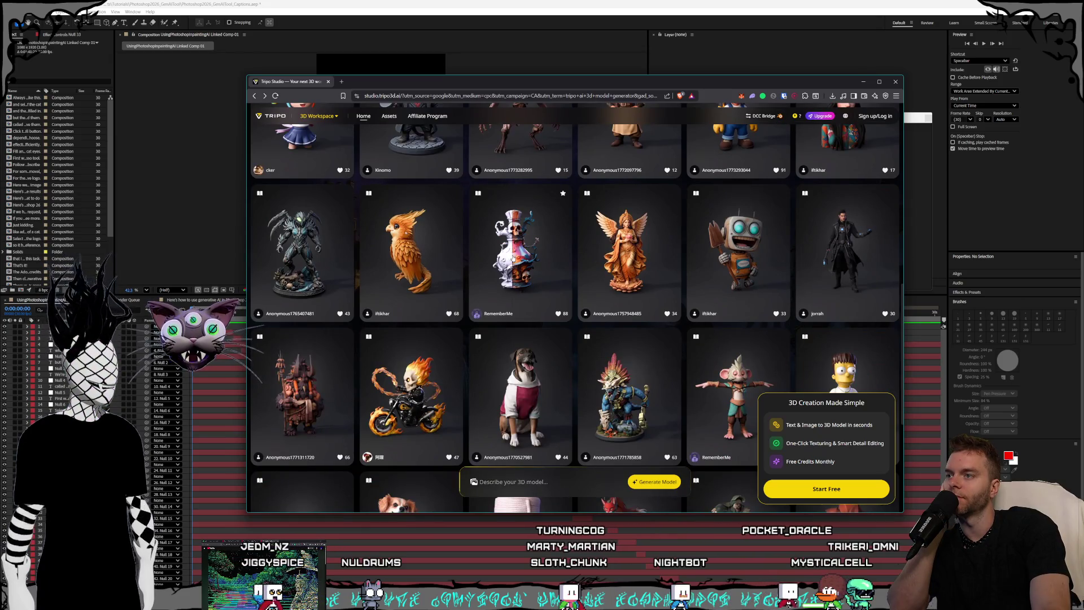
{"action": "left_click", "coordinate": [519, 249]}
{"action": "scroll", "coordinate": [539, 312], "scroll_direction": "up", "scroll_amount": 5}
{"action": "mouse_move", "coordinate": [539, 312]}
{"action": "left_mouse_down"}
{"action": "mouse_move", "coordinate": [553, 342]}
{"action": "mouse_move", "coordinate": [588, 330]}
{"action": "mouse_move", "coordinate": [476, 320]}
{"action": "left_mouse_up"}
{"action": "scroll", "coordinate": [525, 322], "scroll_direction": "down", "scroll_amount": 5}
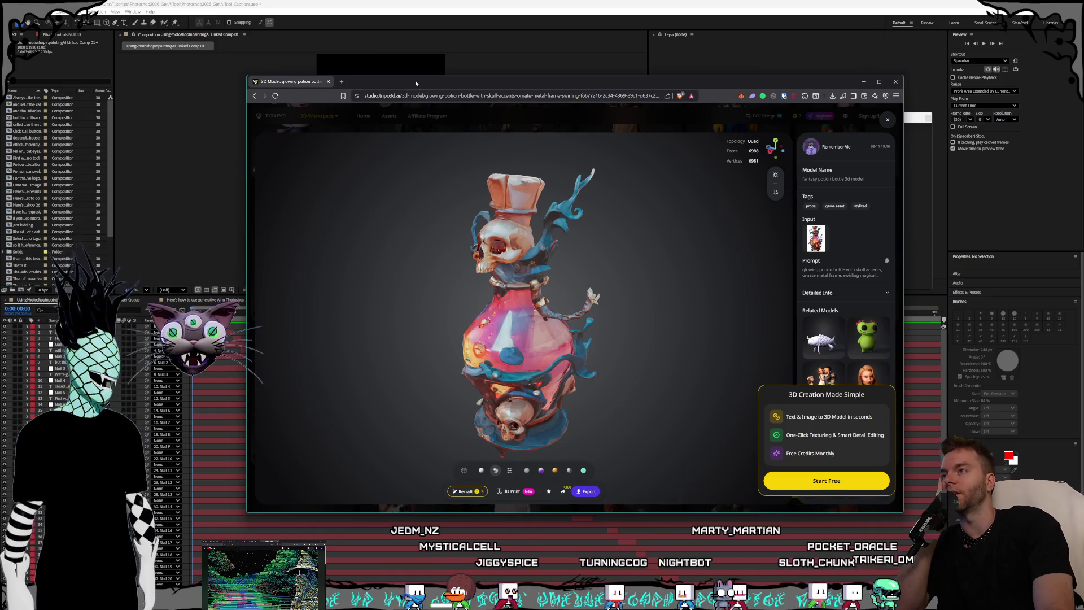
{"action": "left_click", "coordinate": [330, 86]}
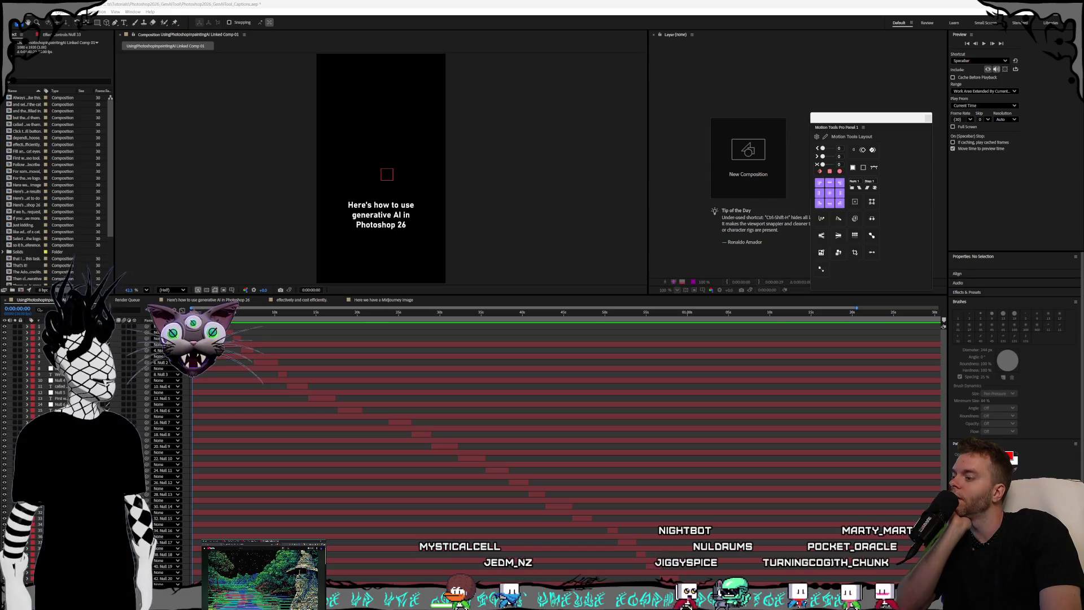
Bring the browser forward and switch from the ChatGPT tab to the Kling AI tab.
{"action": "key", "text": "alt+Tab"}
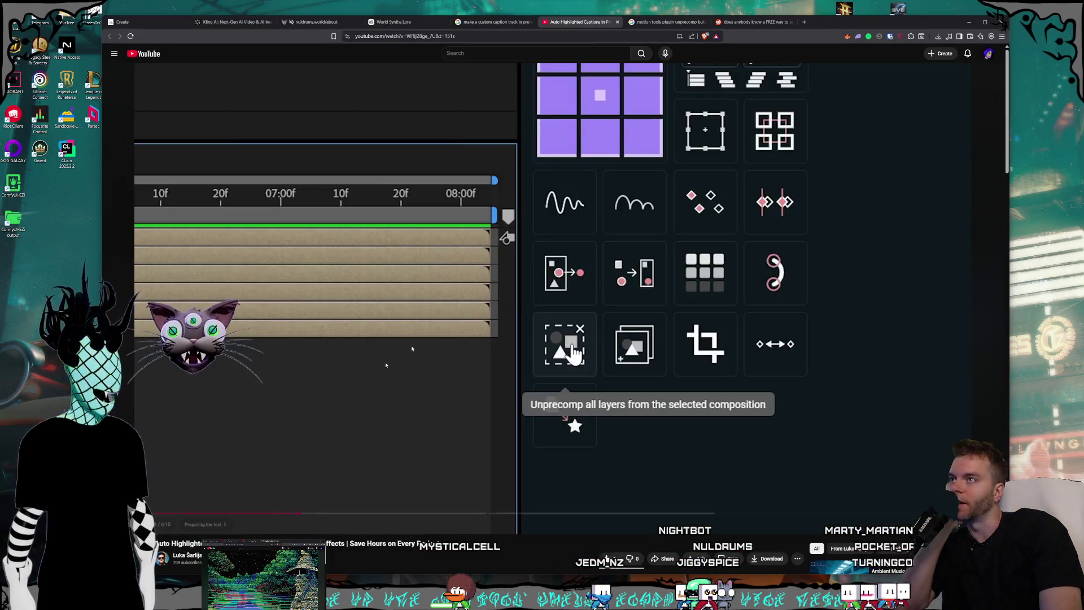
{"action": "left_click", "coordinate": [402, 25]}
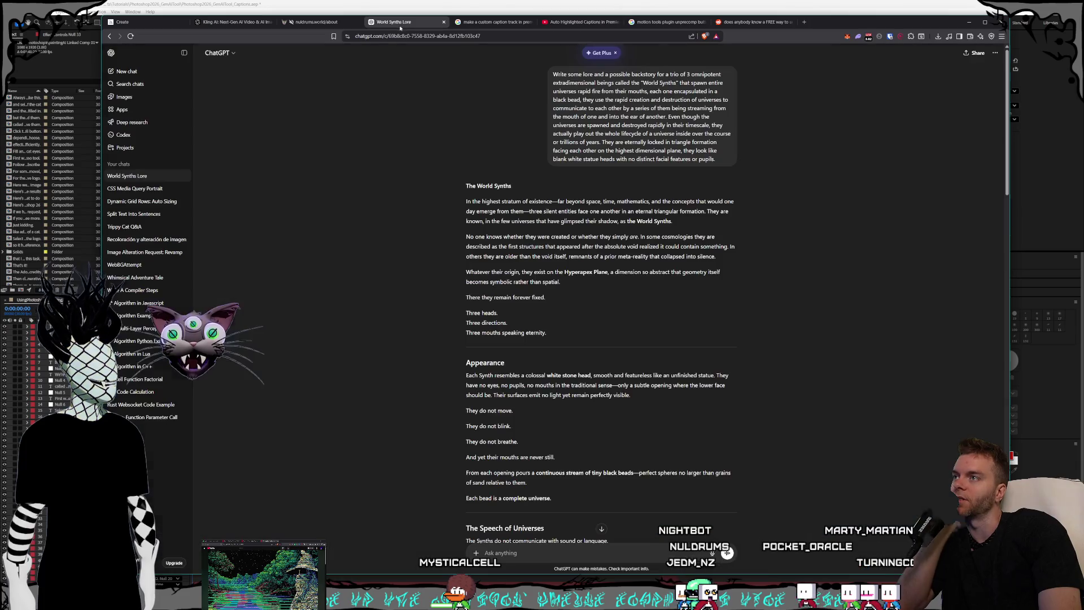
{"action": "left_click", "coordinate": [244, 25]}
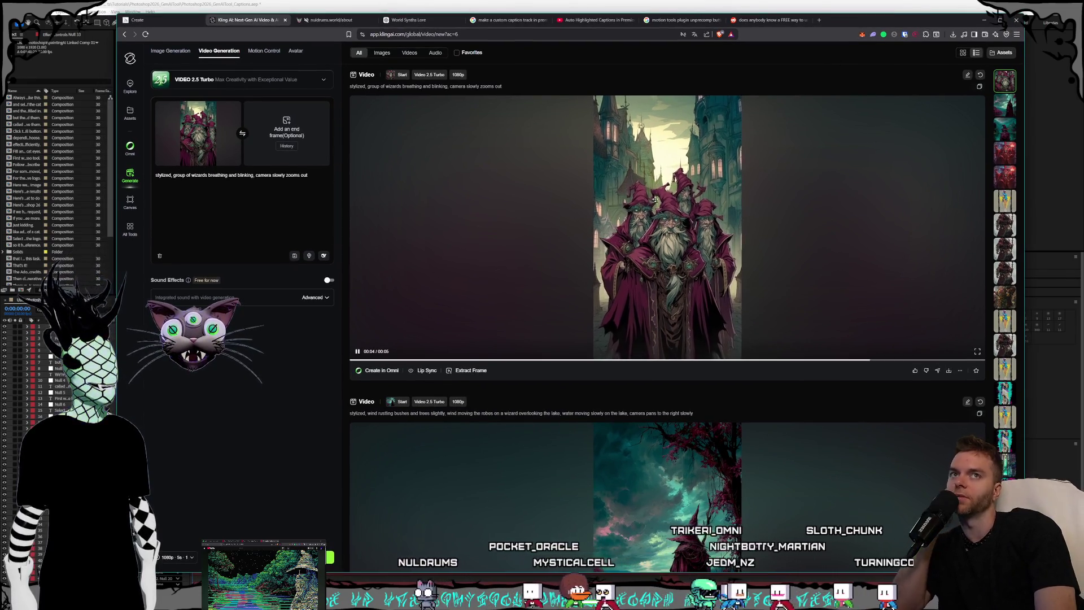
{"action": "scroll", "coordinate": [655, 199], "scroll_direction": "down", "scroll_amount": 5}
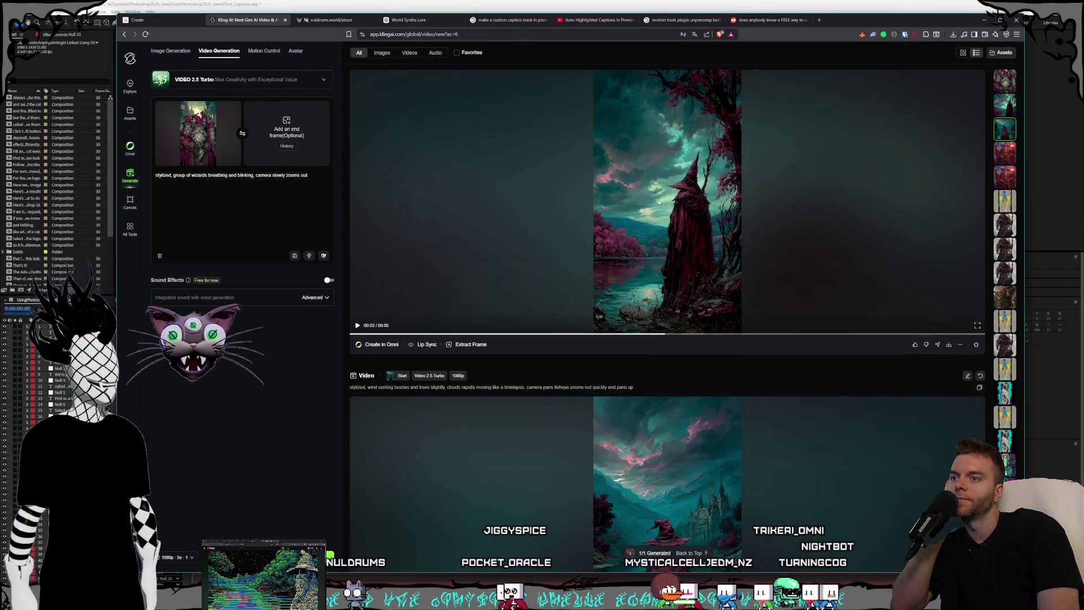
{"action": "scroll", "coordinate": [660, 212], "scroll_direction": "down", "scroll_amount": 4}
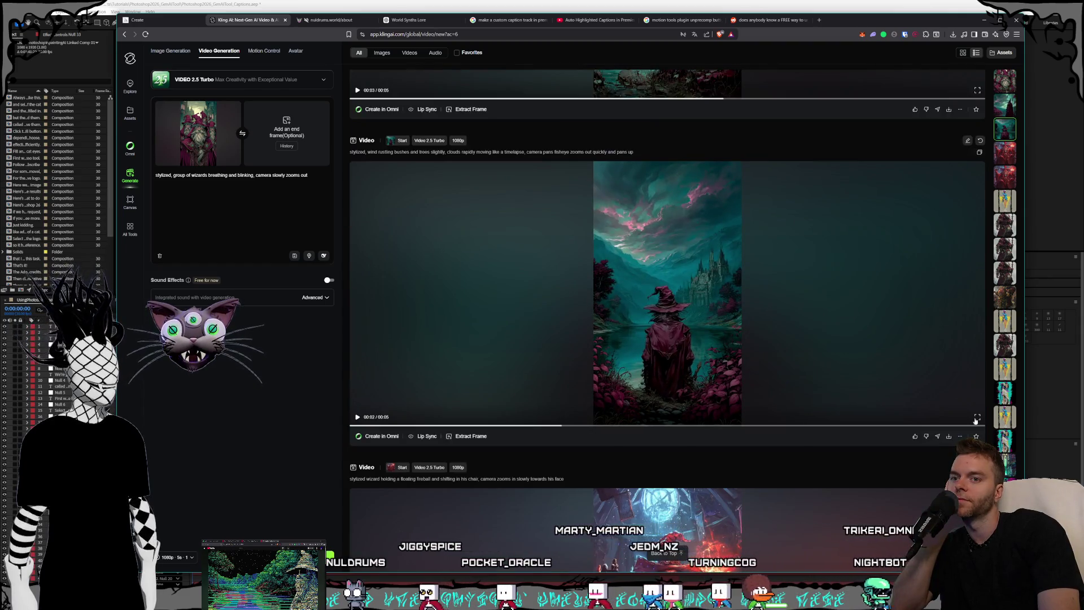
{"action": "left_click", "coordinate": [976, 418]}
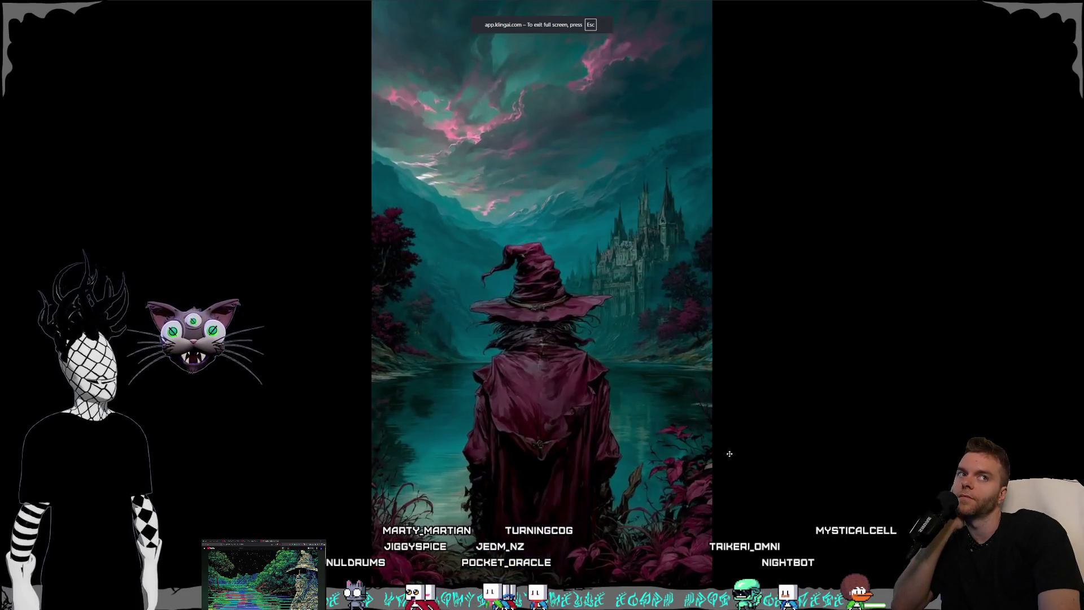
{"action": "key", "text": "Escape"}
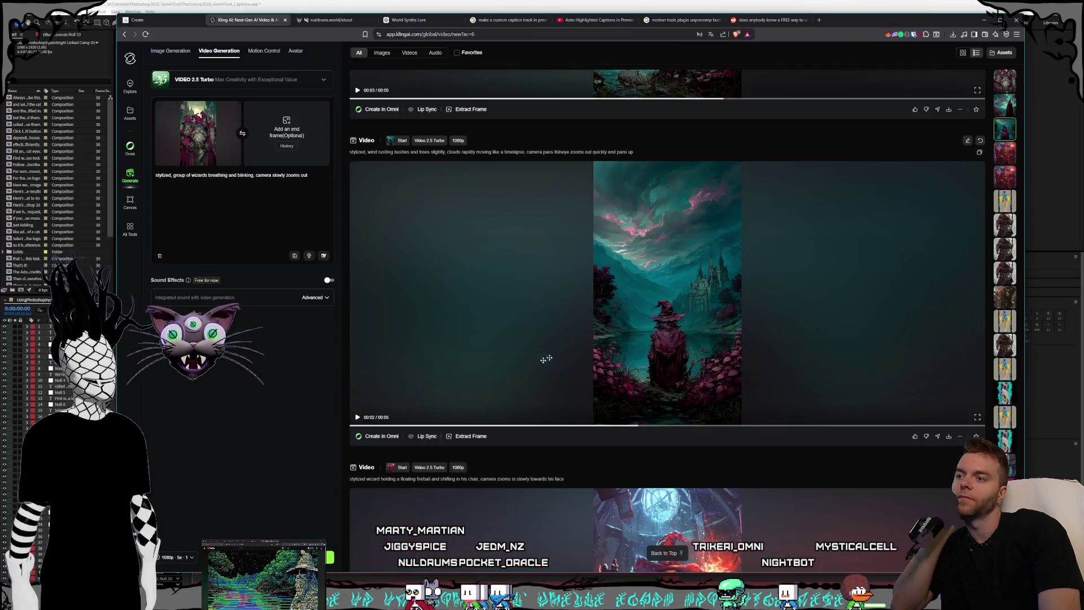
{"action": "scroll", "coordinate": [537, 365], "scroll_direction": "down", "scroll_amount": 12}
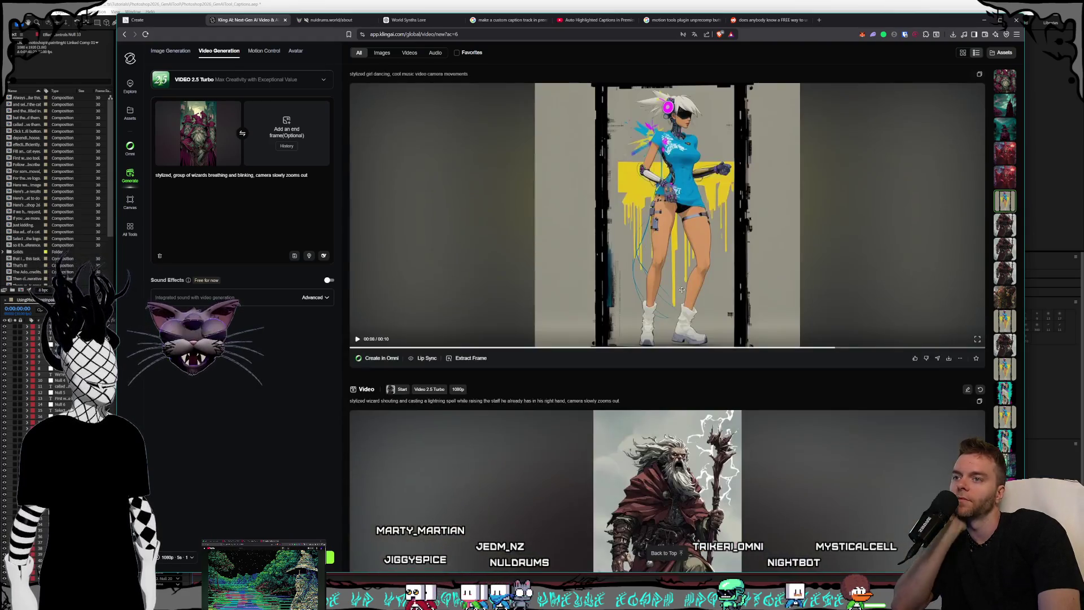
{"action": "scroll", "coordinate": [836, 334], "scroll_direction": "up", "scroll_amount": 1}
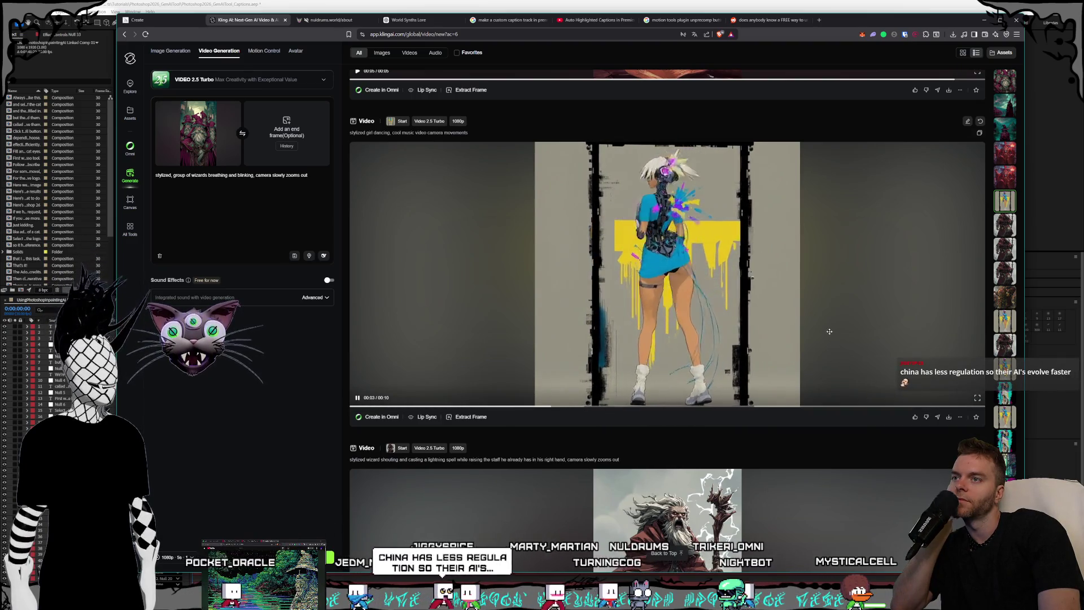
{"action": "scroll", "coordinate": [829, 331], "scroll_direction": "down", "scroll_amount": 9}
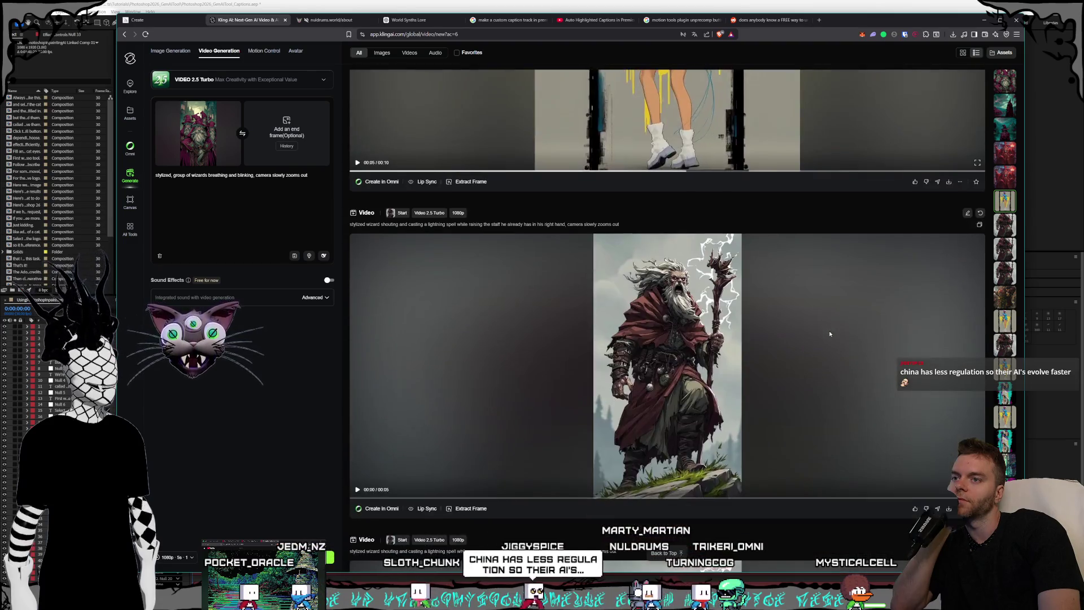
{"action": "scroll", "coordinate": [810, 329], "scroll_direction": "down", "scroll_amount": 2}
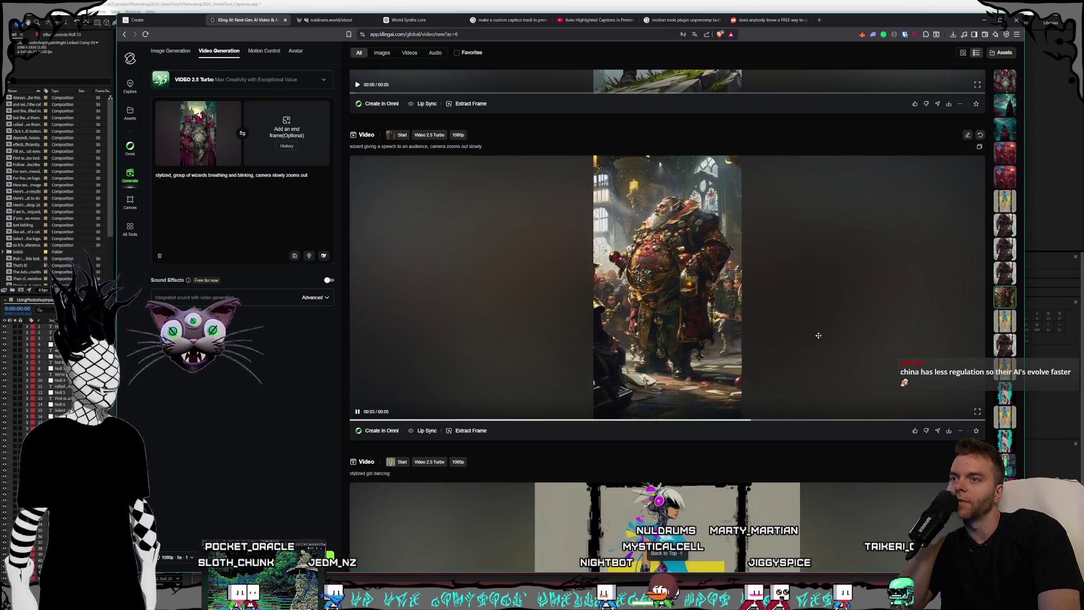
{"action": "scroll", "coordinate": [818, 336], "scroll_direction": "down", "scroll_amount": 5}
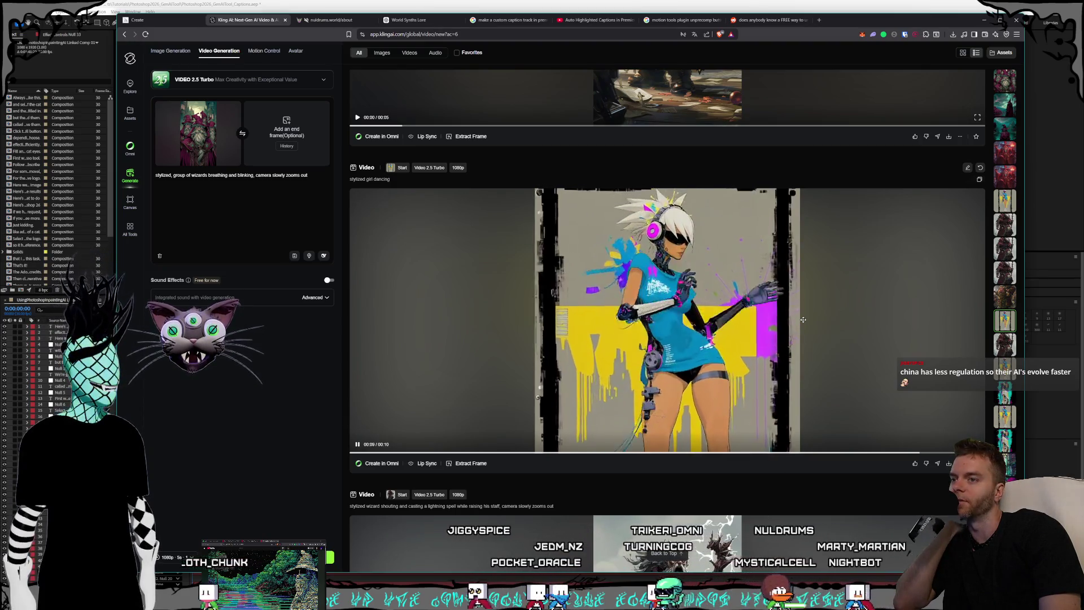
Scroll the Kling AI feed and watch the dancing-girl clip full screen.
{"action": "scroll", "coordinate": [803, 319], "scroll_direction": "down", "scroll_amount": 10}
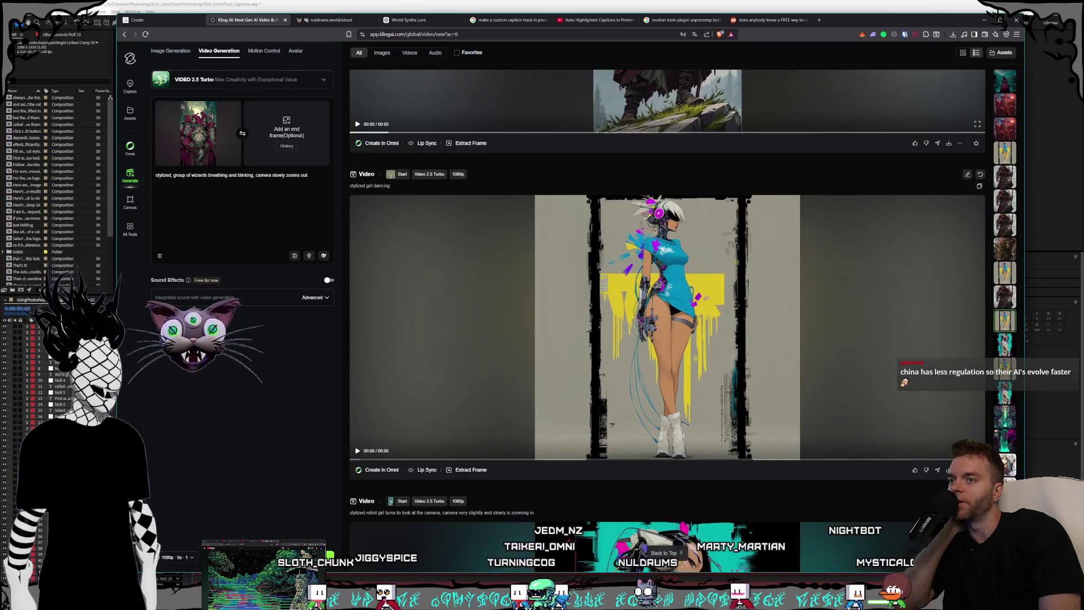
{"action": "mouse_move", "coordinate": [766, 314]}
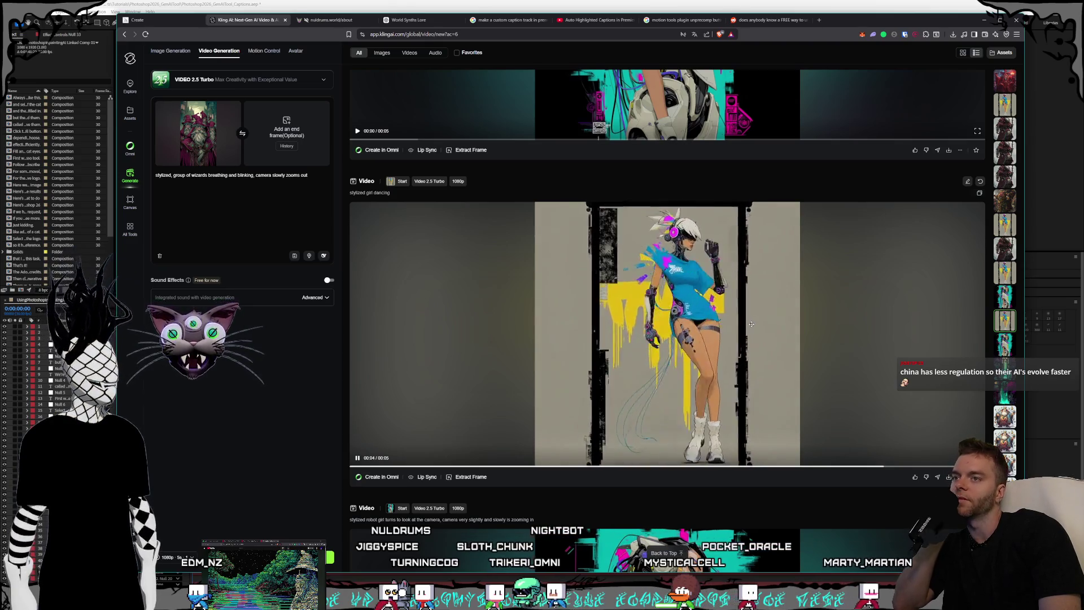
{"action": "scroll", "coordinate": [751, 324], "scroll_direction": "down", "scroll_amount": 5}
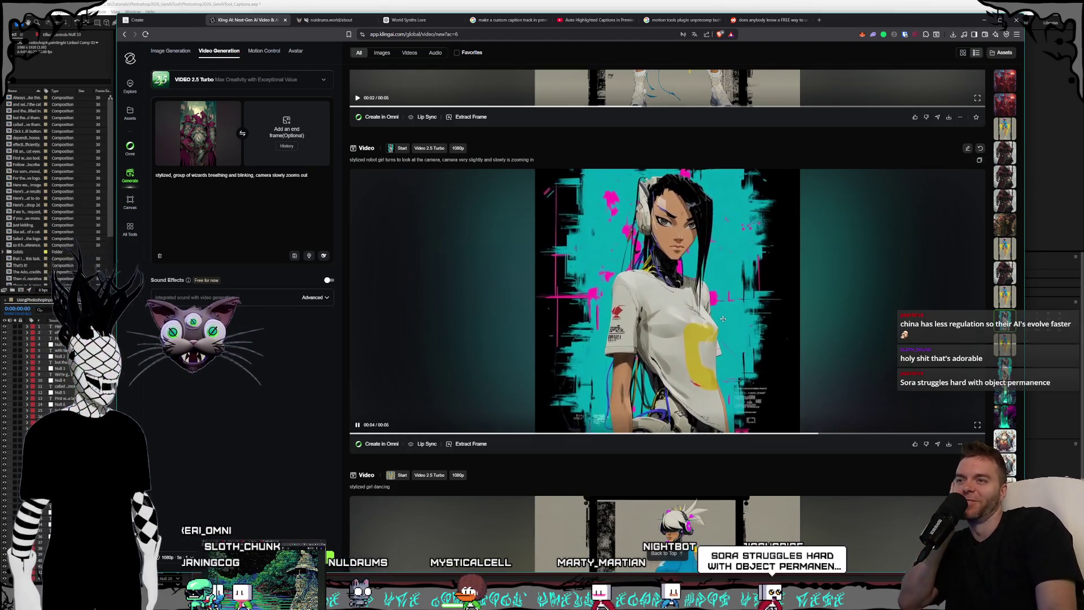
{"action": "scroll", "coordinate": [723, 315], "scroll_direction": "down", "scroll_amount": 1}
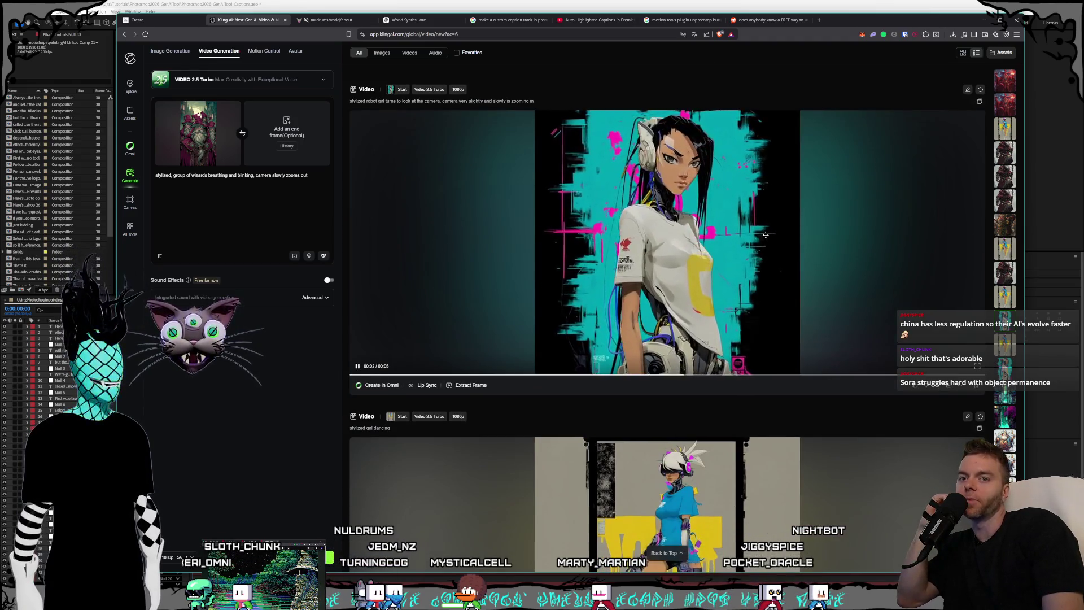
{"action": "scroll", "coordinate": [765, 234], "scroll_direction": "down", "scroll_amount": 4}
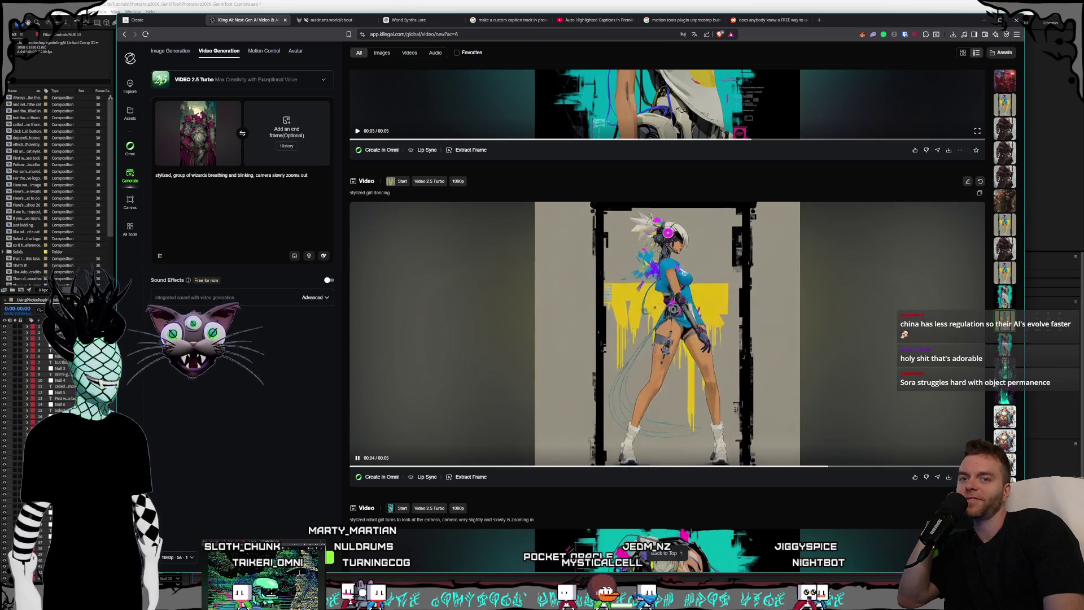
{"action": "left_click", "coordinate": [977, 457]}
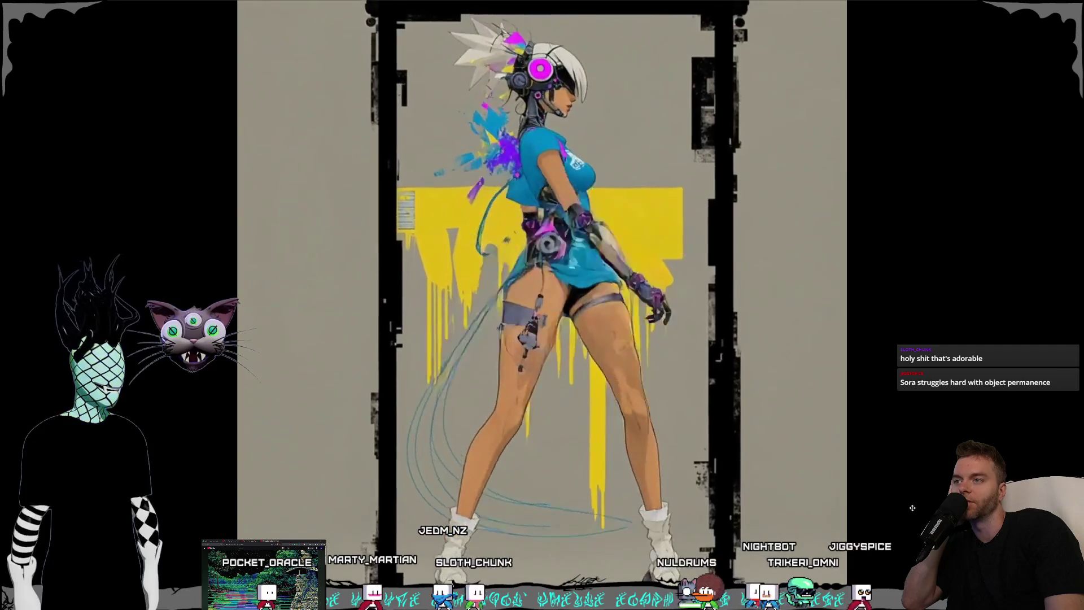
{"action": "key", "text": "Escape"}
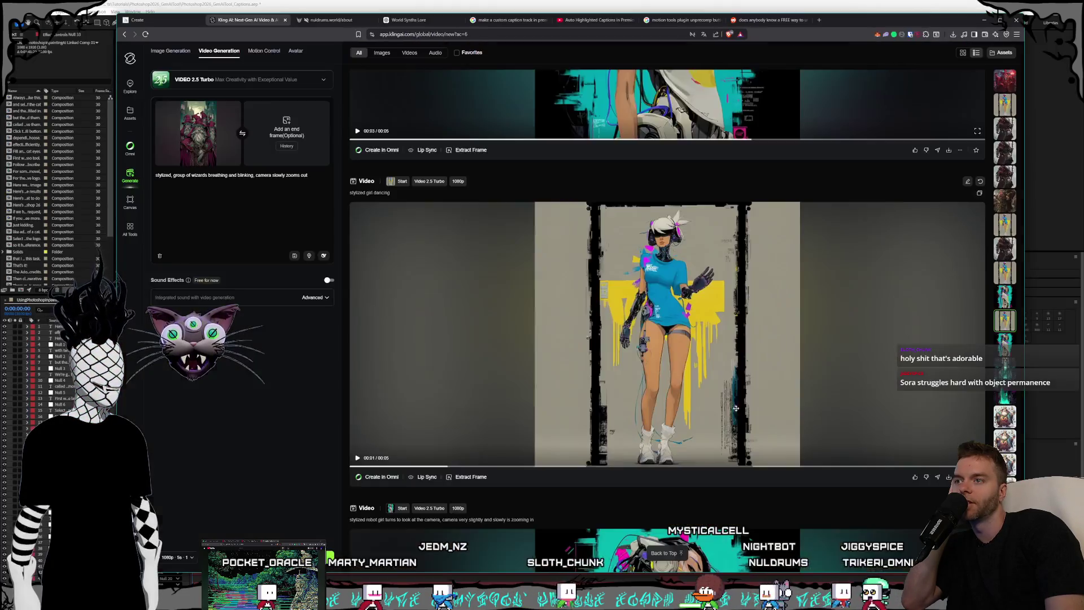
Find the lightning-staff wizard clip and open its detail view with start image and prompt.
{"action": "scroll", "coordinate": [733, 408], "scroll_direction": "down", "scroll_amount": 7}
{"action": "scroll", "coordinate": [729, 384], "scroll_direction": "up", "scroll_amount": 6}
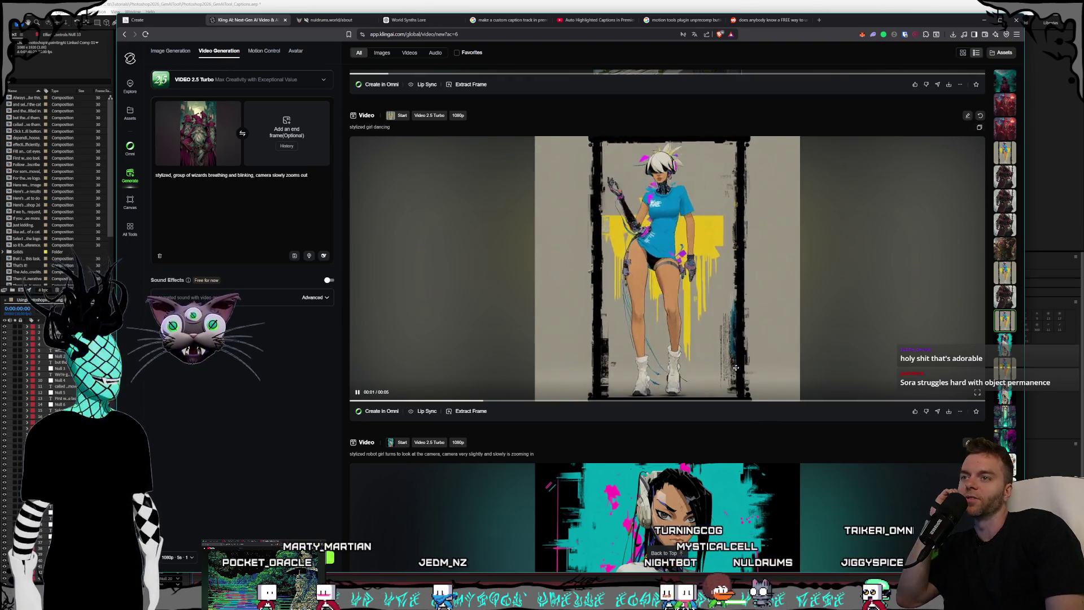
{"action": "scroll", "coordinate": [735, 367], "scroll_direction": "up", "scroll_amount": 1}
{"action": "scroll", "coordinate": [728, 376], "scroll_direction": "down", "scroll_amount": 5}
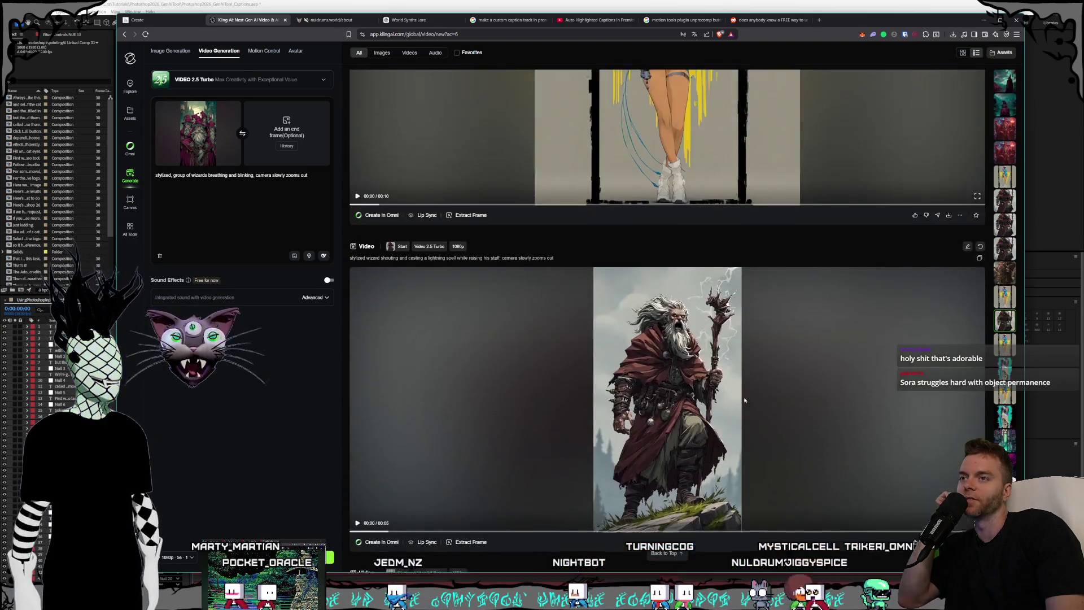
{"action": "scroll", "coordinate": [721, 383], "scroll_direction": "down", "scroll_amount": 1}
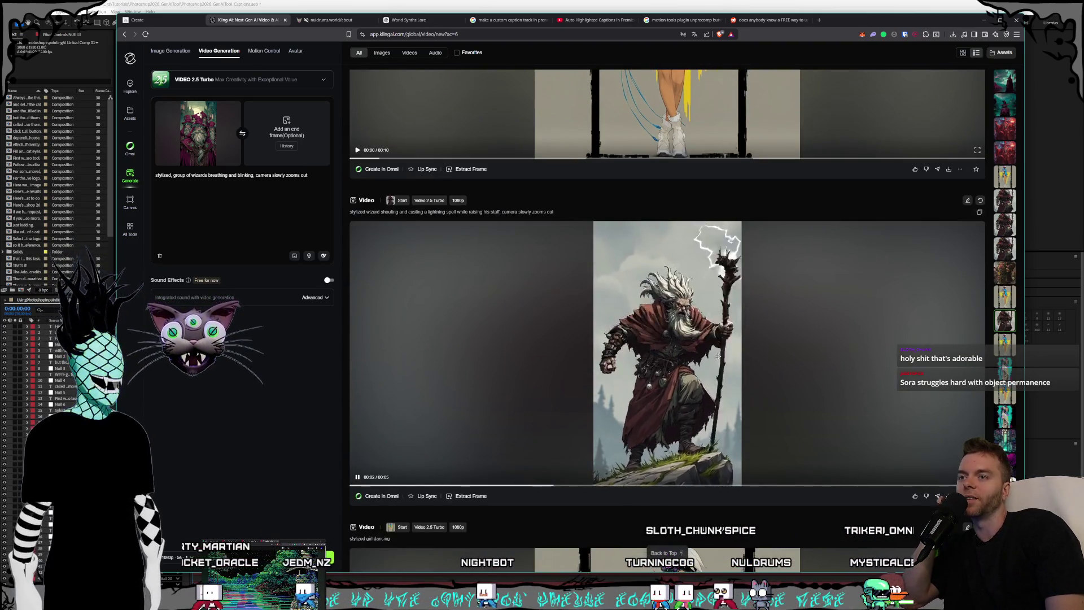
{"action": "scroll", "coordinate": [751, 372], "scroll_direction": "down", "scroll_amount": 10}
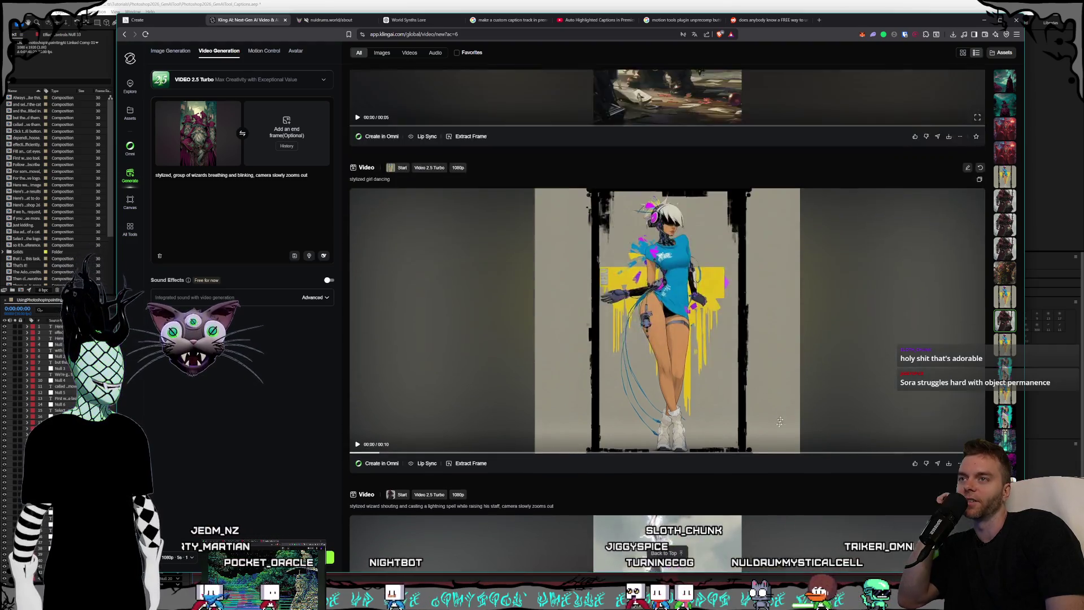
{"action": "scroll", "coordinate": [747, 395], "scroll_direction": "up", "scroll_amount": 2}
{"action": "scroll", "coordinate": [750, 370], "scroll_direction": "down", "scroll_amount": 2}
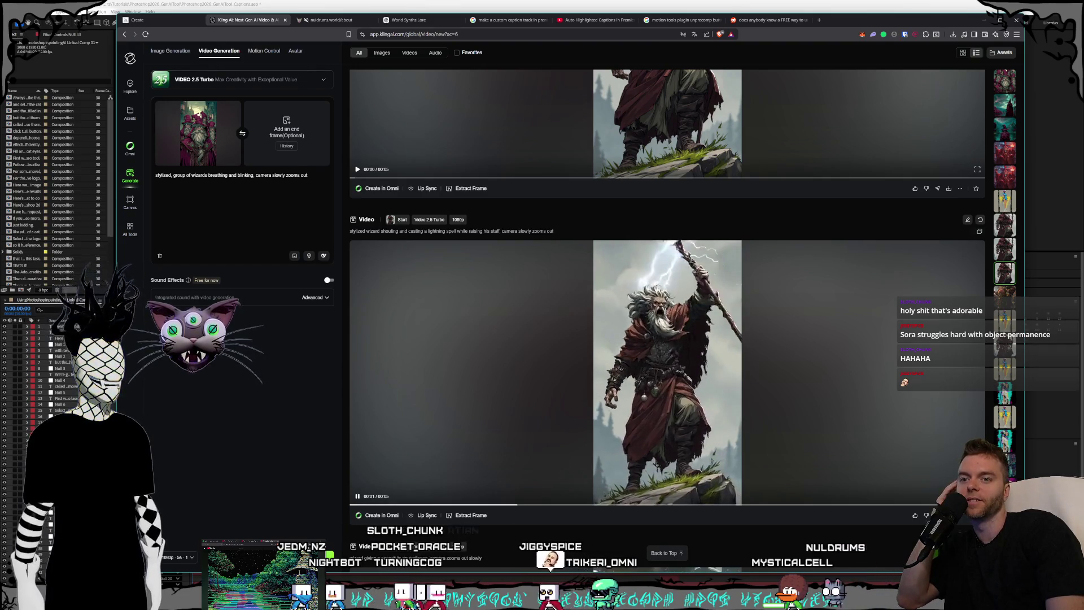
{"action": "double_click", "coordinate": [509, 367]}
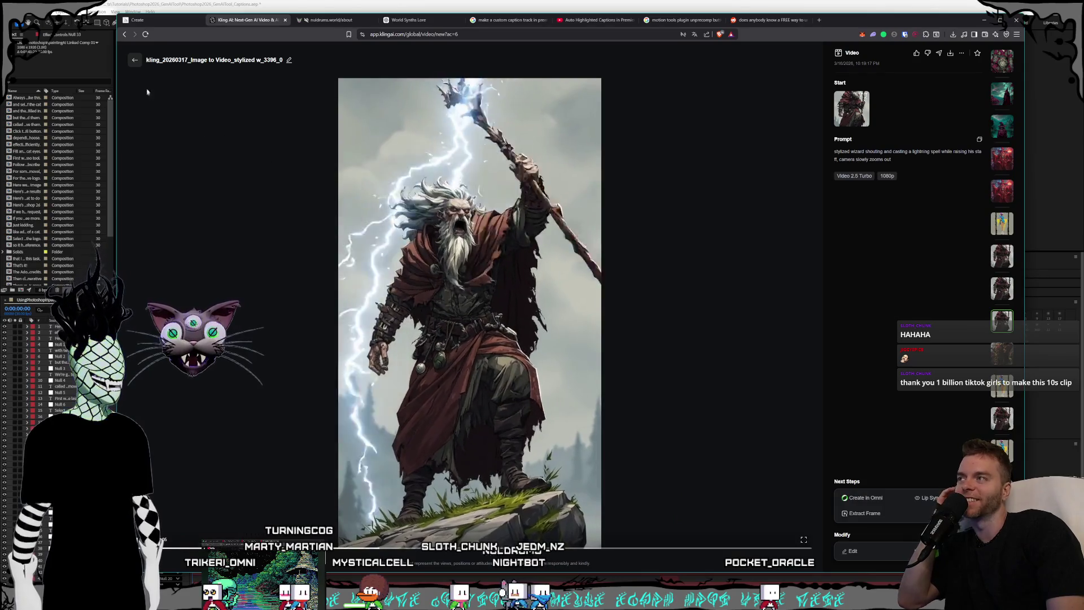
{"action": "key", "text": "Escape"}
Scroll the Kling AI feed to the magical library clip and watch it fullscreen.
{"action": "scroll", "coordinate": [687, 375], "scroll_direction": "up", "scroll_amount": 5}
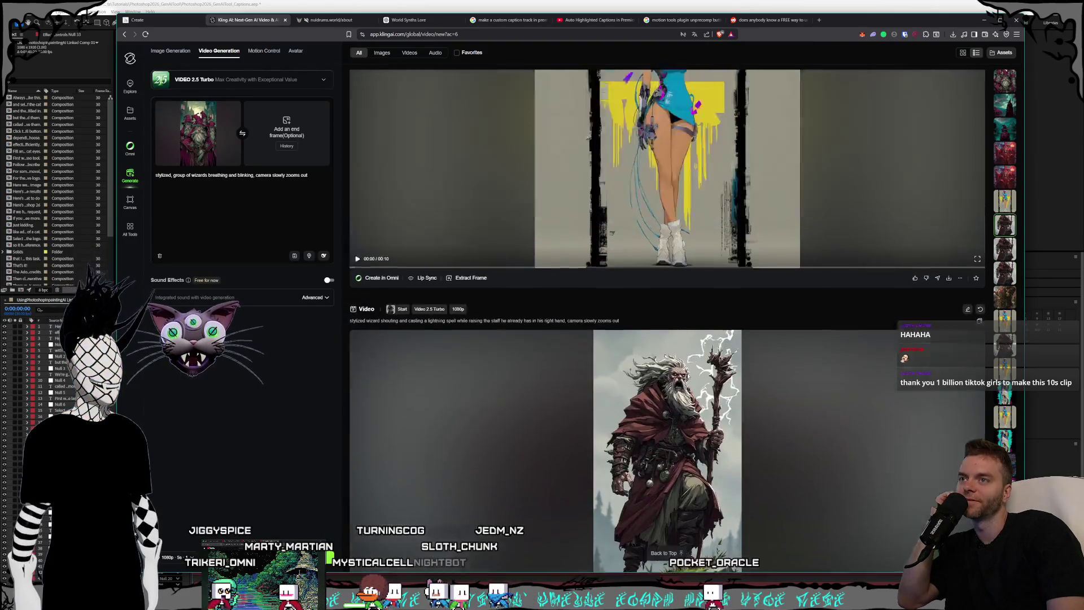
{"action": "scroll", "coordinate": [686, 374], "scroll_direction": "up", "scroll_amount": 1}
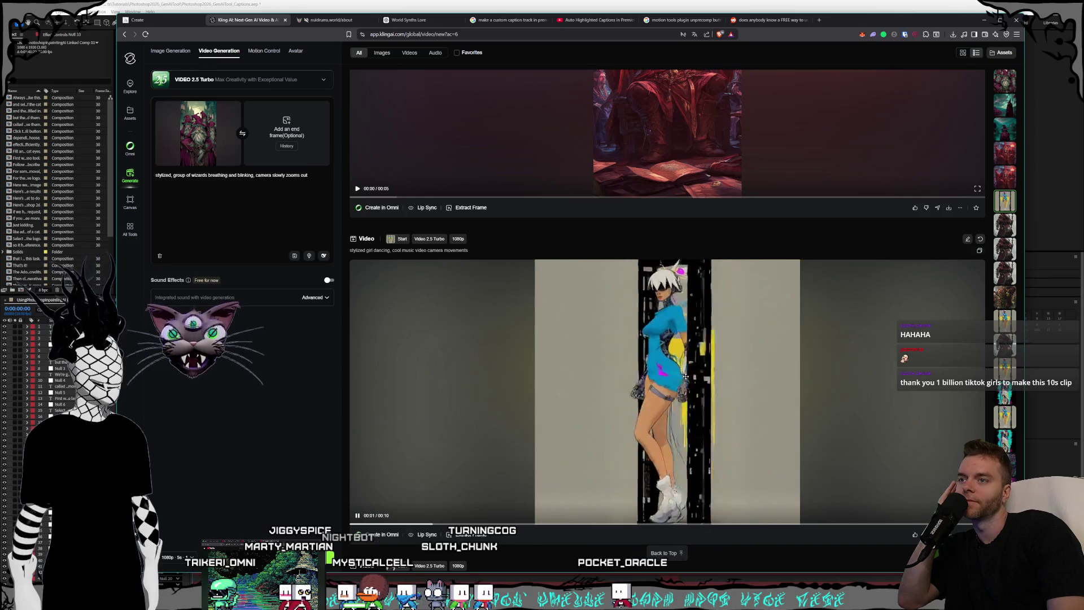
{"action": "scroll", "coordinate": [685, 375], "scroll_direction": "up", "scroll_amount": 15}
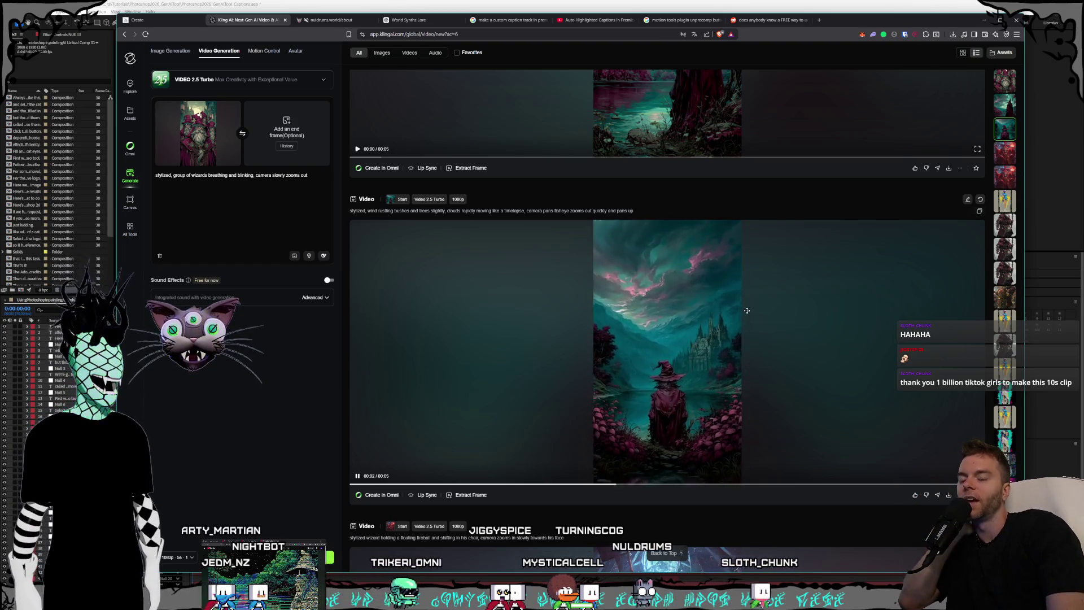
{"action": "scroll", "coordinate": [747, 310], "scroll_direction": "down", "scroll_amount": 15}
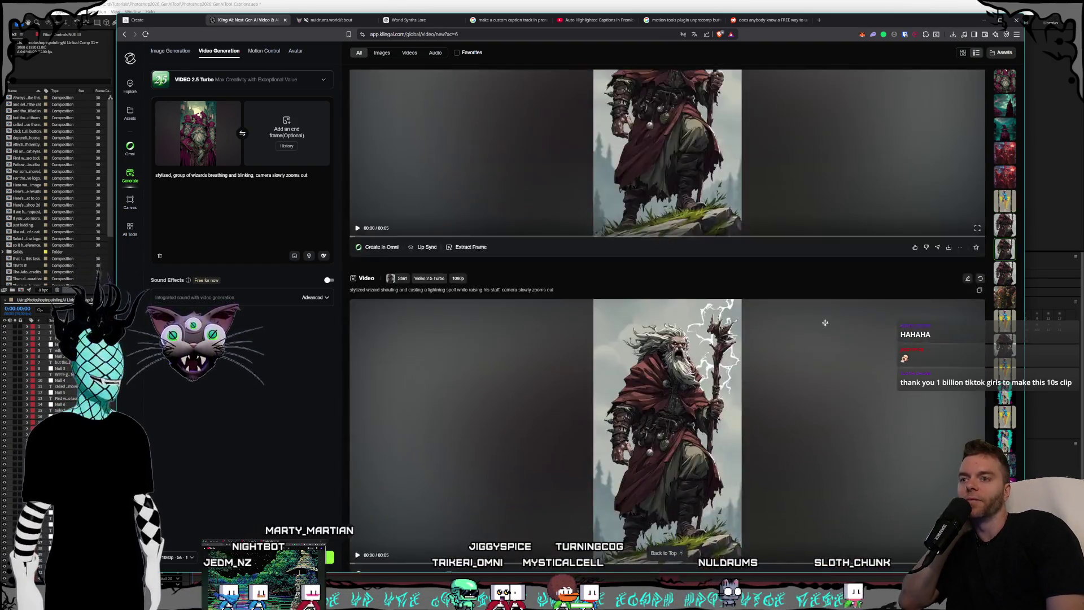
{"action": "scroll", "coordinate": [818, 326], "scroll_direction": "down", "scroll_amount": 20}
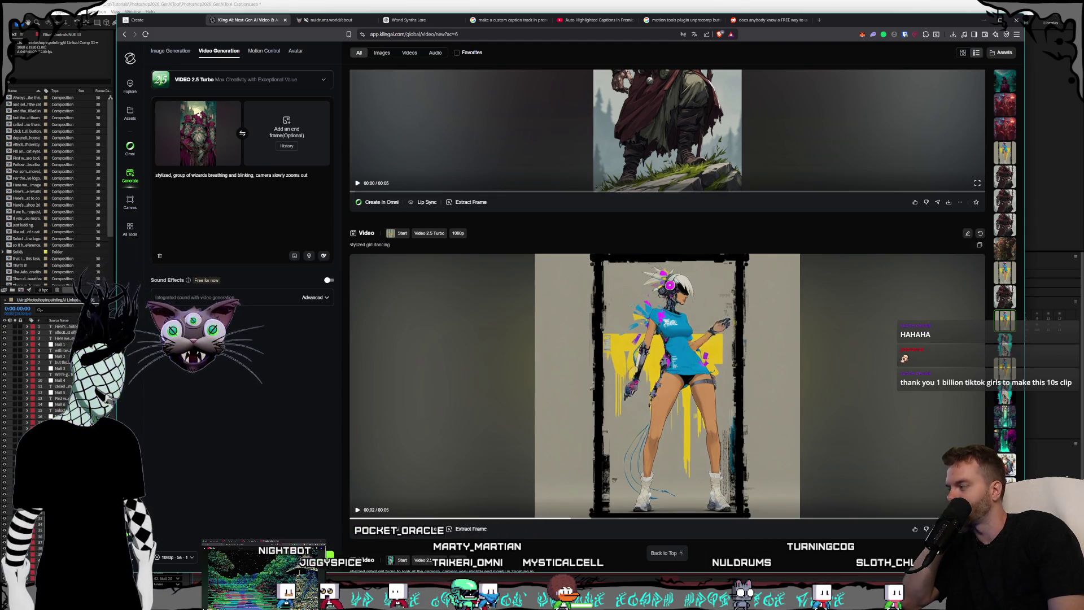
{"action": "scroll", "coordinate": [483, 358], "scroll_direction": "down", "scroll_amount": 15}
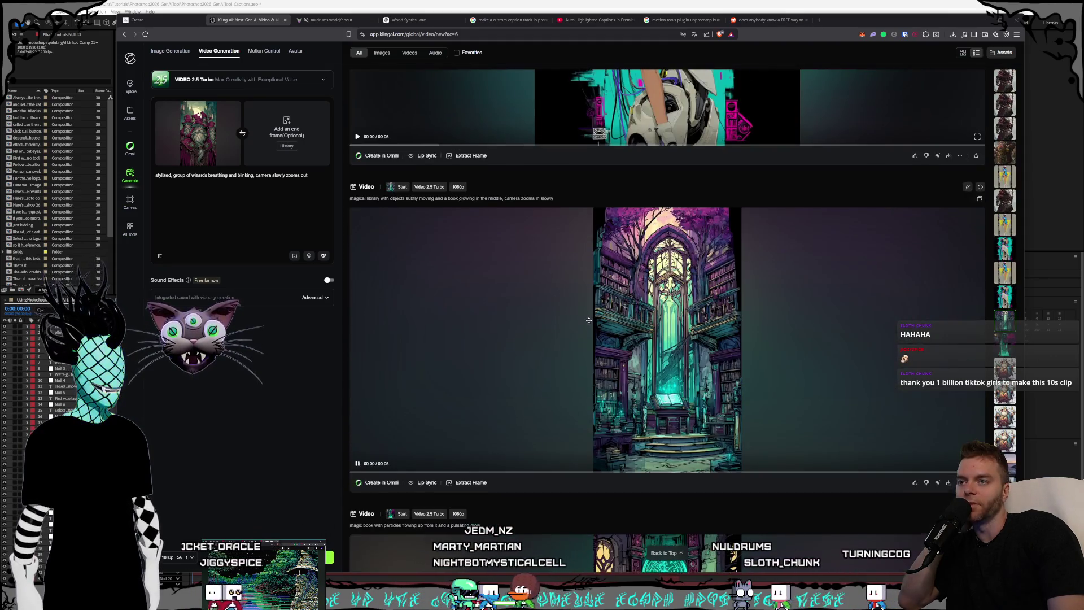
{"action": "scroll", "coordinate": [624, 317], "scroll_direction": "down", "scroll_amount": 2}
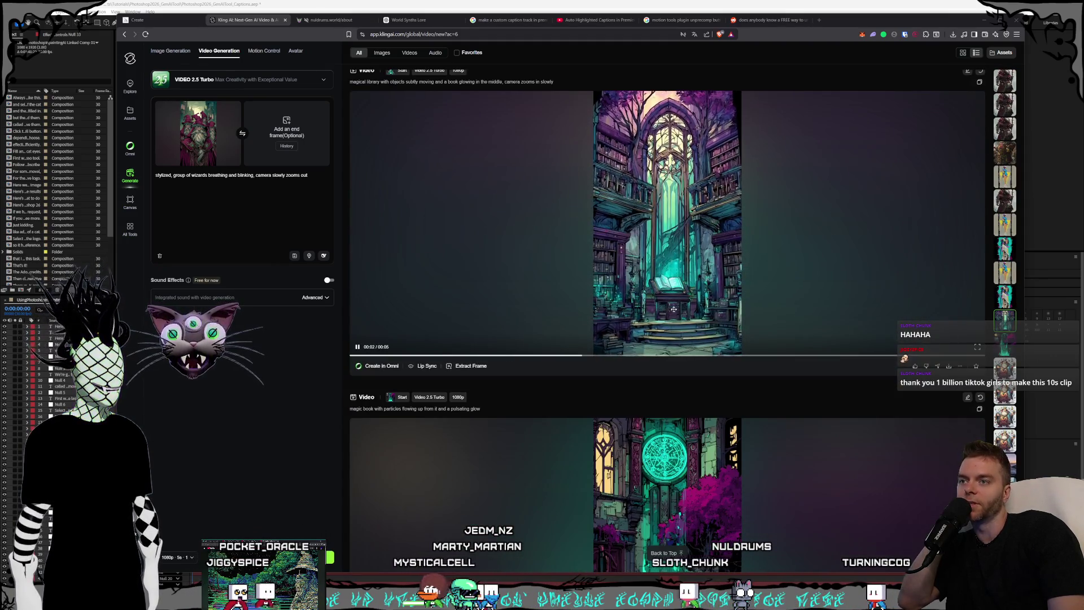
{"action": "scroll", "coordinate": [763, 306], "scroll_direction": "down", "scroll_amount": 4}
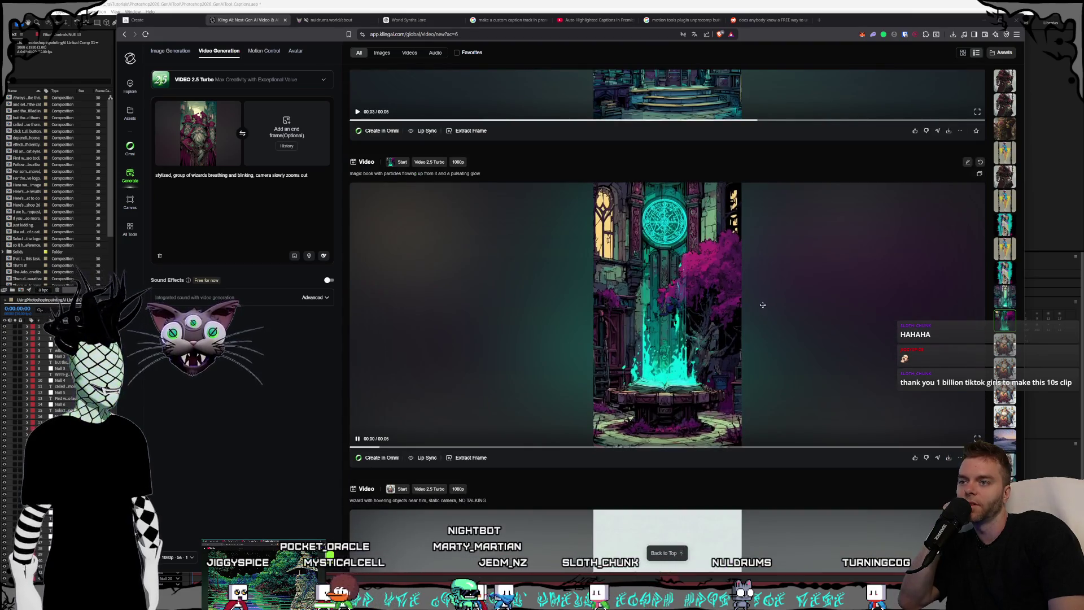
{"action": "scroll", "coordinate": [977, 434], "scroll_direction": "up", "scroll_amount": 5}
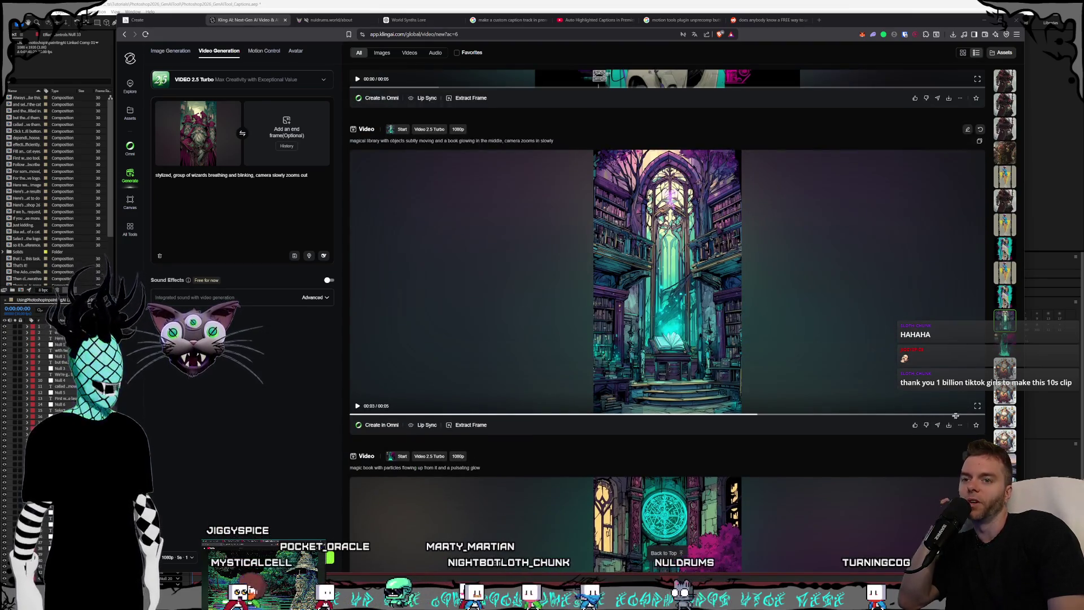
{"action": "left_click", "coordinate": [977, 407]}
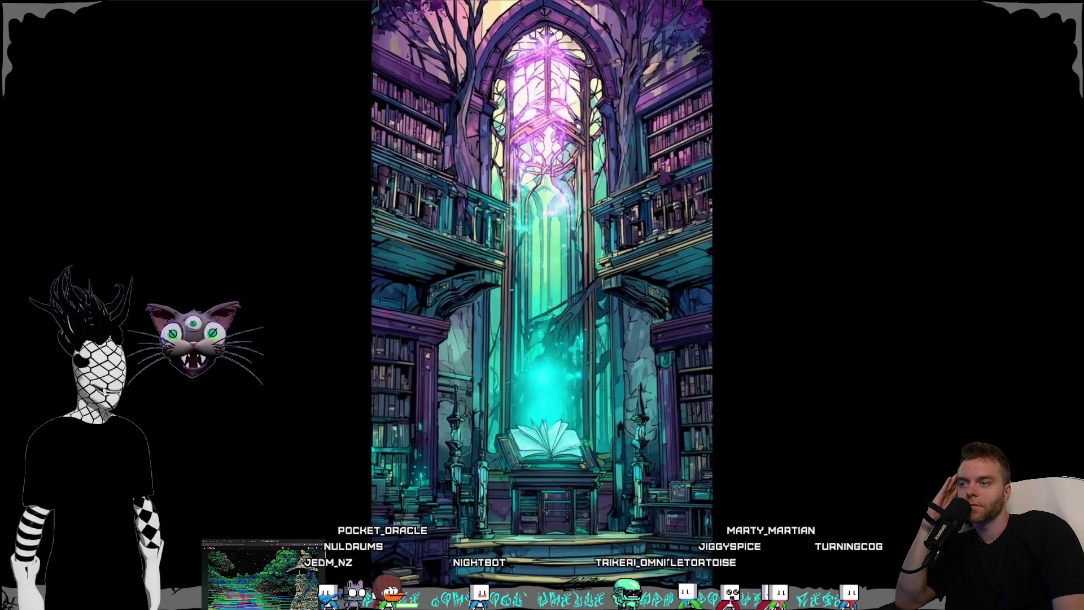
Exit fullscreen and watch the magic book clip fullscreen.
{"action": "key", "text": "Escape"}
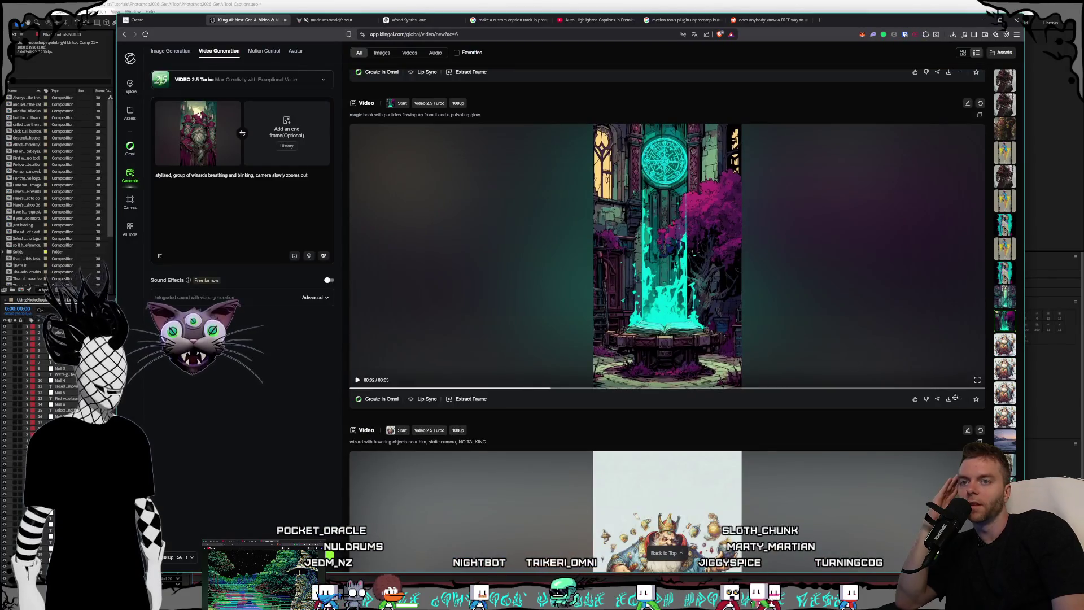
{"action": "left_click", "coordinate": [977, 381]}
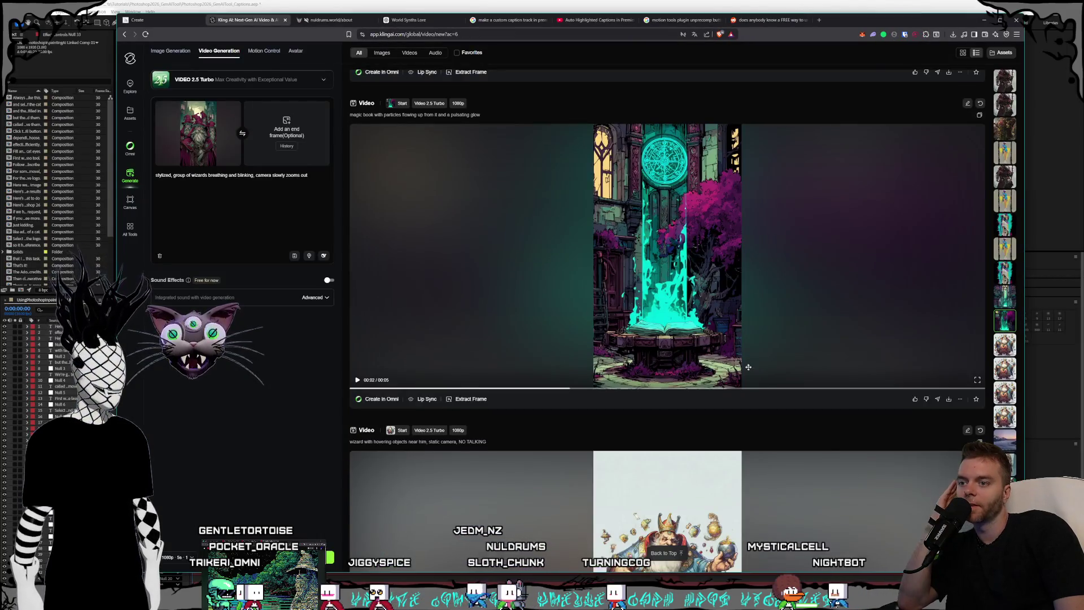
{"action": "scroll", "coordinate": [749, 365], "scroll_direction": "down", "scroll_amount": 5}
{"action": "scroll", "coordinate": [781, 387], "scroll_direction": "down", "scroll_amount": 10}
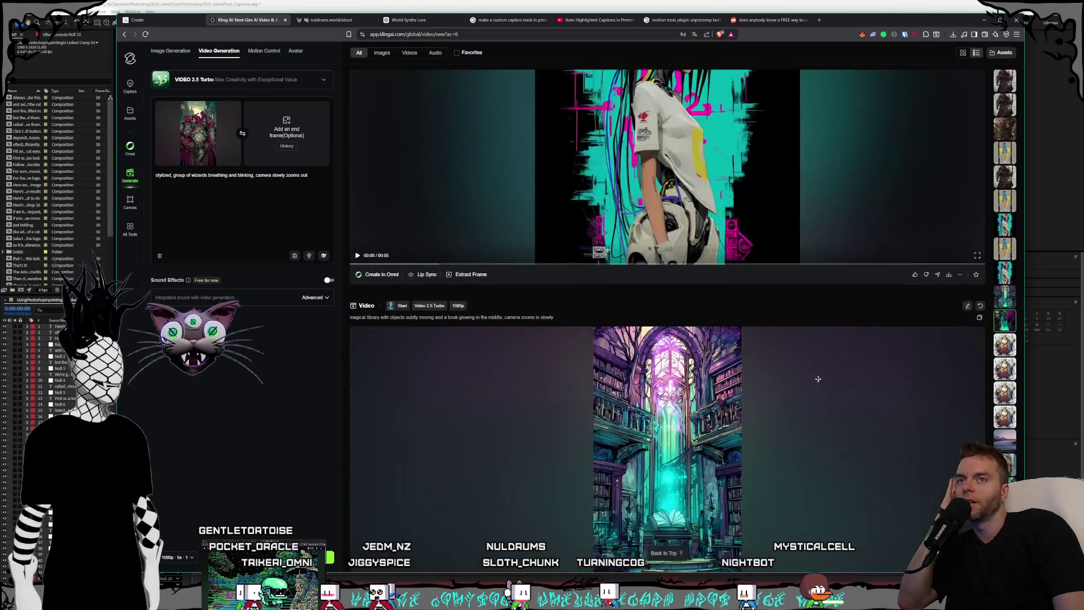
Play the group-of-wizards clip, then switch to the Midjourney rock golem tab.
{"action": "scroll", "coordinate": [818, 378], "scroll_direction": "up", "scroll_amount": 10}
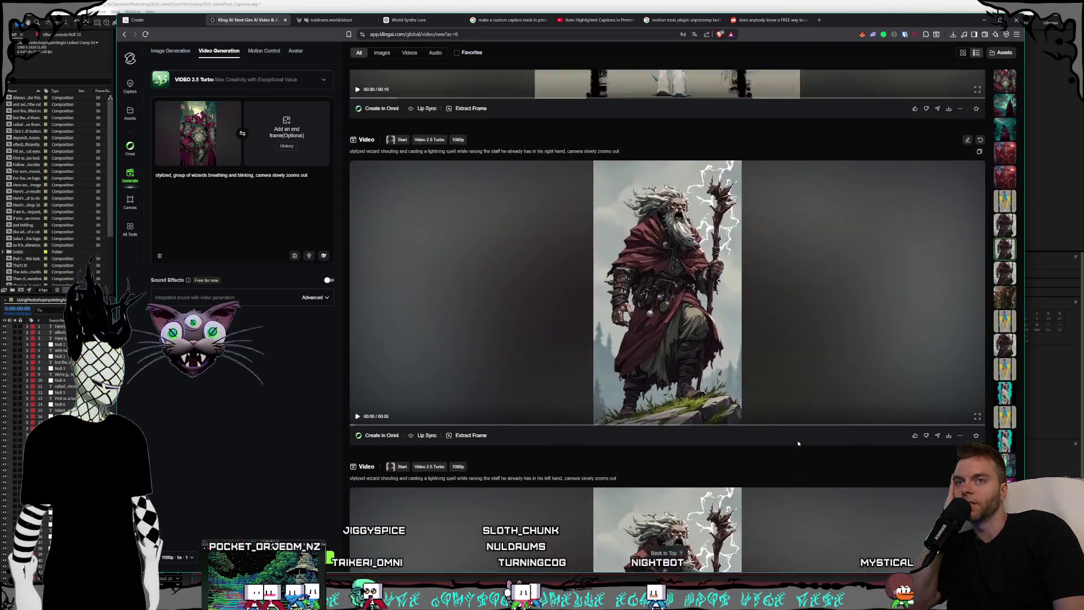
{"action": "scroll", "coordinate": [798, 443], "scroll_direction": "up", "scroll_amount": 10}
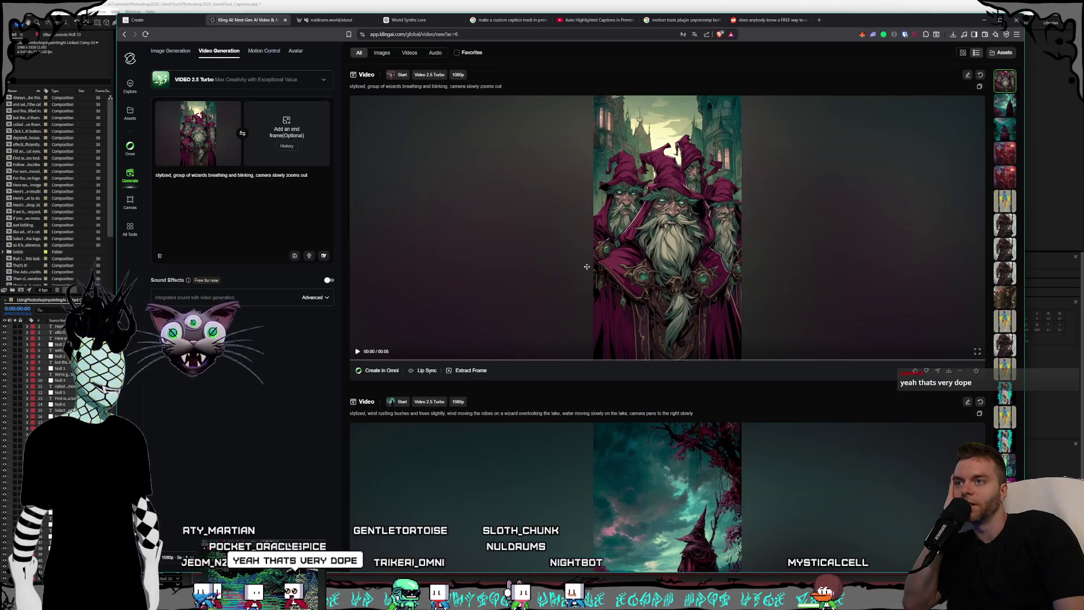
{"action": "left_click", "coordinate": [586, 266]}
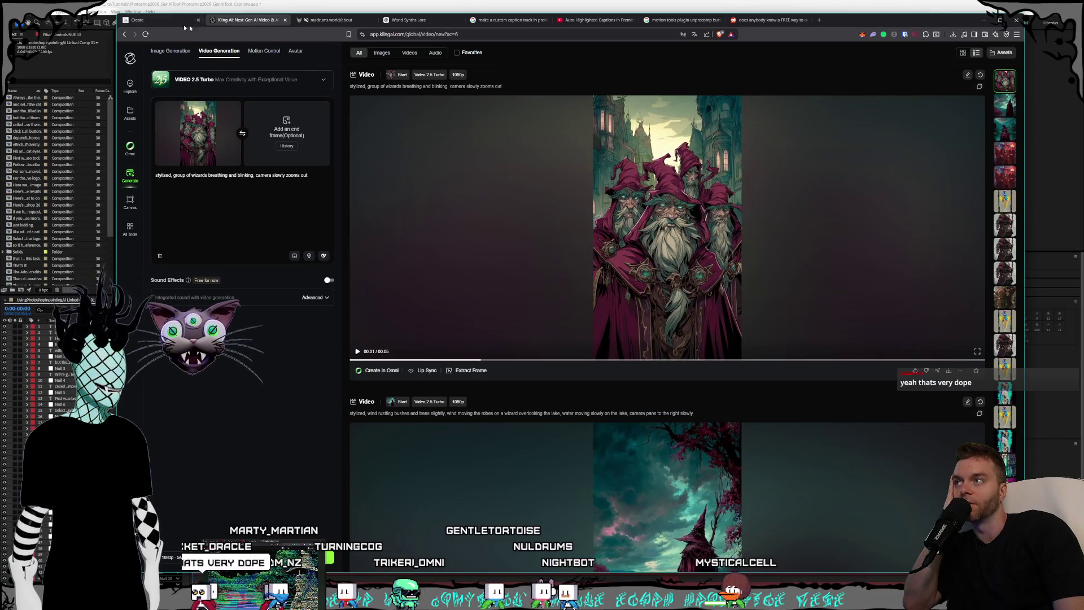
{"action": "left_click", "coordinate": [197, 21]}
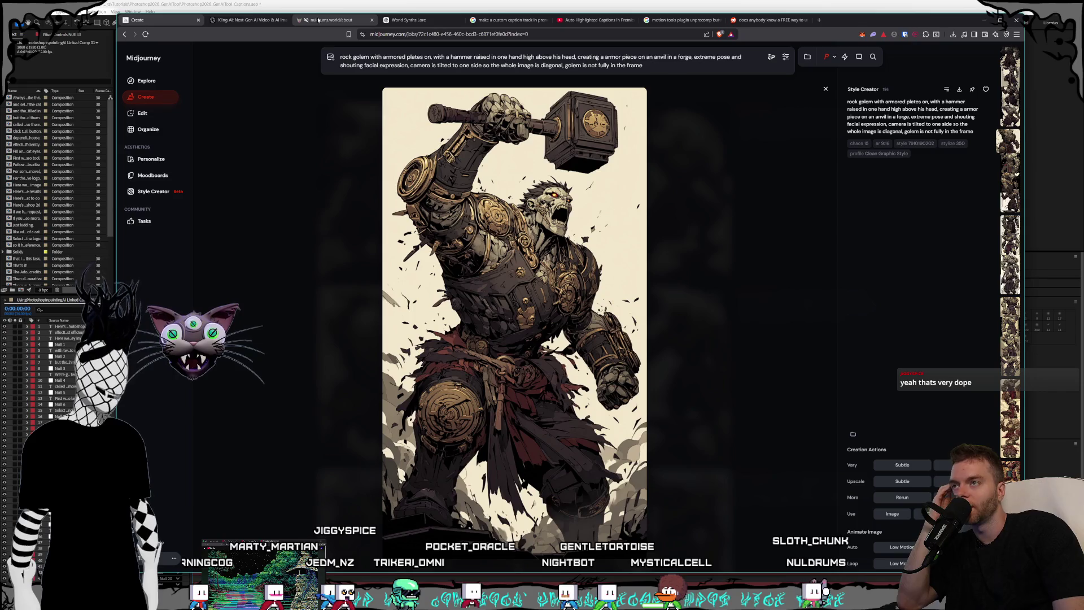
Close the Reddit unprecomp thread and resume the auto-highlighted captions tutorial on YouTube.
{"action": "left_click", "coordinate": [430, 21]}
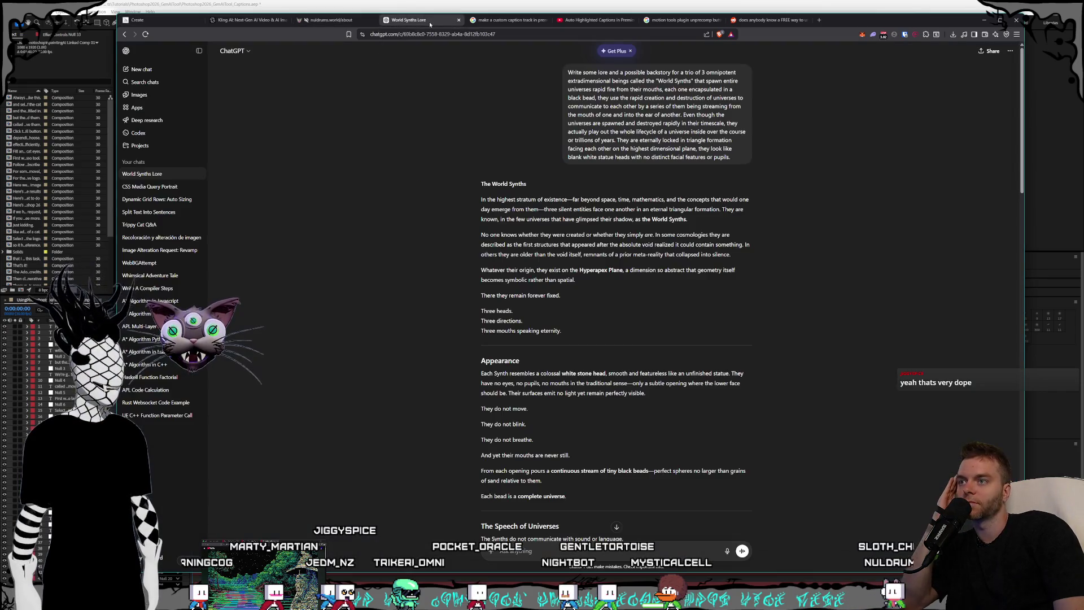
{"action": "left_click", "coordinate": [781, 21]}
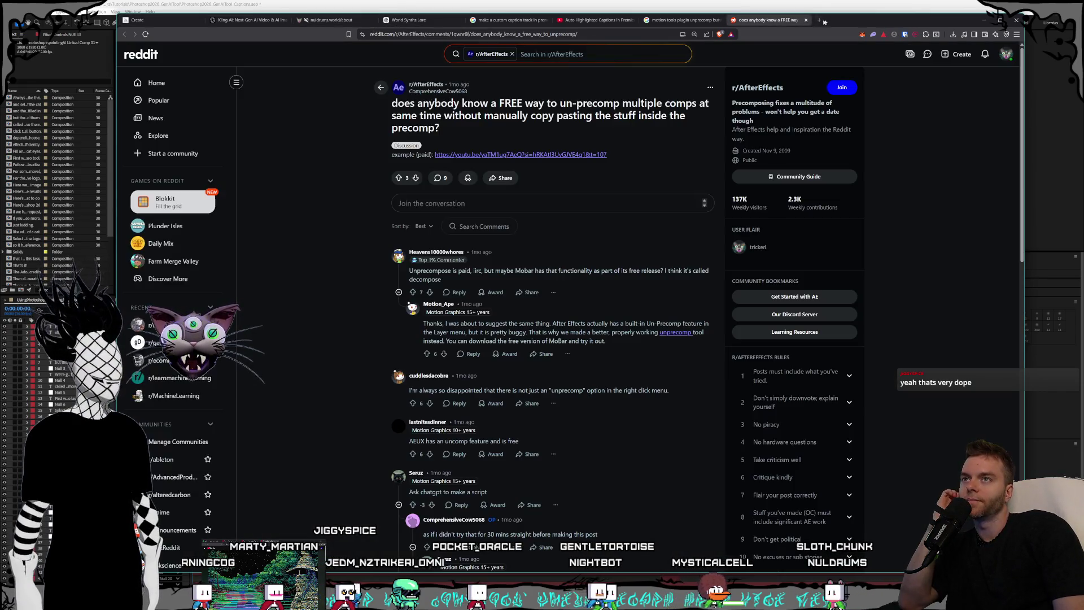
{"action": "left_click", "coordinate": [806, 20]}
{"action": "left_click", "coordinate": [597, 21]}
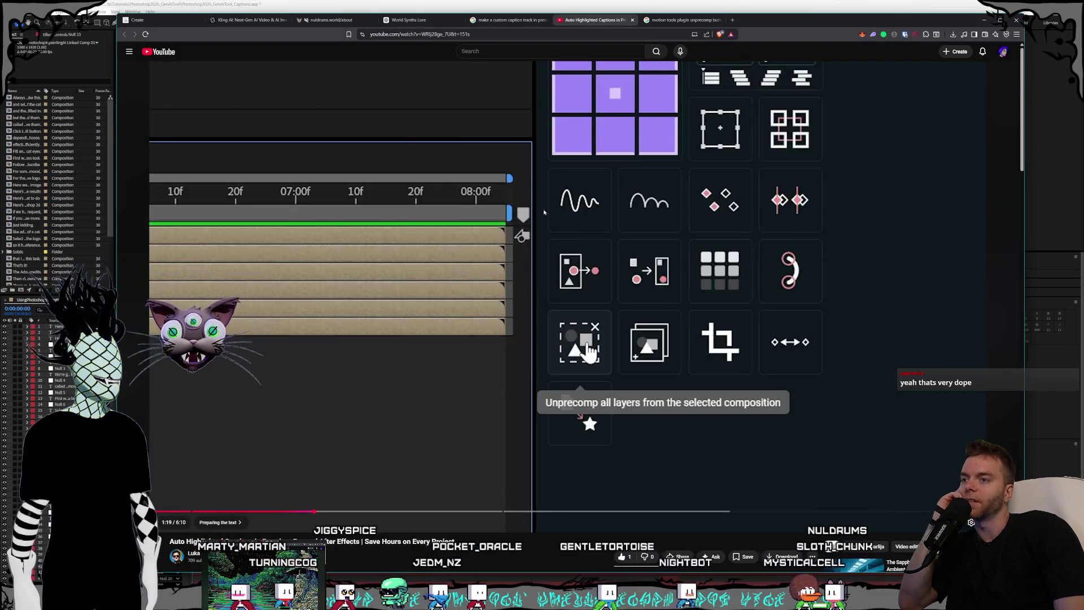
{"action": "mouse_move", "coordinate": [515, 425]}
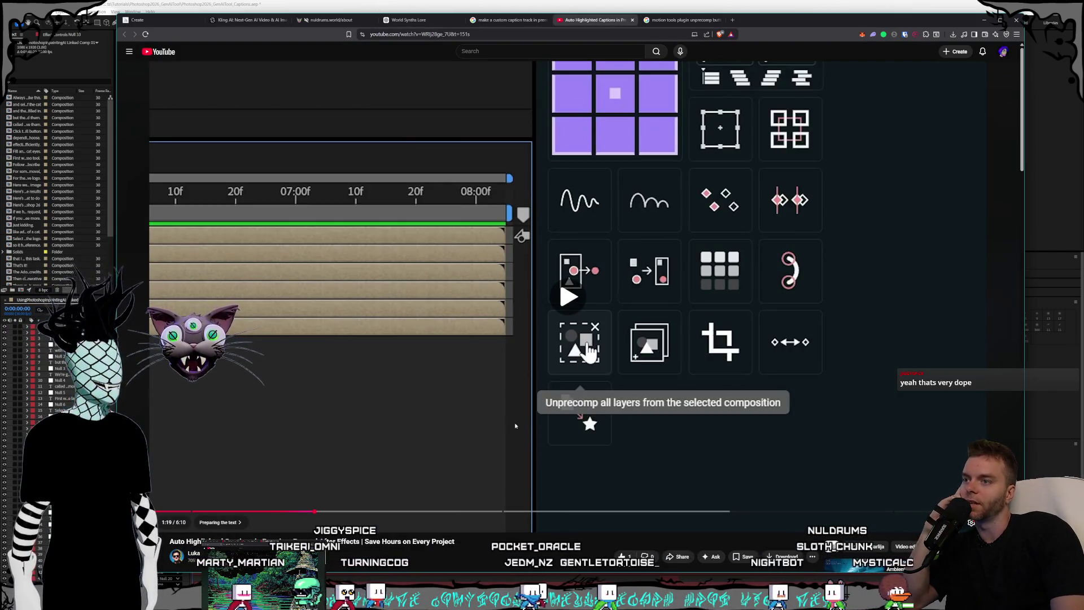
{"action": "left_click", "coordinate": [463, 390]}
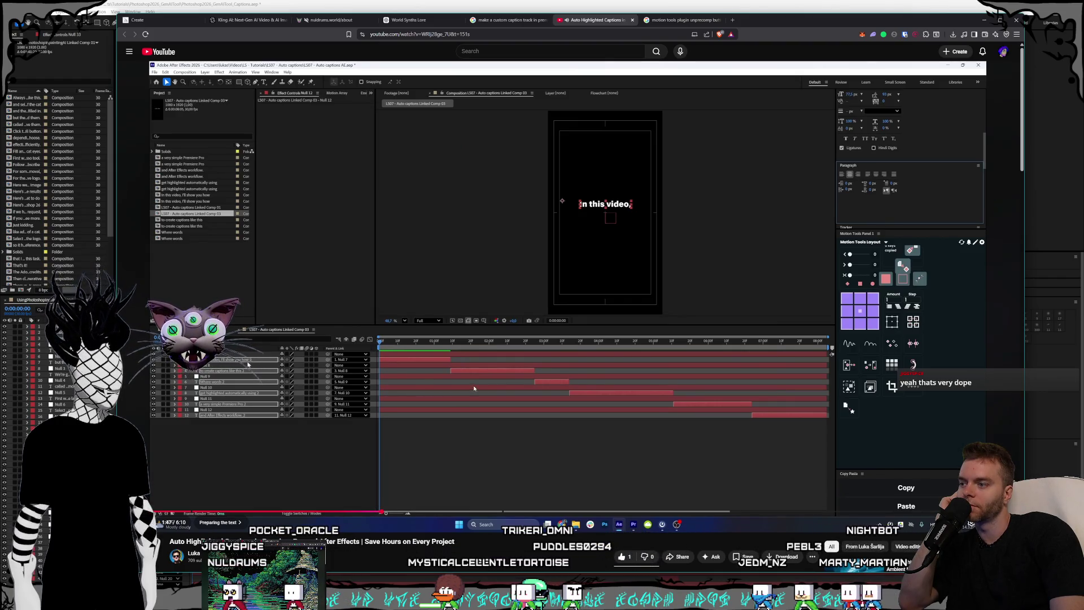
Pause the YouTube tutorial and select every layer in the After Effects caption composition.
{"action": "left_click", "coordinate": [473, 385]}
{"action": "key", "text": "alt+Tab"}
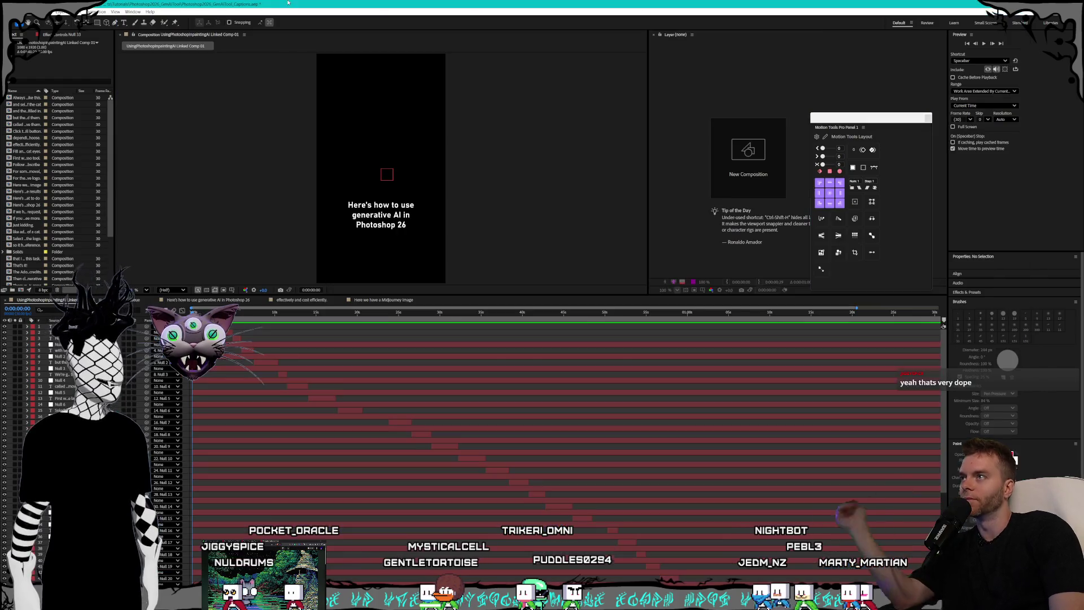
{"action": "left_click", "coordinate": [59, 344]}
{"action": "scroll", "coordinate": [96, 441], "scroll_direction": "down", "scroll_amount": 5}
{"action": "key", "text": "ctrl+a"}
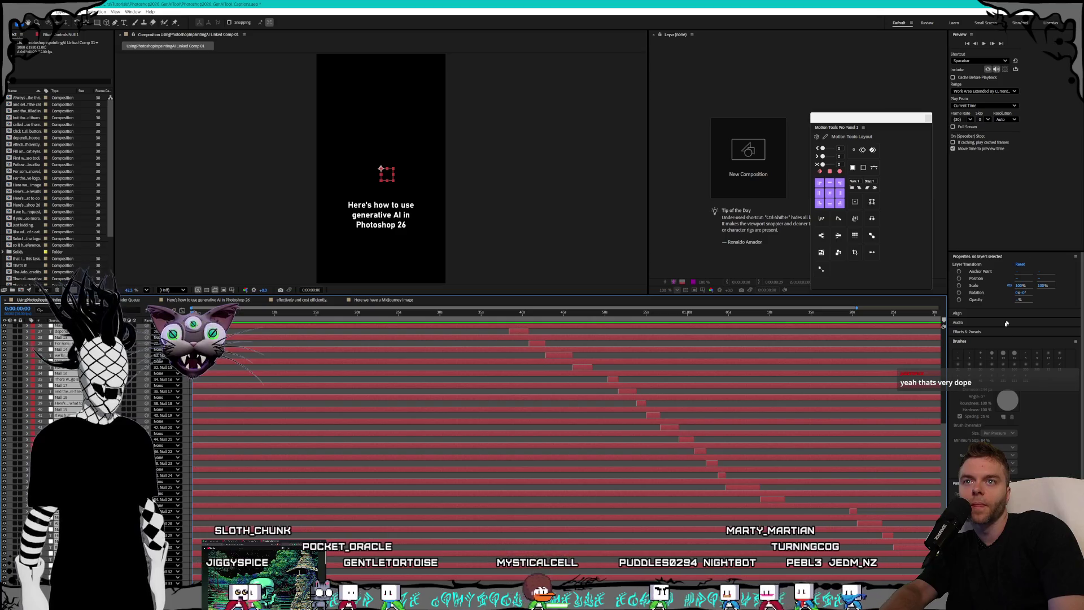
{"action": "scroll", "coordinate": [1022, 334], "scroll_direction": "down", "scroll_amount": 3}
{"action": "scroll", "coordinate": [1057, 450], "scroll_direction": "up", "scroll_amount": 3}
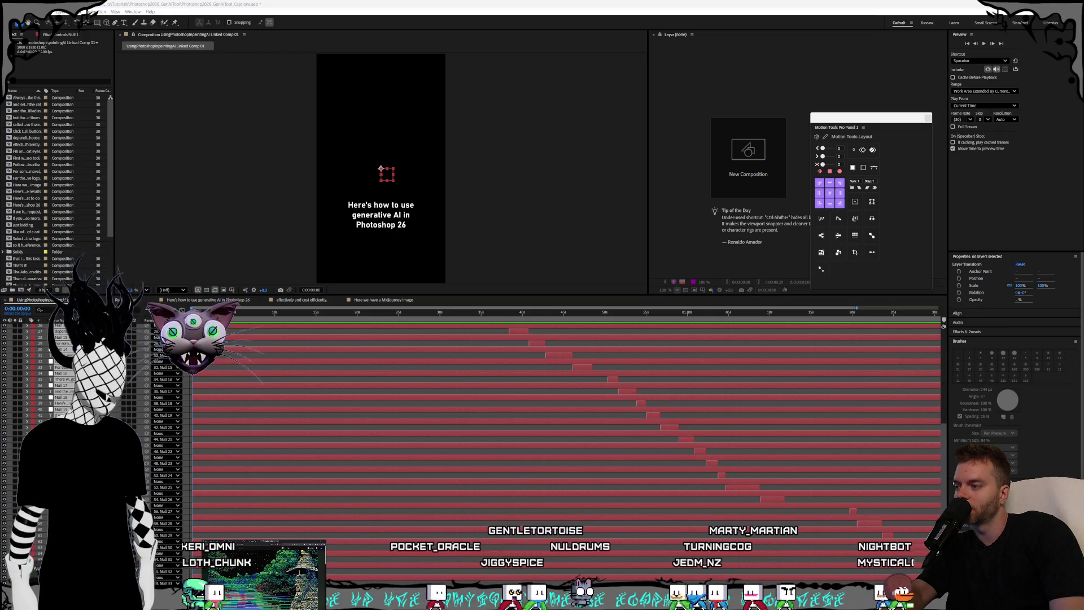
After checking the tutorial, select the two-logos caption layer and widen the right-hand panels slightly.
{"action": "key", "text": "alt+Tab"}
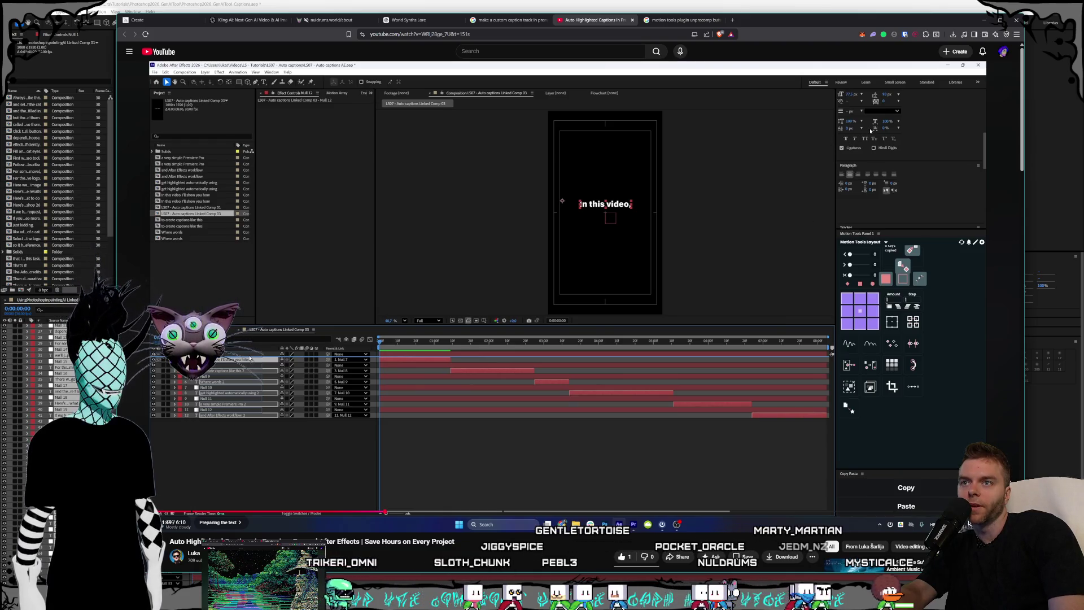
{"action": "key", "text": "alt+Tab"}
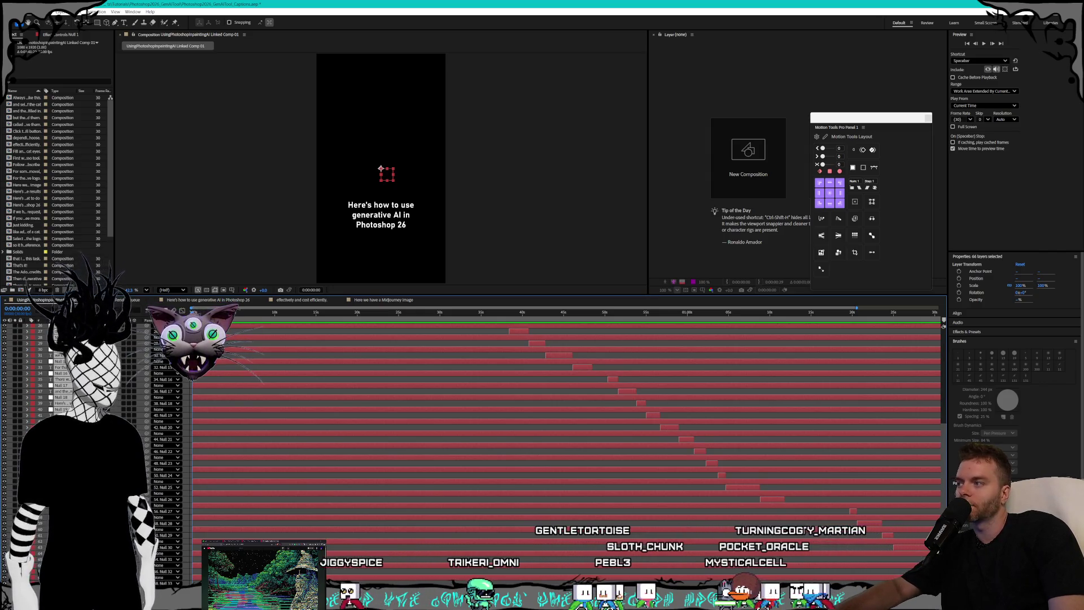
{"action": "scroll", "coordinate": [565, 423], "scroll_direction": "up", "scroll_amount": 10}
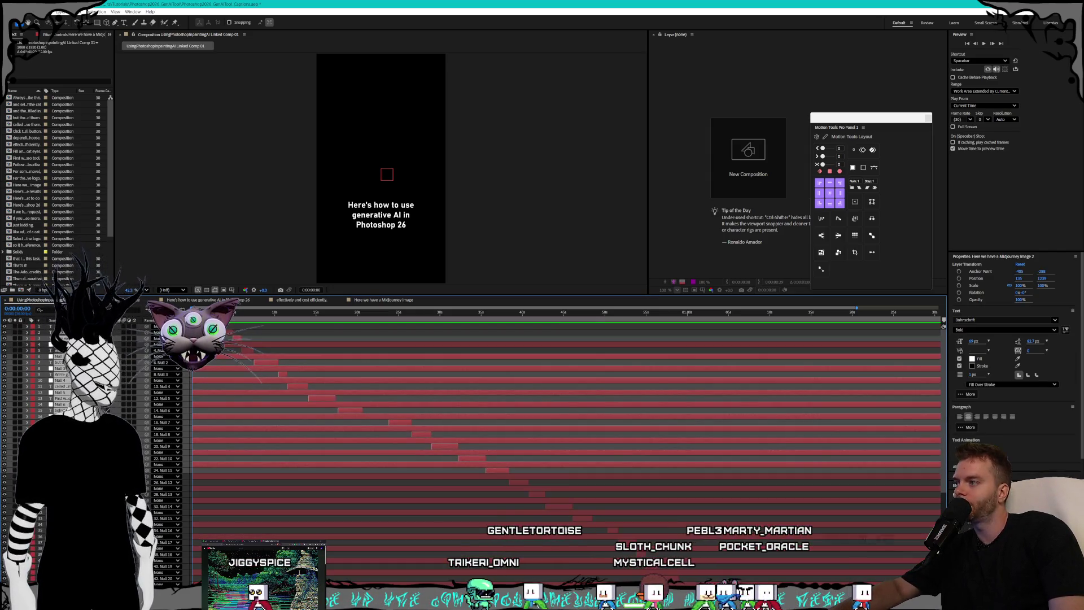
{"action": "left_click", "coordinate": [246, 350]}
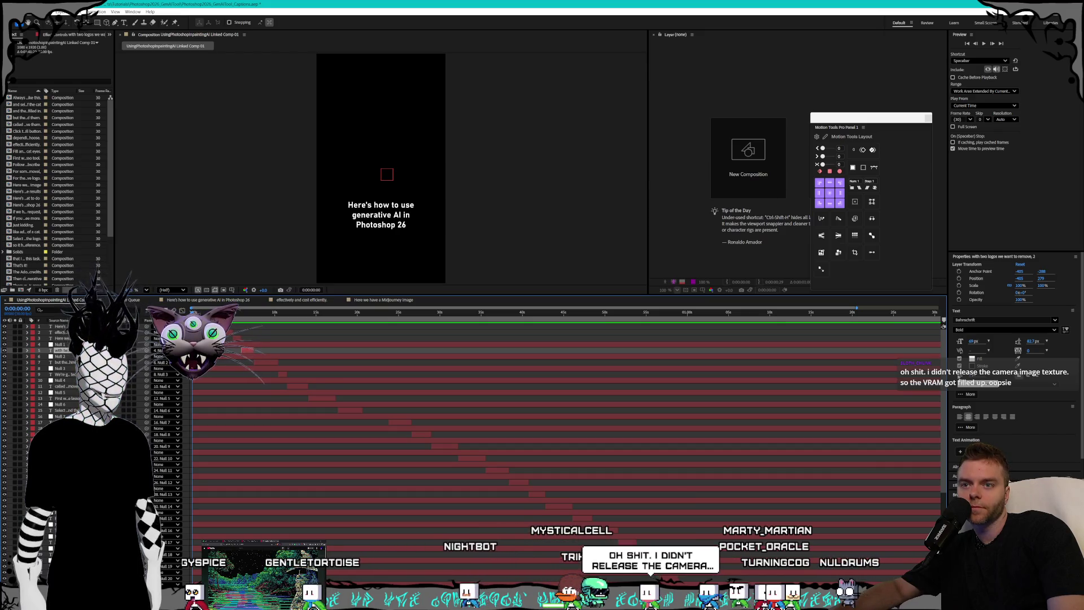
{"action": "left_click_drag", "start_coordinate": [948, 407], "coordinate": [941, 407]}
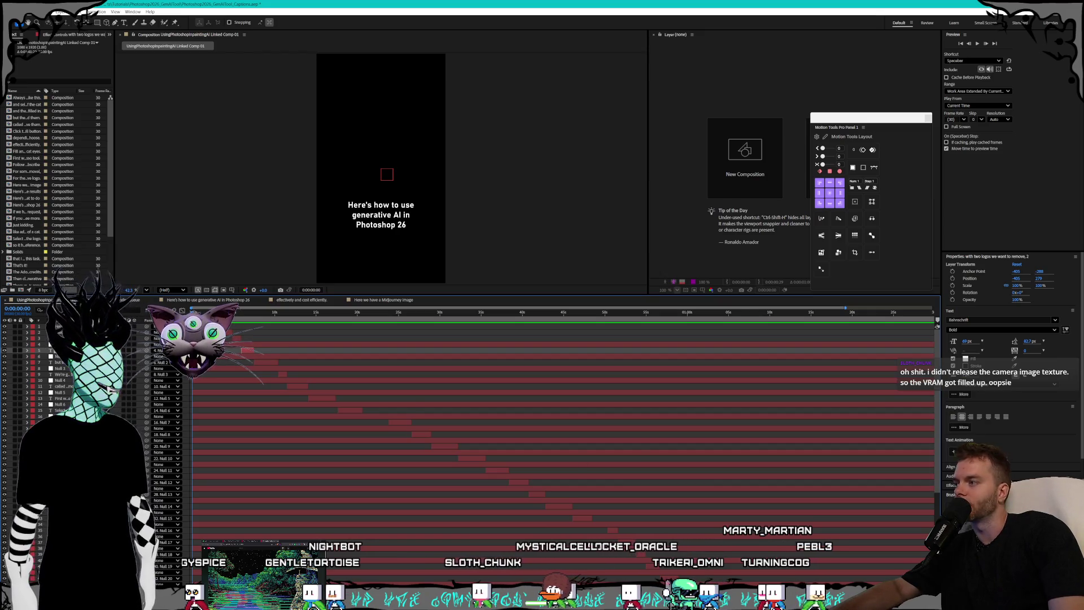
Reselect all 66 layers, then switch from the Type tool back to the Selection tool.
{"action": "left_click", "coordinate": [395, 347]}
{"action": "scroll", "coordinate": [508, 423], "scroll_direction": "down", "scroll_amount": 5}
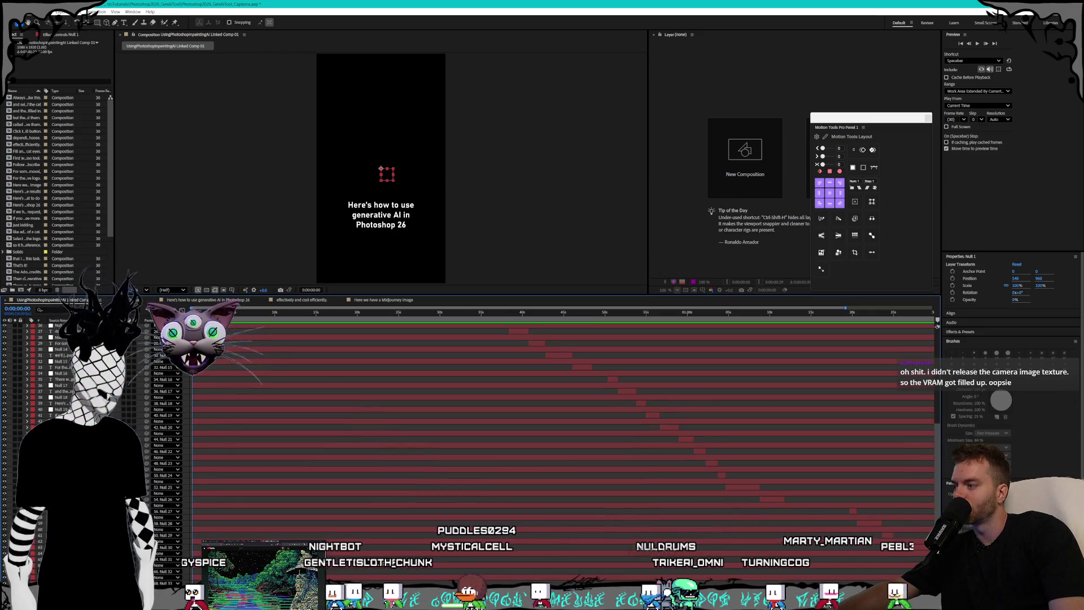
{"action": "key", "text": "ctrl+a"}
{"action": "scroll", "coordinate": [564, 452], "scroll_direction": "up", "scroll_amount": 5}
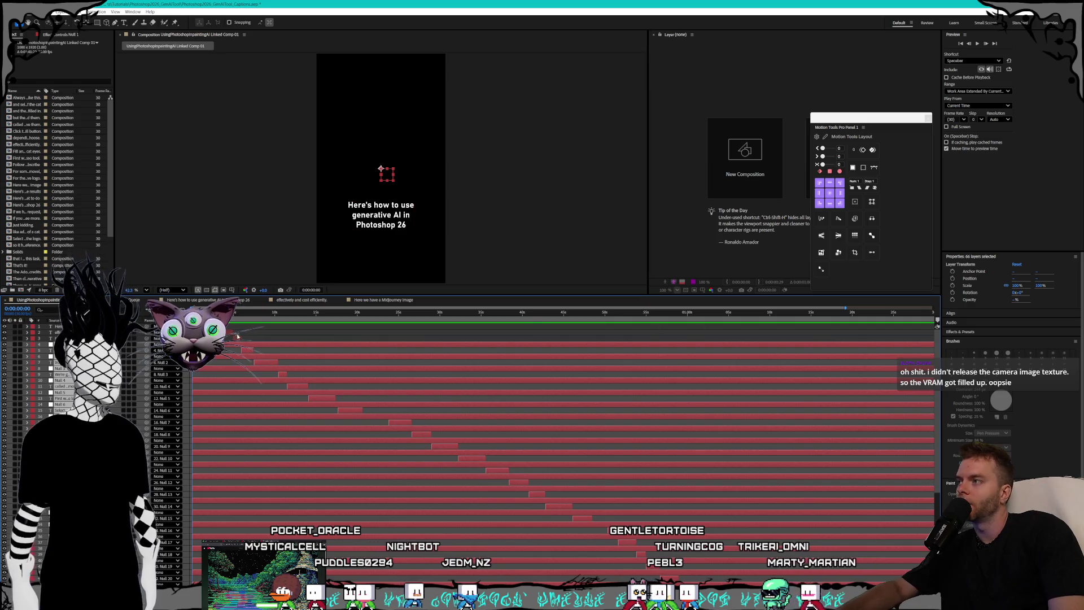
{"action": "left_click", "coordinate": [123, 23]}
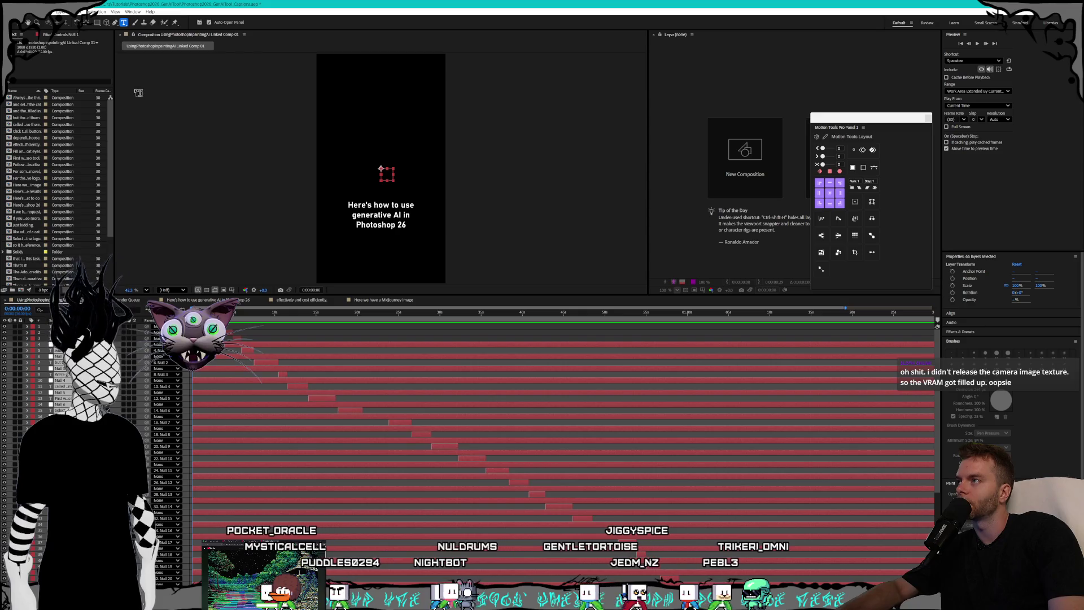
{"action": "key", "text": "v"}
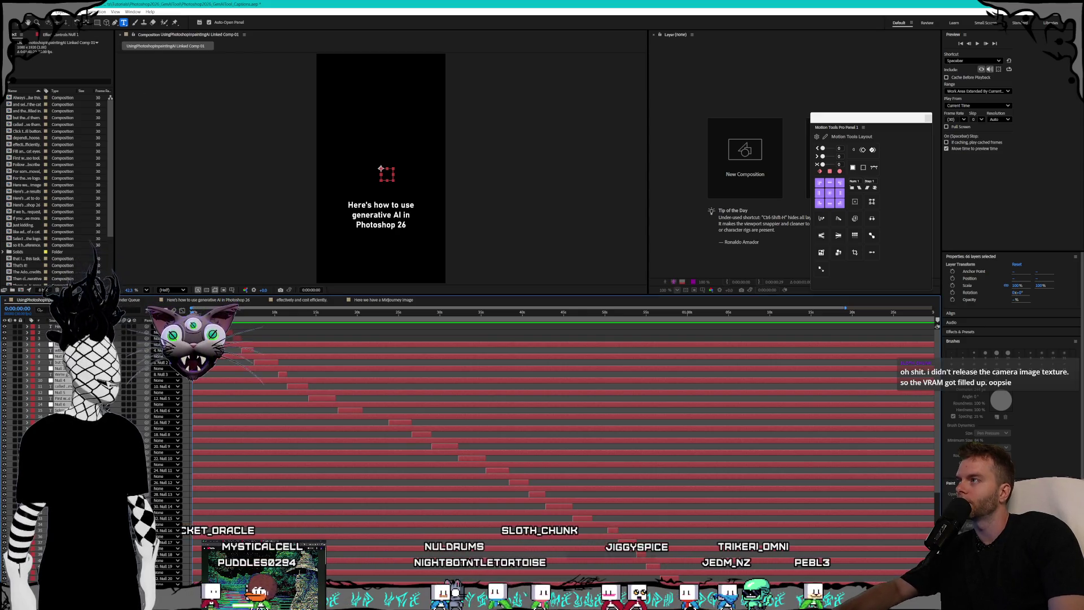
{"action": "left_click", "coordinate": [60, 338]}
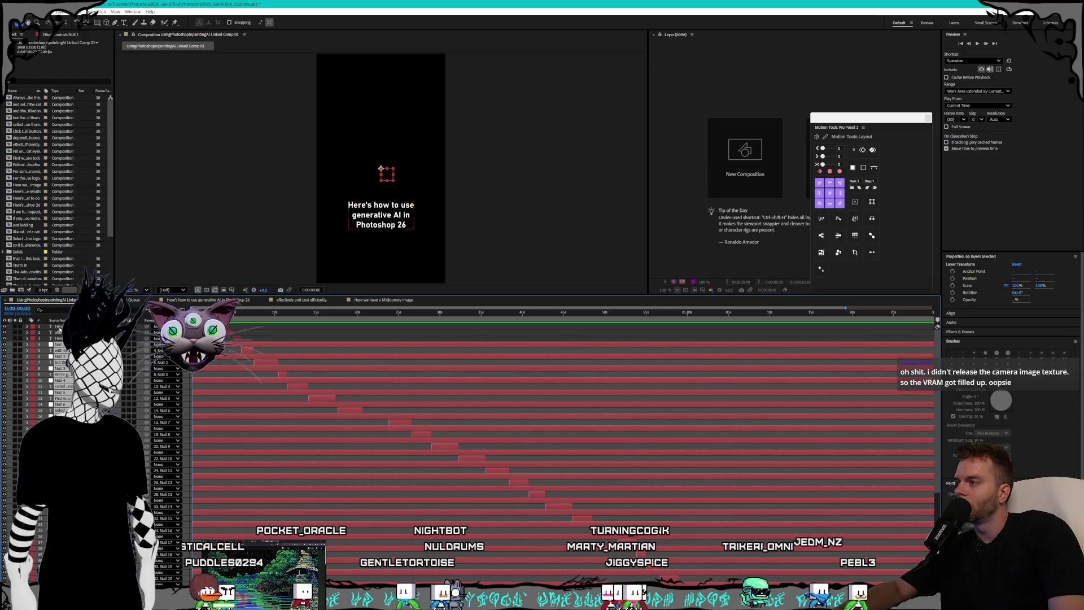
Ctrl-click alternating caption layers 5, 7, 9, 11, 13 and onward down the visible timeline.
{"action": "left_click", "coordinate": [60, 338]}
{"action": "left_click", "coordinate": [60, 350]}
{"action": "left_click", "coordinate": [61, 362], "text": "ctrl"}
{"action": "left_click", "coordinate": [61, 374], "text": "ctrl"}
{"action": "left_click", "coordinate": [61, 385], "text": "ctrl"}
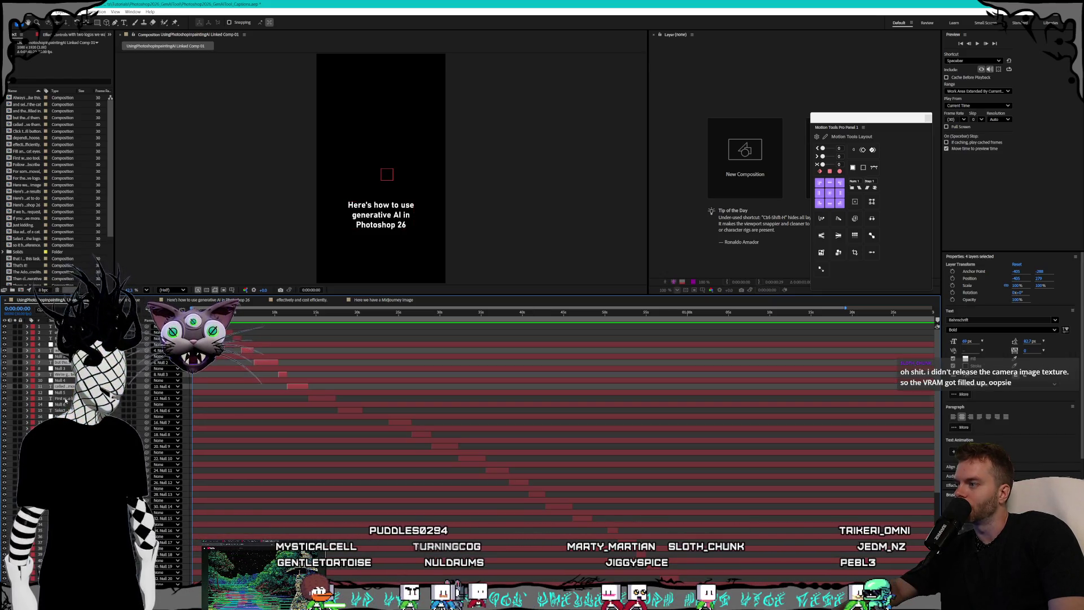
{"action": "left_click", "coordinate": [61, 397], "text": "ctrl"}
{"action": "left_click", "coordinate": [61, 409], "text": "ctrl"}
{"action": "left_click", "coordinate": [61, 421], "text": "ctrl"}
{"action": "left_click", "coordinate": [61, 433], "text": "ctrl"}
{"action": "left_click", "coordinate": [61, 444], "text": "ctrl"}
{"action": "left_click", "coordinate": [61, 456], "text": "ctrl"}
{"action": "left_click", "coordinate": [61, 469], "text": "ctrl"}
{"action": "left_click", "coordinate": [61, 480], "text": "ctrl"}
{"action": "left_click", "coordinate": [61, 492], "text": "ctrl"}
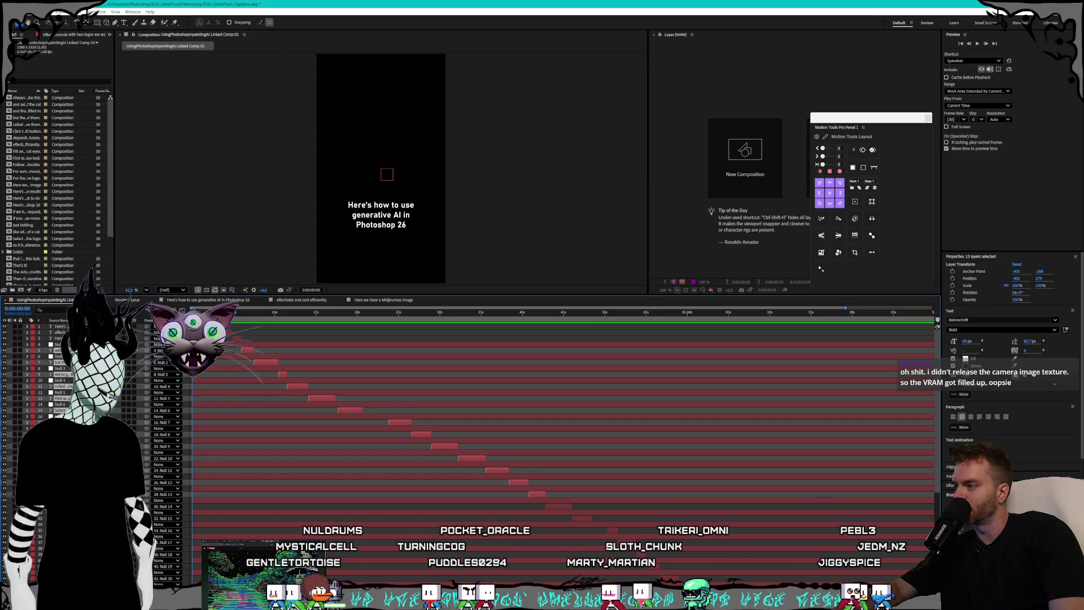
{"action": "left_click", "coordinate": [61, 506], "text": "ctrl"}
{"action": "left_click", "coordinate": [61, 518], "text": "ctrl"}
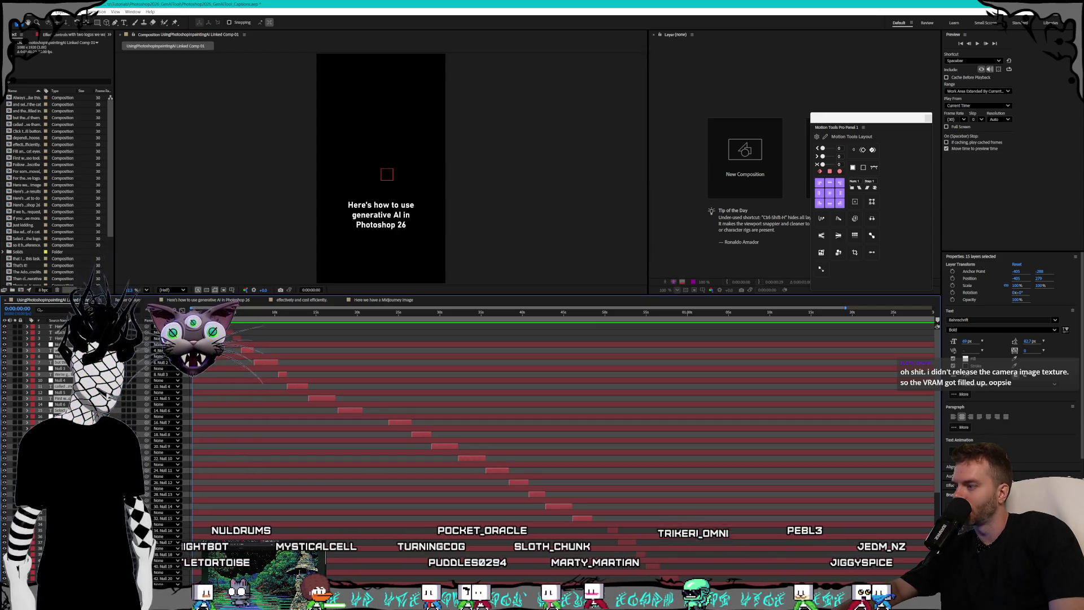
{"action": "left_click", "coordinate": [61, 530], "text": "ctrl"}
{"action": "left_click", "coordinate": [61, 542], "text": "ctrl"}
{"action": "left_click", "coordinate": [61, 553], "text": "ctrl"}
Add the remaining alternating caption layers further down until 33 are selected.
{"action": "scroll", "coordinate": [61, 553], "scroll_direction": "down", "scroll_amount": 5}
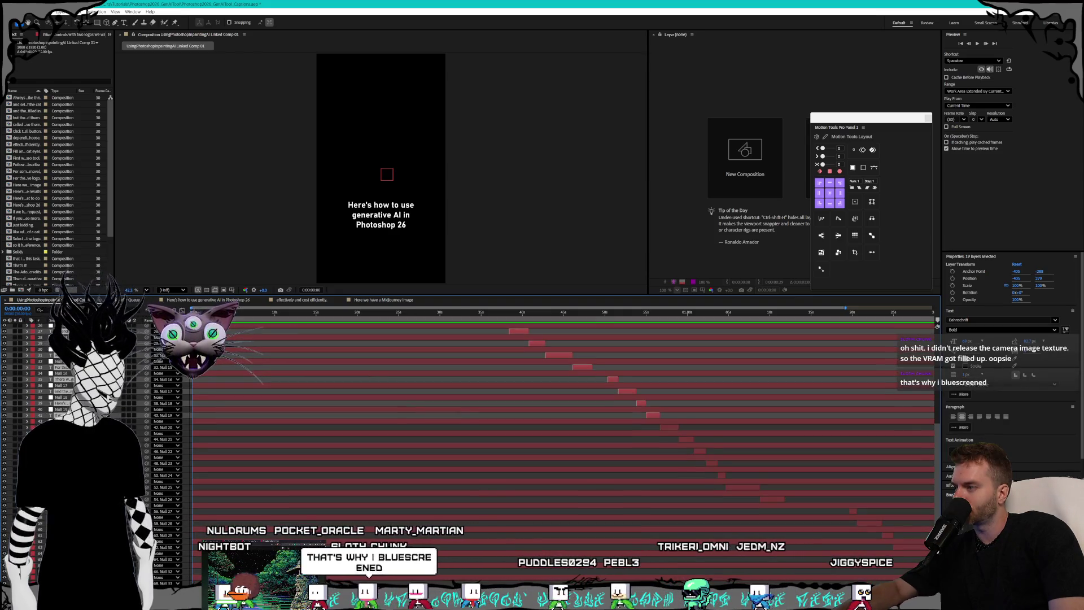
{"action": "left_click", "coordinate": [61, 427], "text": "ctrl"}
{"action": "left_click", "coordinate": [60, 438], "text": "ctrl"}
{"action": "left_click", "coordinate": [61, 450], "text": "ctrl"}
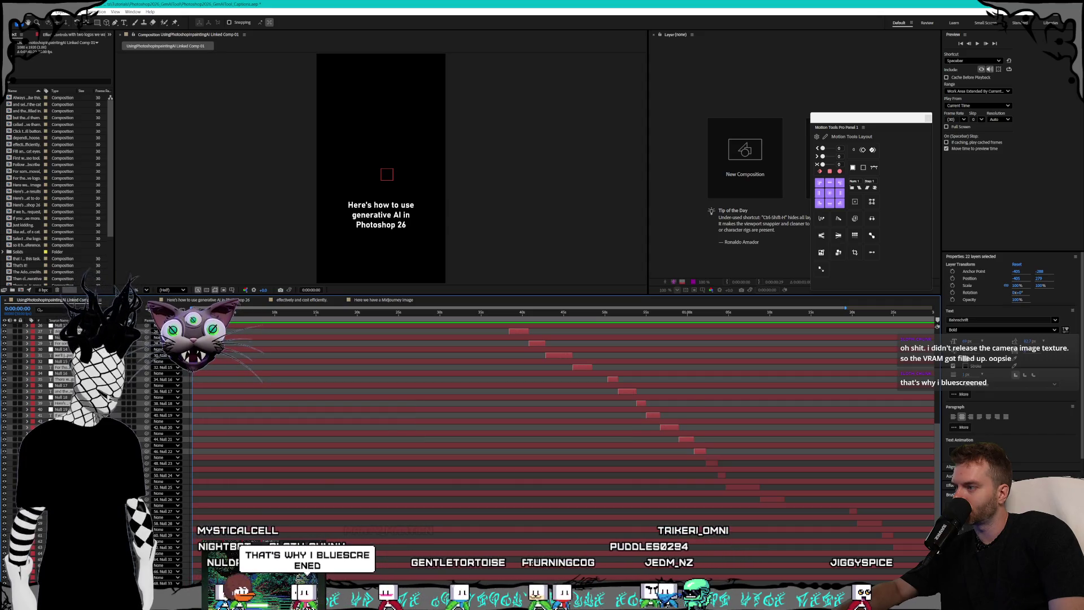
{"action": "left_click", "coordinate": [61, 463], "text": "ctrl"}
{"action": "left_click", "coordinate": [61, 475], "text": "ctrl"}
{"action": "left_click", "coordinate": [61, 486], "text": "ctrl"}
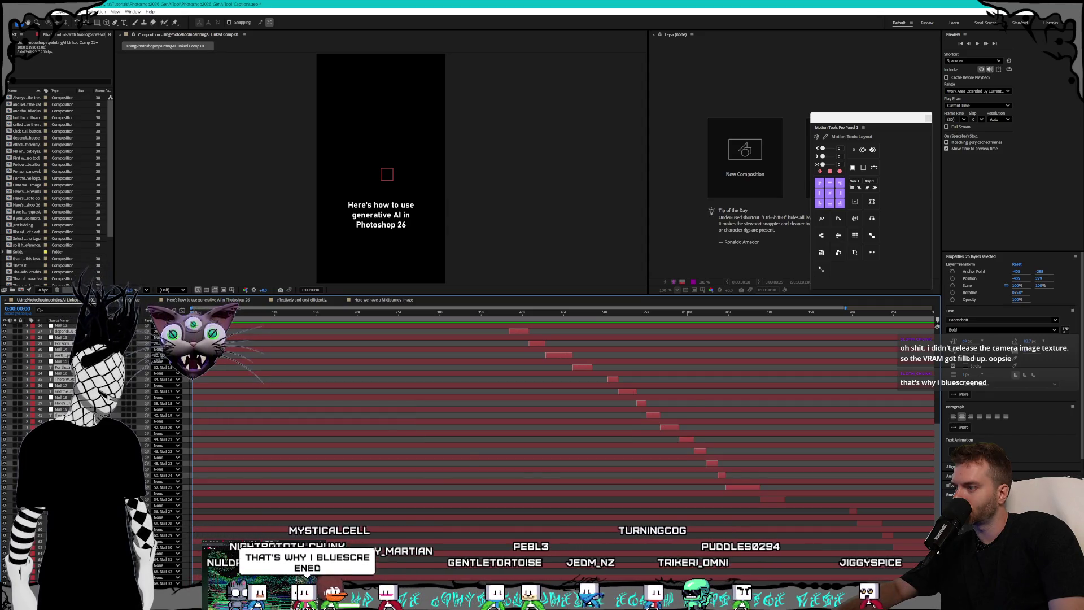
{"action": "left_click", "coordinate": [61, 499], "text": "ctrl"}
{"action": "left_click", "coordinate": [61, 511], "text": "ctrl"}
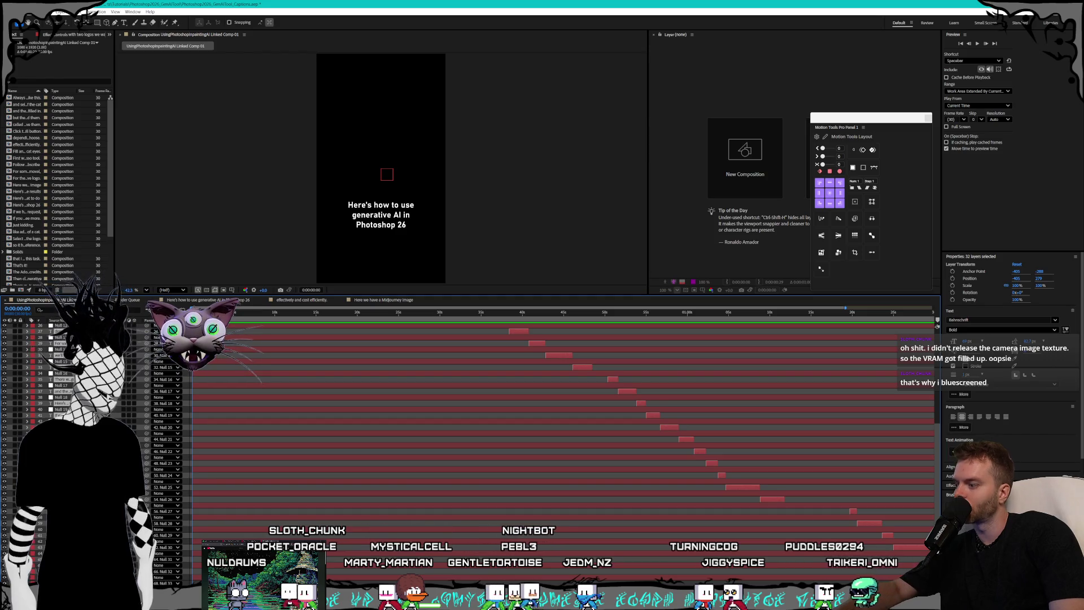
{"action": "left_click", "coordinate": [61, 577], "text": "ctrl"}
Select Null 1 on its own, then undo to restore the 33-layer selection.
{"action": "scroll", "coordinate": [61, 565], "scroll_direction": "up", "scroll_amount": 2}
{"action": "scroll", "coordinate": [61, 452], "scroll_direction": "up", "scroll_amount": 5}
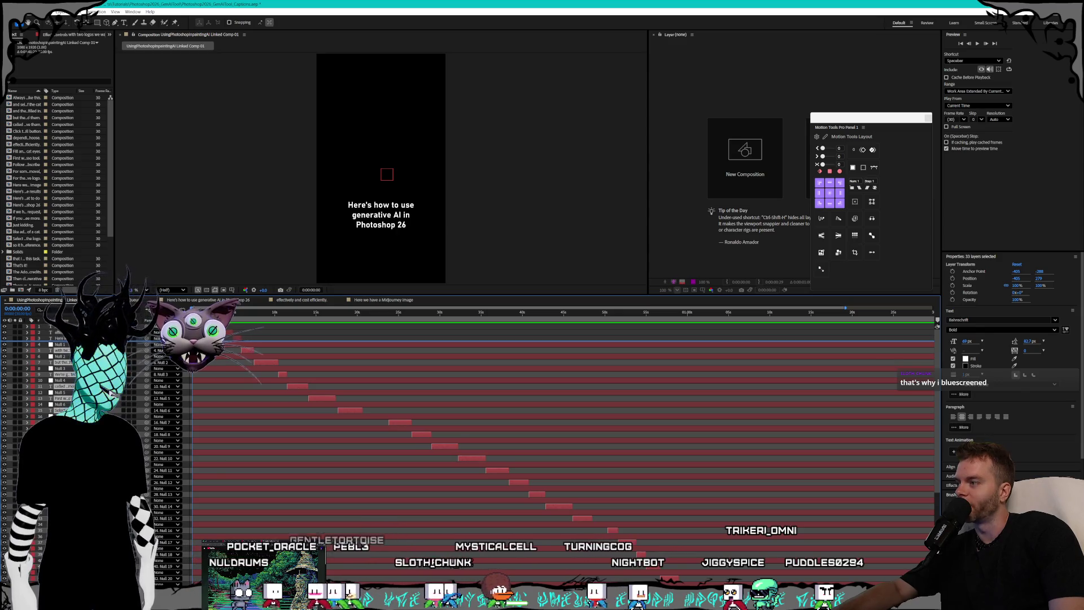
{"action": "scroll", "coordinate": [61, 451], "scroll_direction": "down", "scroll_amount": 4}
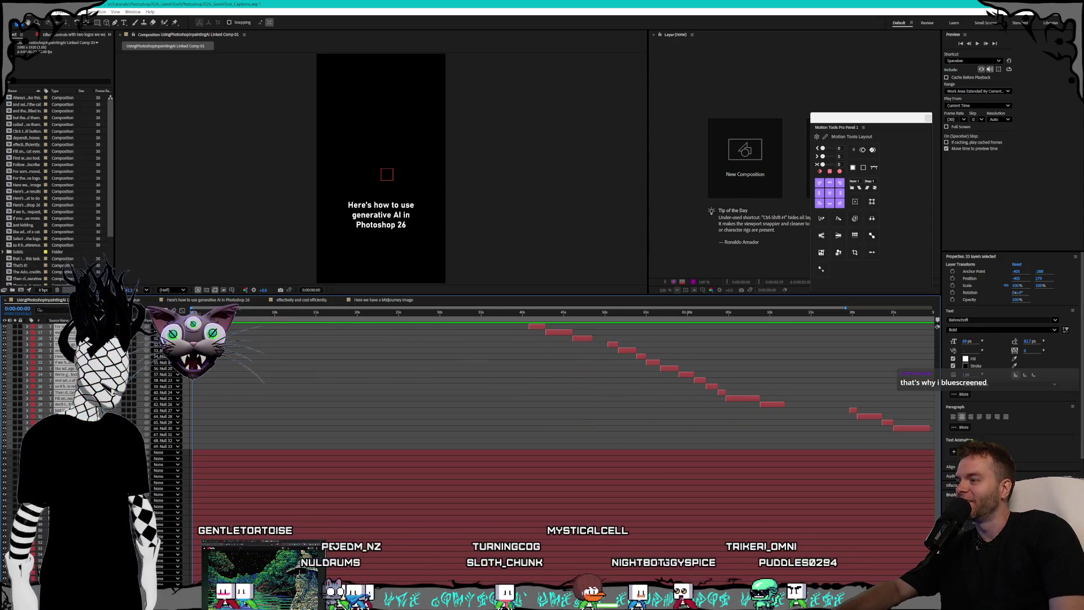
{"action": "left_click", "coordinate": [61, 452]}
{"action": "scroll", "coordinate": [61, 423], "scroll_direction": "down", "scroll_amount": 3}
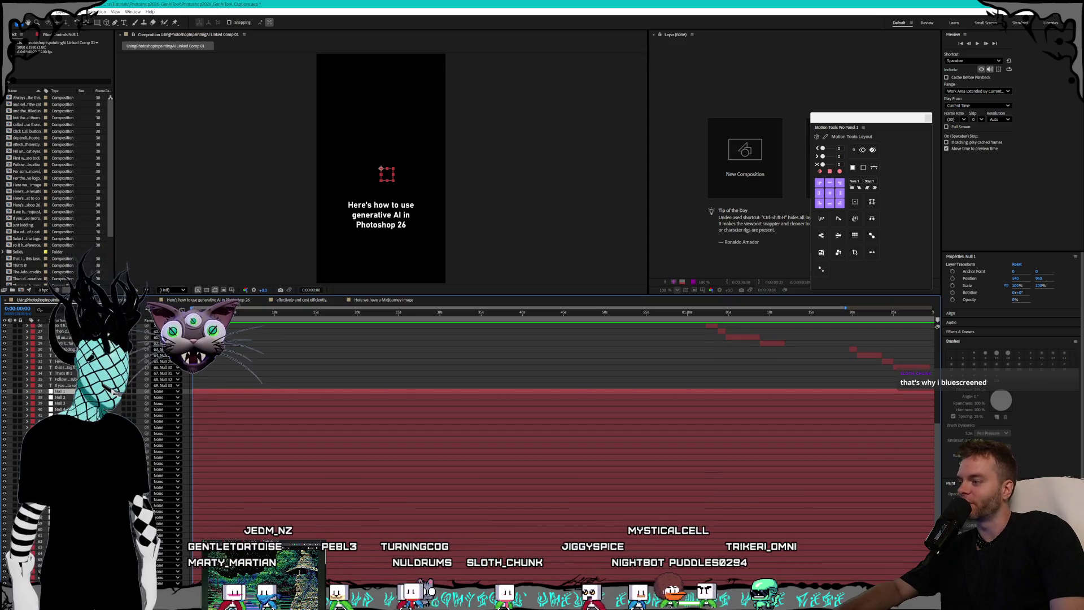
{"action": "key", "text": "ctrl+z"}
{"action": "key", "text": "ctrl+z"}
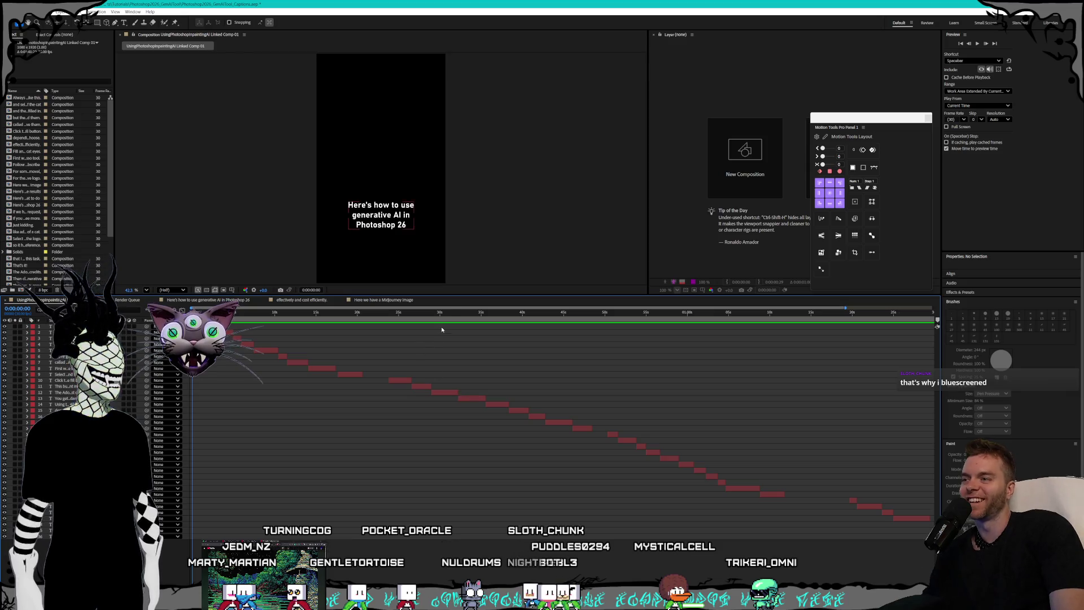
Scrub the time indicator through the opening captions, selecting then deselecting layer 1 with F2.
{"action": "left_click_drag", "start_coordinate": [403, 313], "coordinate": [198, 313]}
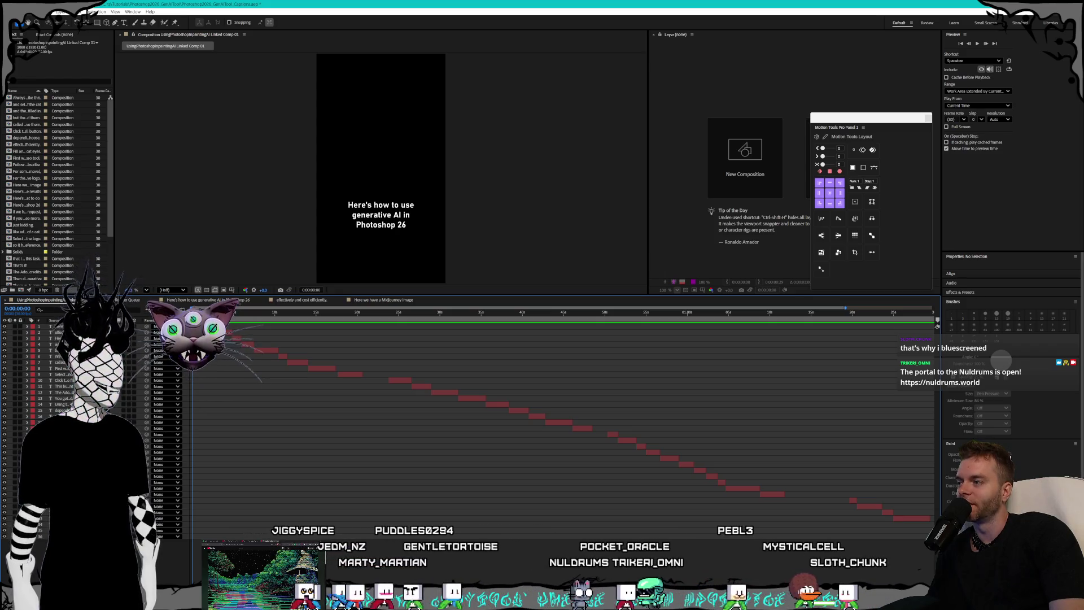
{"action": "mouse_move", "coordinate": [198, 313]}
{"action": "left_mouse_down"}
{"action": "mouse_move", "coordinate": [260, 314]}
{"action": "mouse_move", "coordinate": [198, 313]}
{"action": "left_mouse_up"}
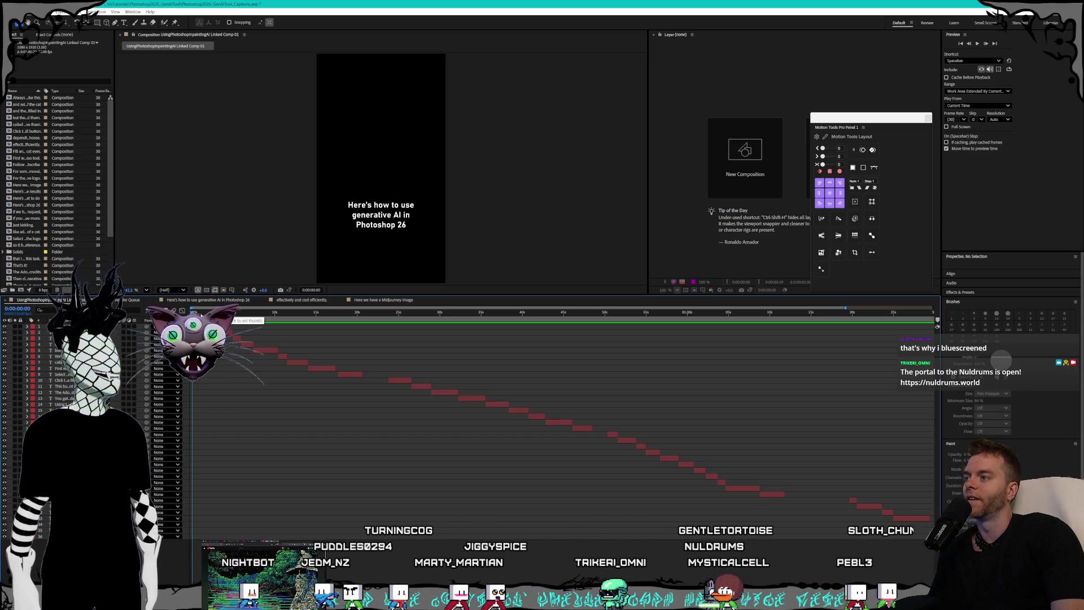
{"action": "left_click", "coordinate": [215, 312]}
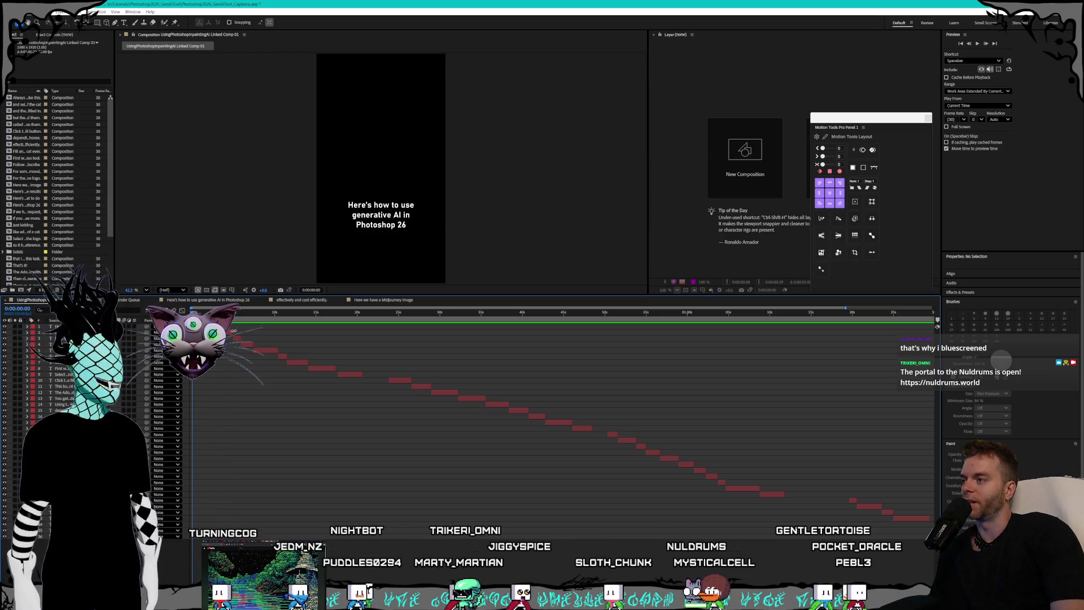
{"action": "left_click", "coordinate": [241, 327]}
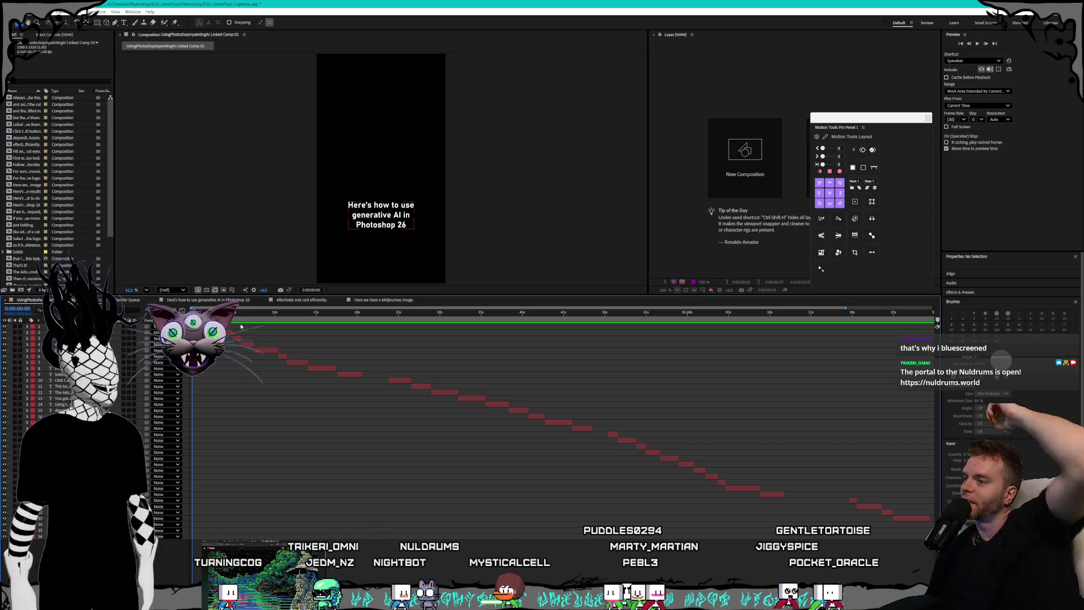
{"action": "key", "text": "F2"}
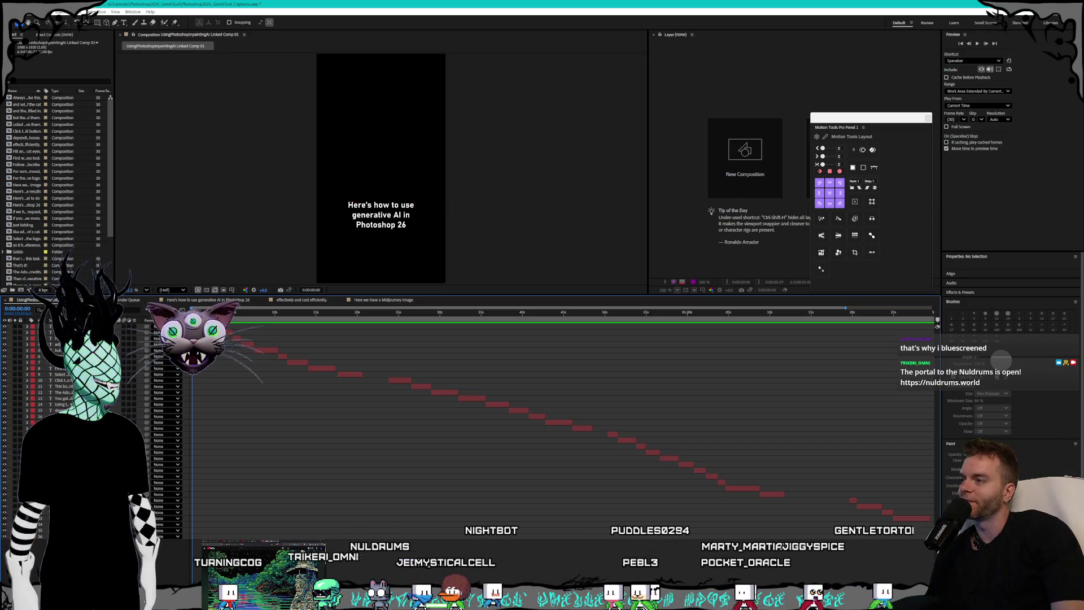
{"action": "left_click", "coordinate": [230, 314]}
{"action": "left_click_drag", "start_coordinate": [237, 315], "coordinate": [194, 314]}
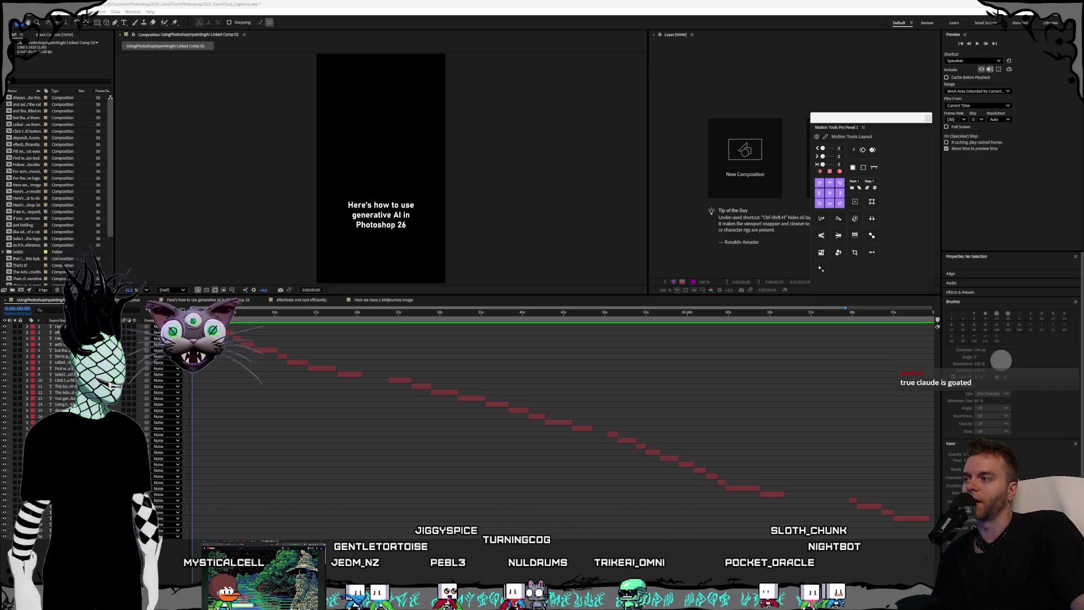
{"action": "left_click", "coordinate": [208, 312]}
{"action": "left_click", "coordinate": [207, 311]}
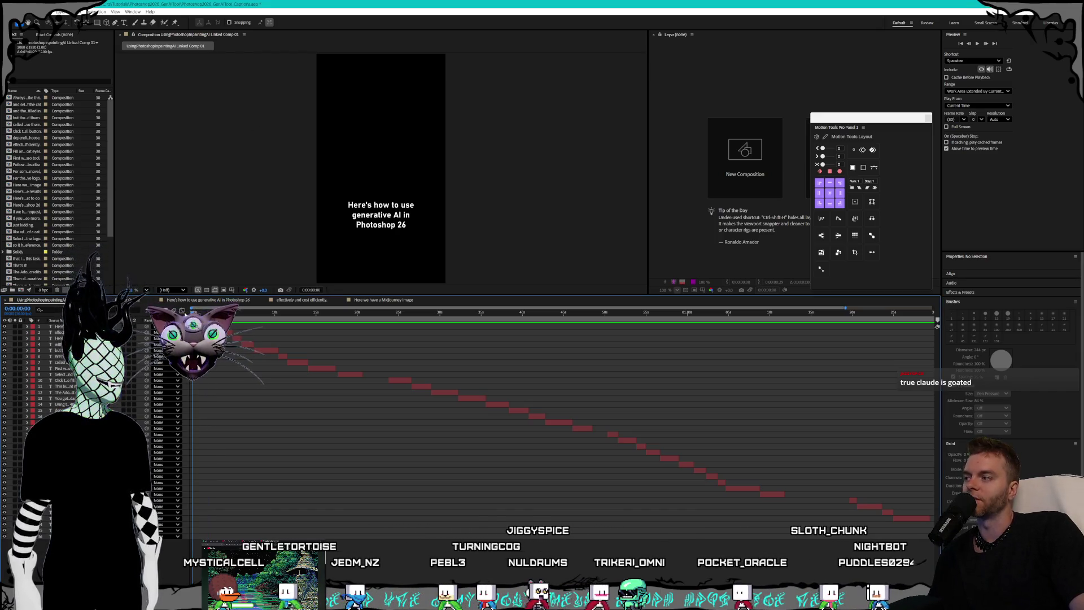
{"action": "mouse_move", "coordinate": [207, 312]}
{"action": "left_mouse_down"}
{"action": "mouse_move", "coordinate": [237, 311]}
{"action": "mouse_move", "coordinate": [192, 312]}
{"action": "left_mouse_up"}
{"action": "key", "text": "space"}
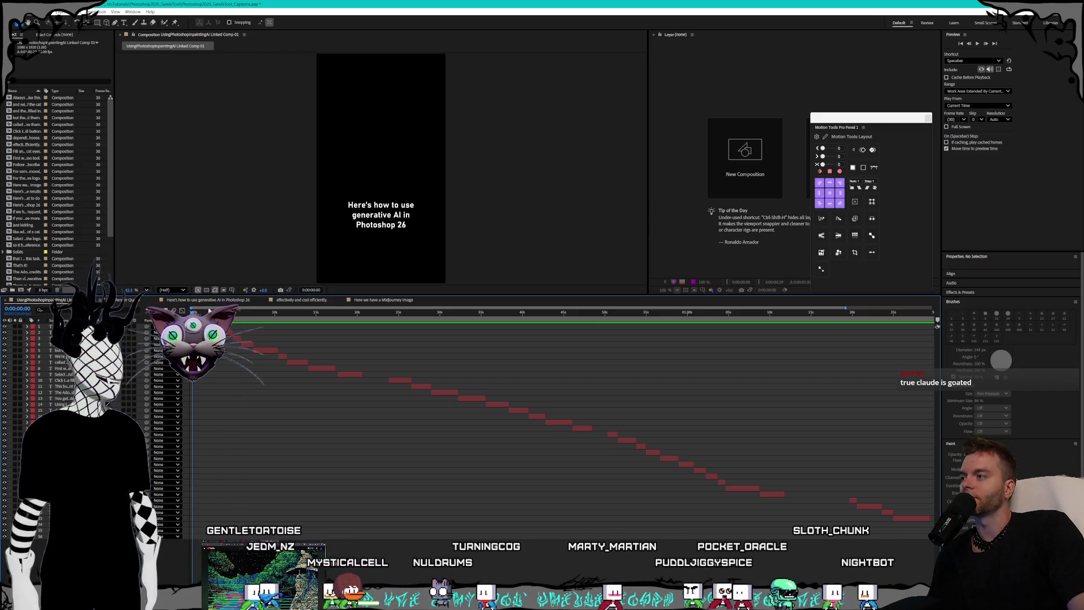
{"action": "key", "text": "space"}
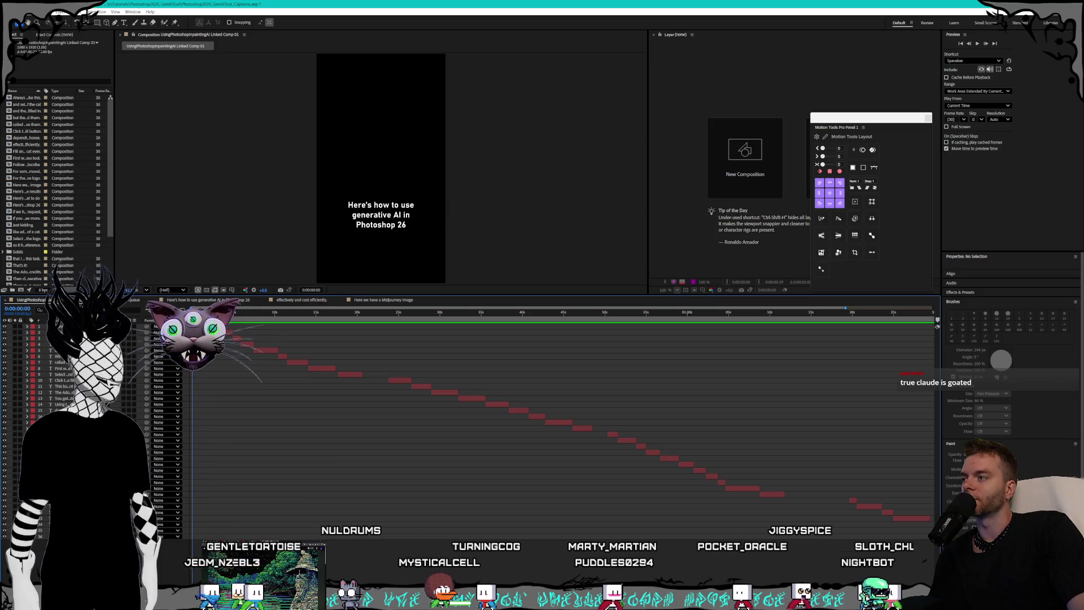
{"action": "key", "text": "space"}
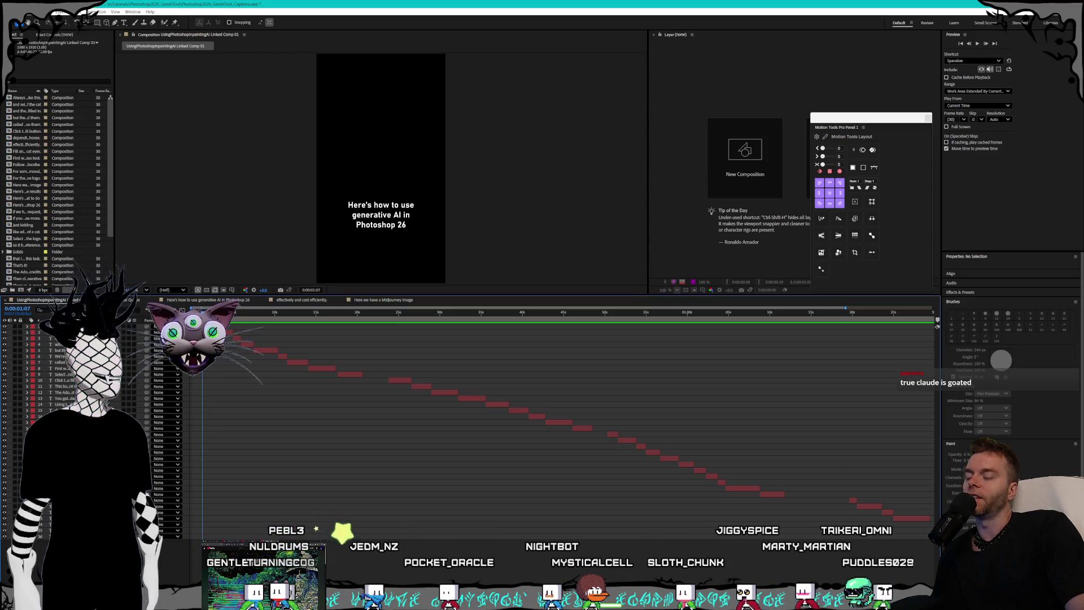
{"action": "left_click_drag", "start_coordinate": [208, 314], "coordinate": [342, 318]}
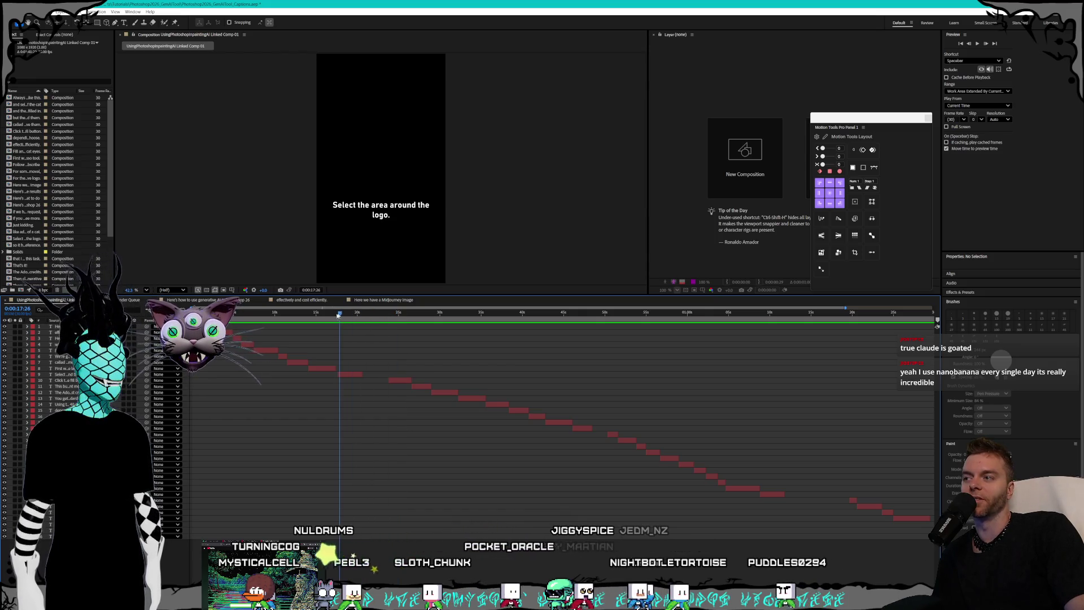
{"action": "left_click_drag", "start_coordinate": [285, 320], "coordinate": [163, 304]}
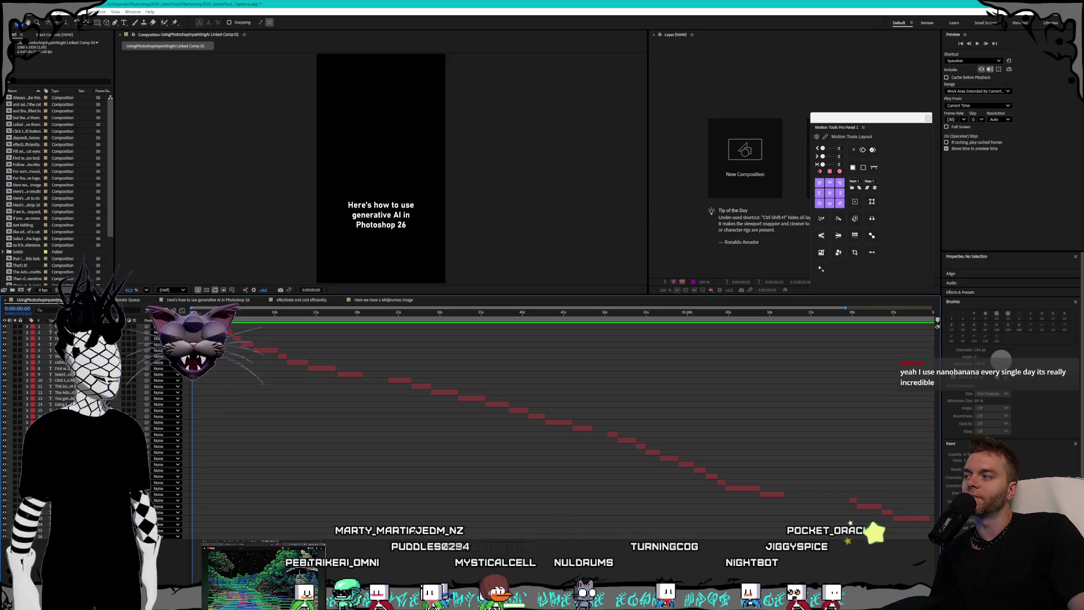
{"action": "left_click_drag", "start_coordinate": [193, 311], "coordinate": [212, 311]}
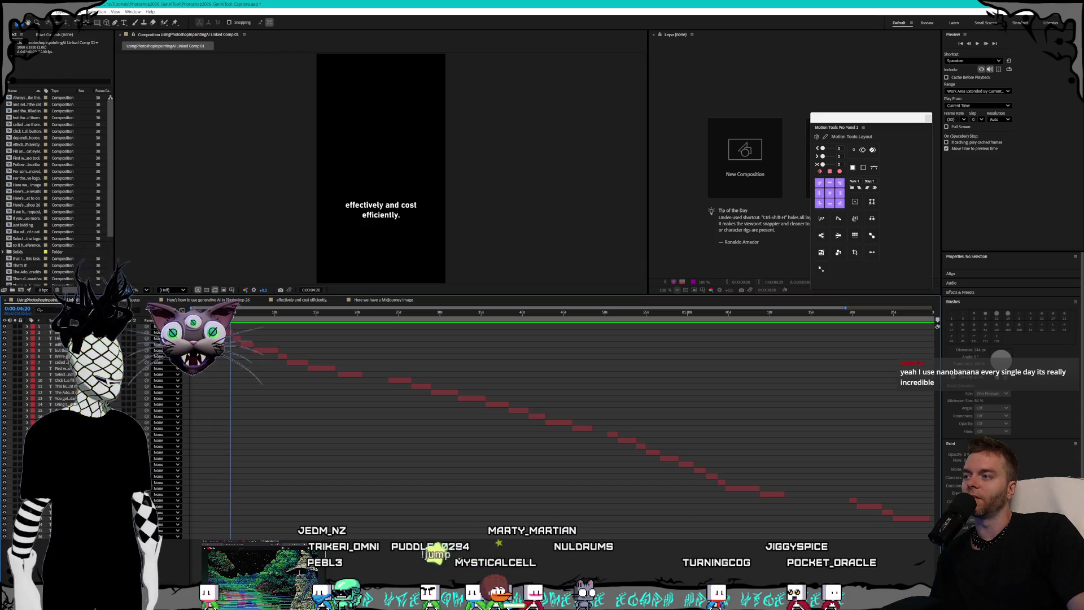
Scrub and play through the caption timings, ending on 'effectively and cost efficiently.' near 0:00:03:11.
{"action": "mouse_move", "coordinate": [230, 314]}
{"action": "left_mouse_down"}
{"action": "mouse_move", "coordinate": [315, 316]}
{"action": "mouse_move", "coordinate": [198, 301]}
{"action": "mouse_move", "coordinate": [248, 312]}
{"action": "mouse_move", "coordinate": [206, 311]}
{"action": "left_mouse_up"}
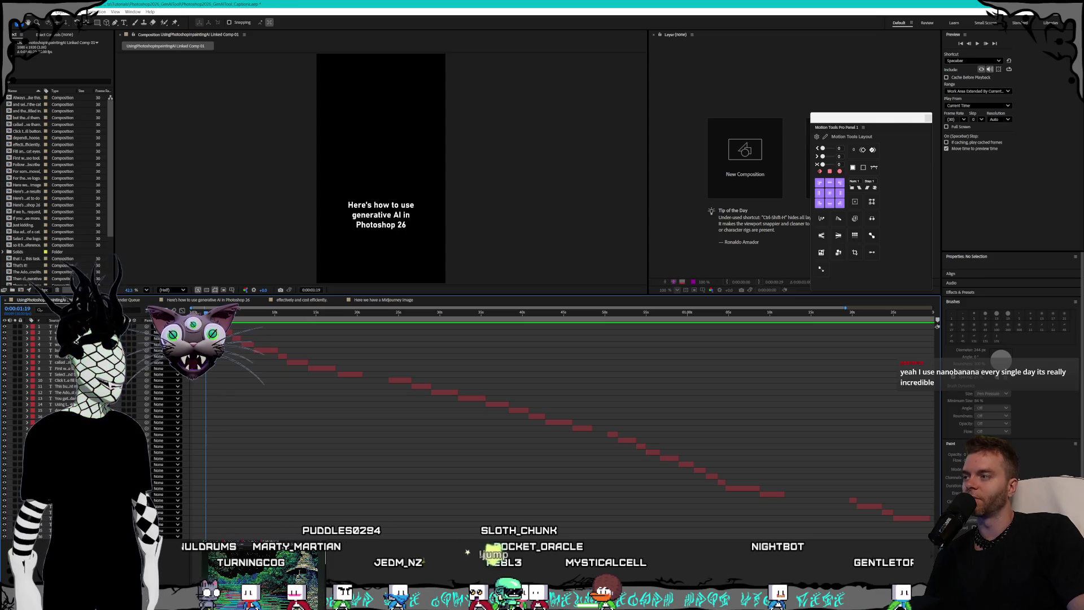
{"action": "mouse_move", "coordinate": [205, 312]}
{"action": "left_mouse_down"}
{"action": "mouse_move", "coordinate": [221, 312]}
{"action": "mouse_move", "coordinate": [198, 311]}
{"action": "left_mouse_up"}
{"action": "key", "text": "space"}
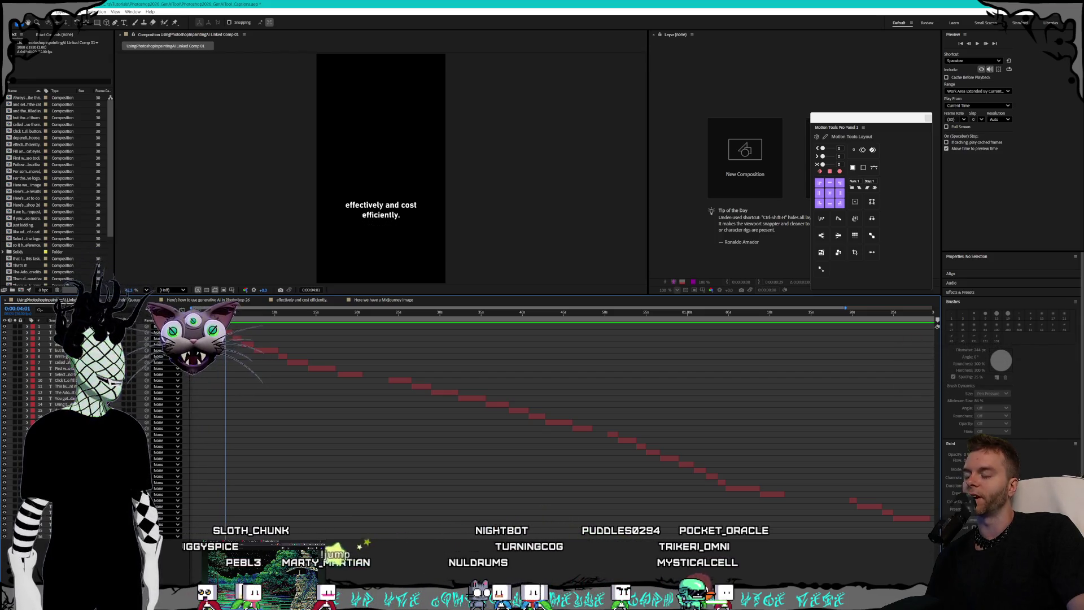
{"action": "left_click_drag", "start_coordinate": [234, 315], "coordinate": [239, 315]}
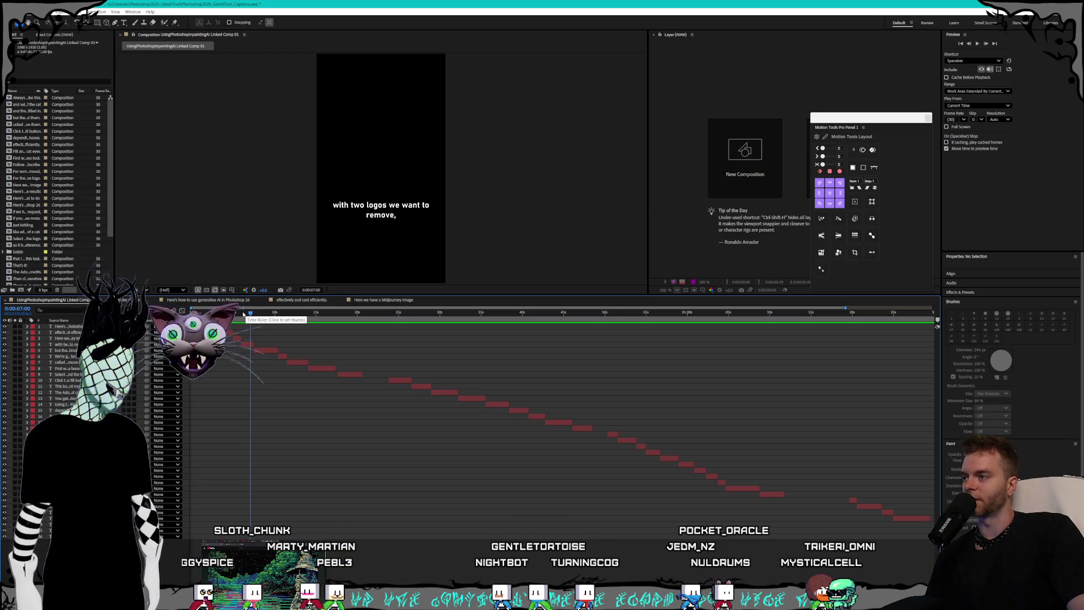
{"action": "mouse_move", "coordinate": [266, 326]}
{"action": "left_mouse_down"}
{"action": "mouse_move", "coordinate": [198, 326]}
{"action": "mouse_move", "coordinate": [218, 326]}
{"action": "left_mouse_up"}
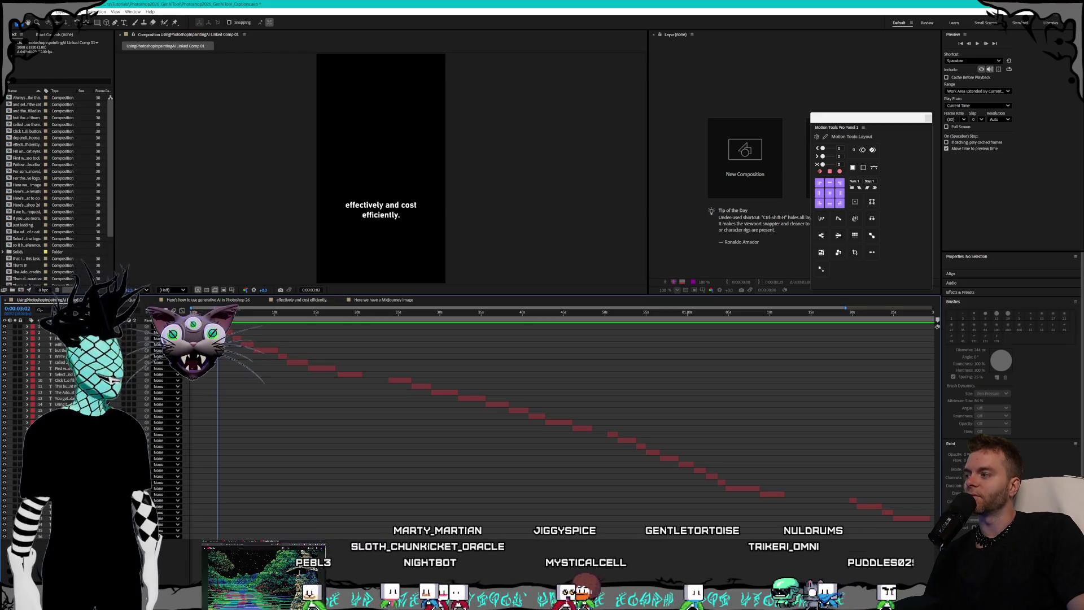
{"action": "left_click_drag", "start_coordinate": [218, 326], "coordinate": [220, 325]}
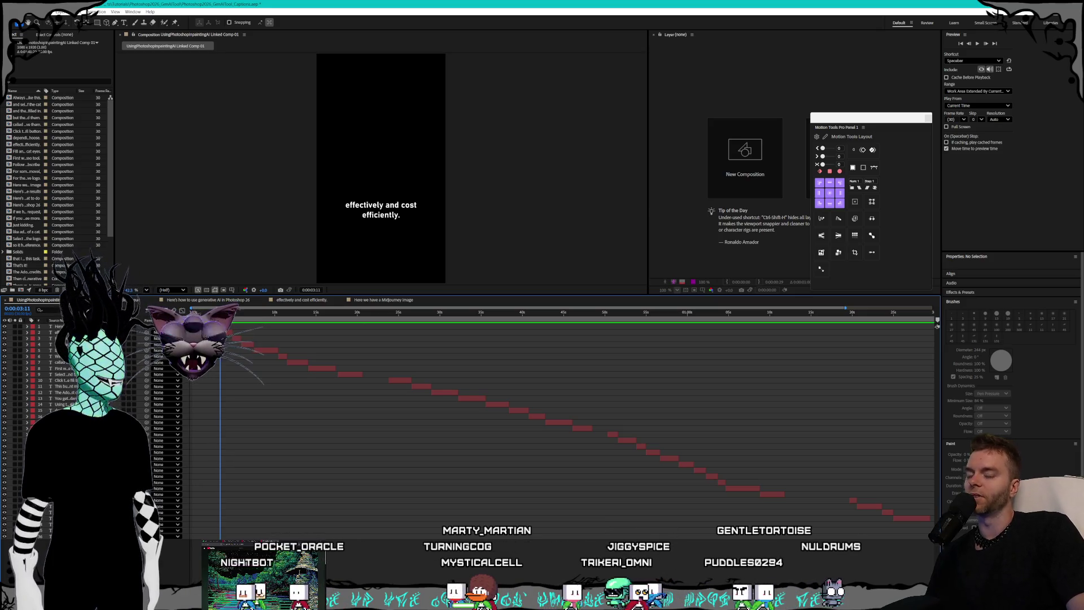